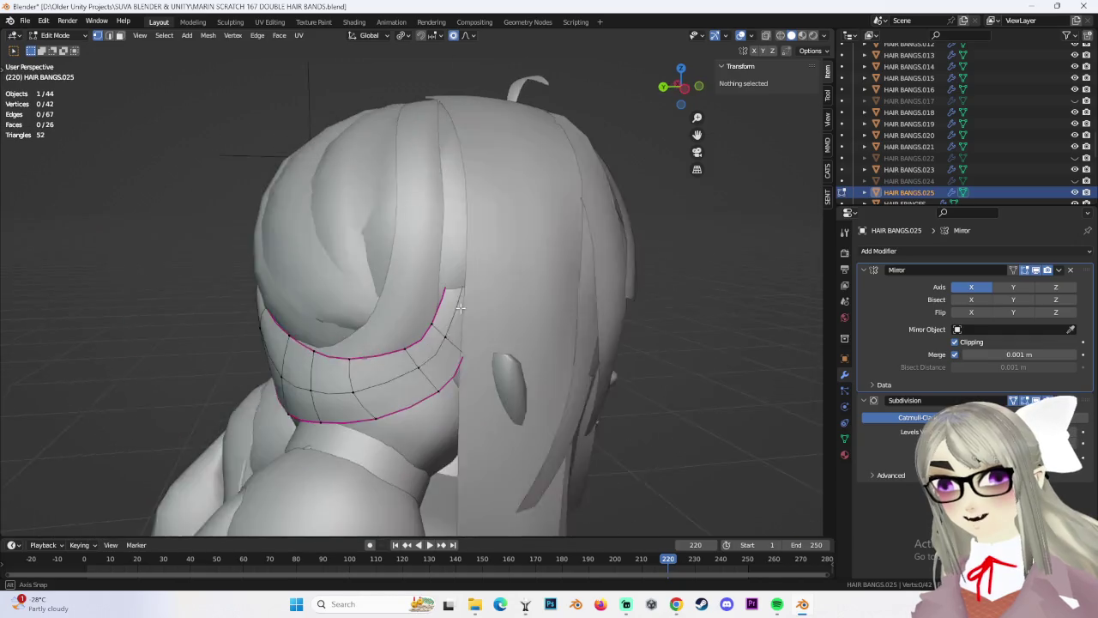
Return to Object Mode and select the HAIR BANGS.023 hair strand.
mouse_move(623, 262)
middle_mouse_down()
mouse_move(656, 400)
mouse_move(688, 416)
middle_mouse_up()
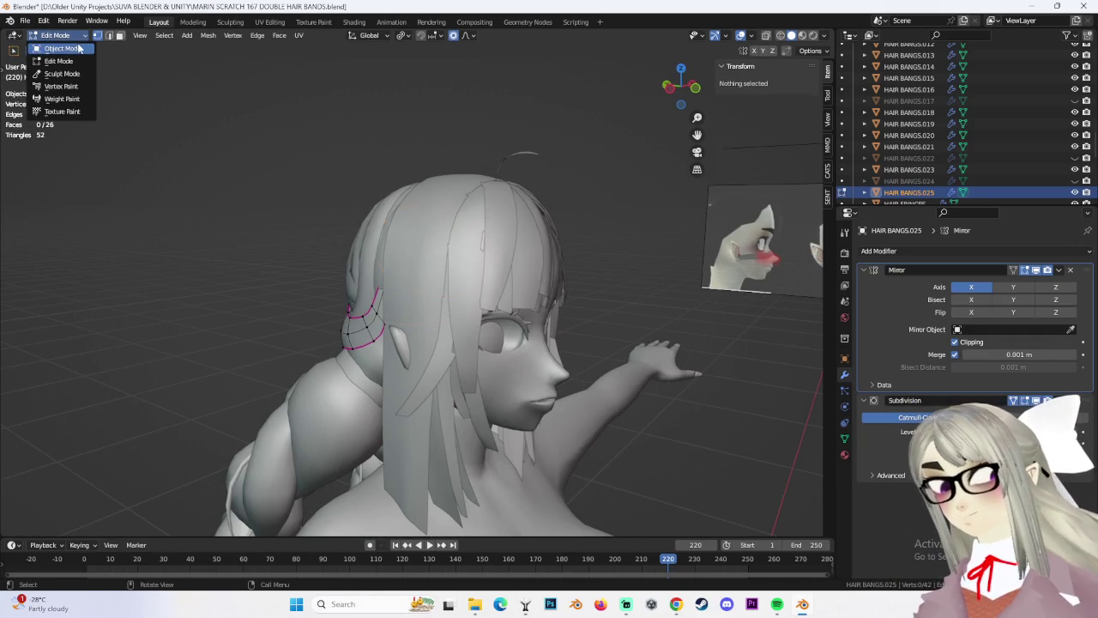
left_click(79, 49)
middle_click_drag(514, 343, 635, 361)
left_click(654, 357)
middle_click_drag(693, 395, 399, 314)
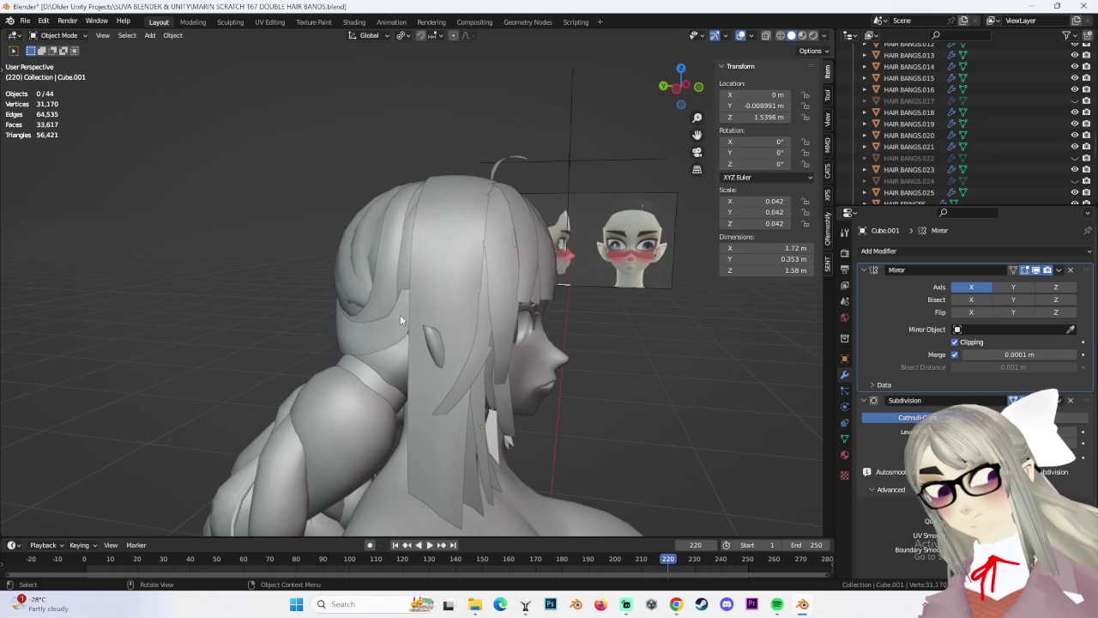
scroll(400, 319, "up", 5)
left_click(439, 252)
scroll(428, 273, "down", 5)
left_click(428, 273)
middle_click_drag(428, 272, 489, 242)
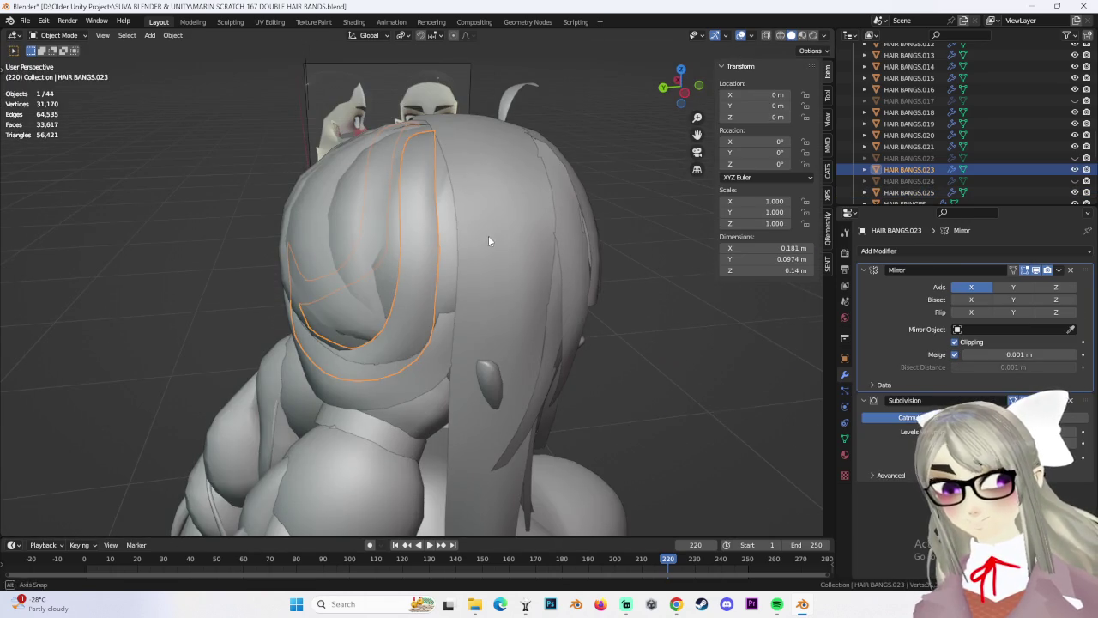
In Edit Mode, move two edge vertices of HAIR BANGS.023 along Y toward the head.
left_click(60, 61)
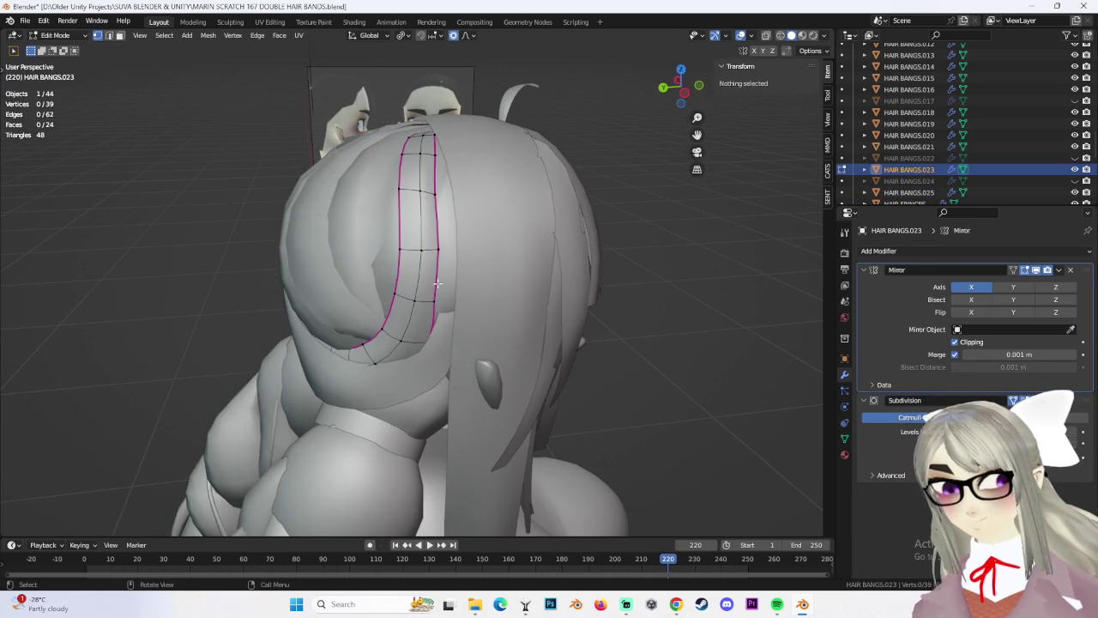
left_click_drag(450, 319, 451, 320)
key("g")
key("y")
left_click(471, 320)
key("g")
left_click(469, 208)
Reposition individual strand vertices so the strand hugs the head more closely.
middle_click_drag(469, 209, 514, 295)
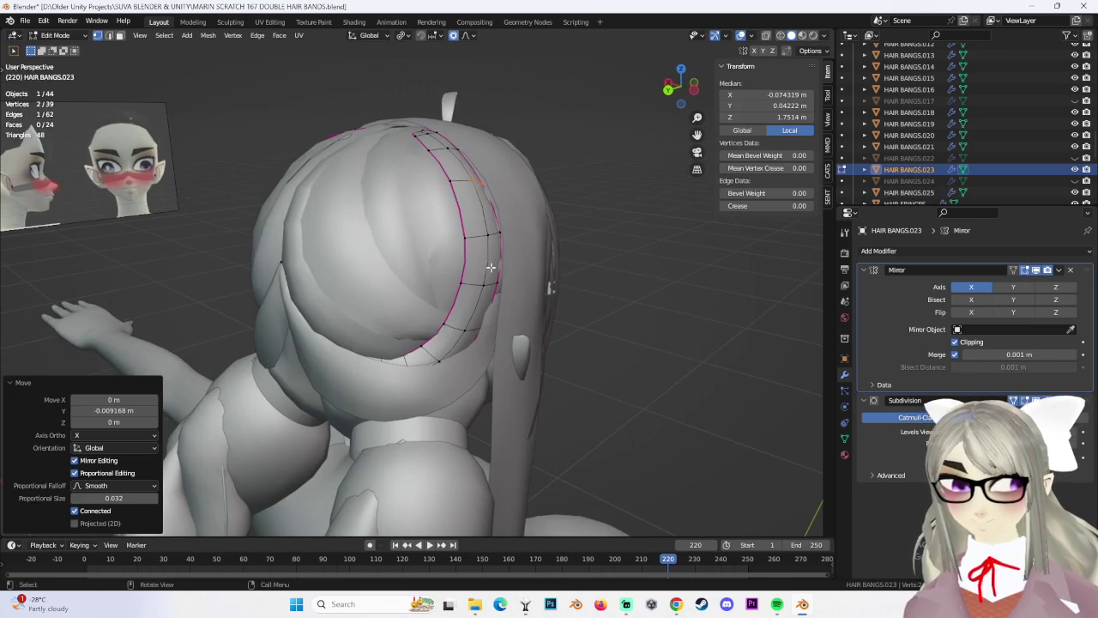
left_click(515, 295)
left_click(520, 295)
key("g")
left_click(478, 182)
mouse_move(477, 182)
middle_mouse_down()
mouse_move(455, 257)
mouse_move(479, 308)
mouse_move(394, 313)
mouse_move(448, 303)
mouse_move(642, 363)
mouse_move(532, 380)
mouse_move(372, 238)
mouse_move(383, 194)
mouse_move(722, 387)
mouse_move(624, 290)
mouse_move(554, 277)
mouse_move(671, 393)
middle_mouse_up()
key("g")
left_click(393, 313)
Nudge one more hair vertex, then return to Object Mode with nothing selected.
key("alt+a")
left_click(387, 178)
key("g")
left_click(390, 176)
key("alt+a")
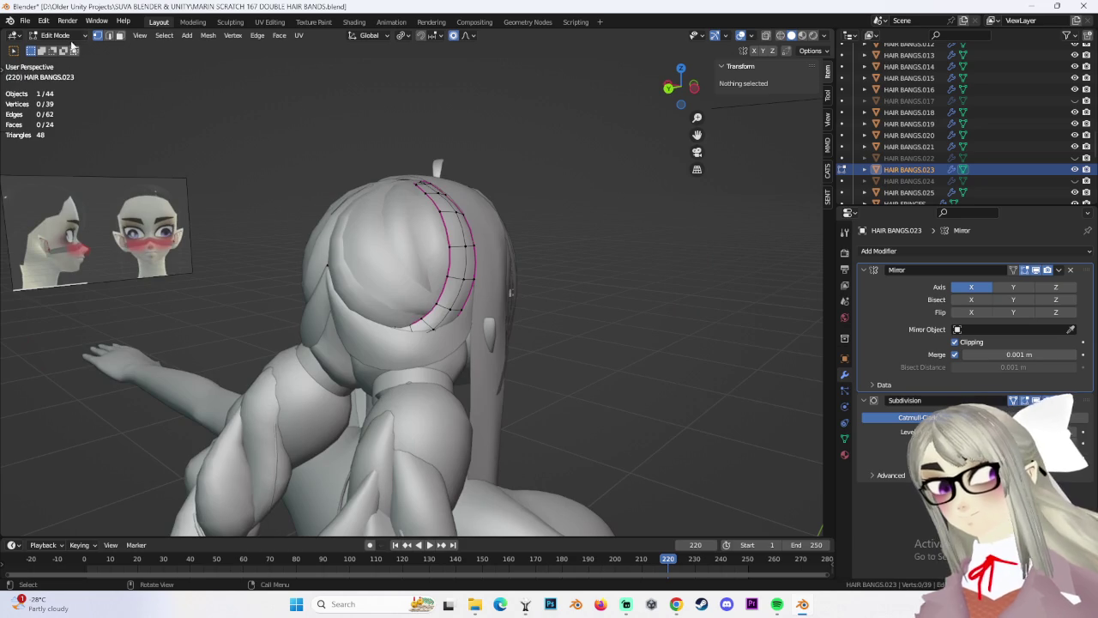
key("Tab")
key("alt+a")
mouse_move(600, 343)
middle_mouse_down()
mouse_move(665, 339)
mouse_move(601, 319)
mouse_move(589, 331)
mouse_move(512, 319)
mouse_move(540, 310)
mouse_move(490, 313)
mouse_move(607, 322)
mouse_move(500, 149)
middle_mouse_up()
Save the project as MARIN SCRATCH 168 DOUBLE HAIR BANDS.blend.
left_click(25, 21)
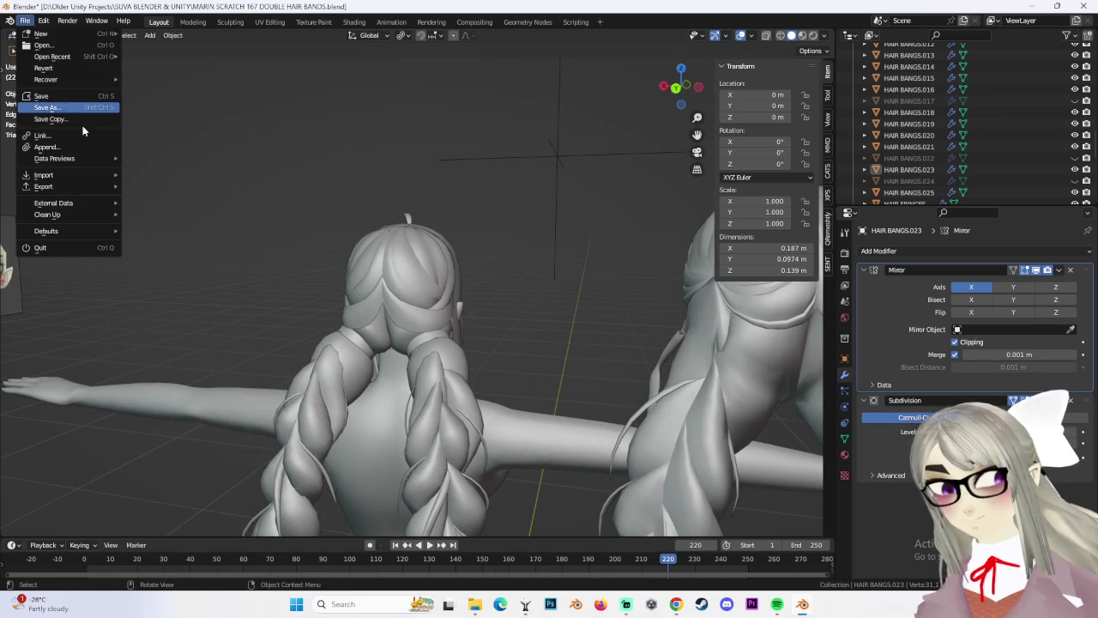
left_click(68, 108)
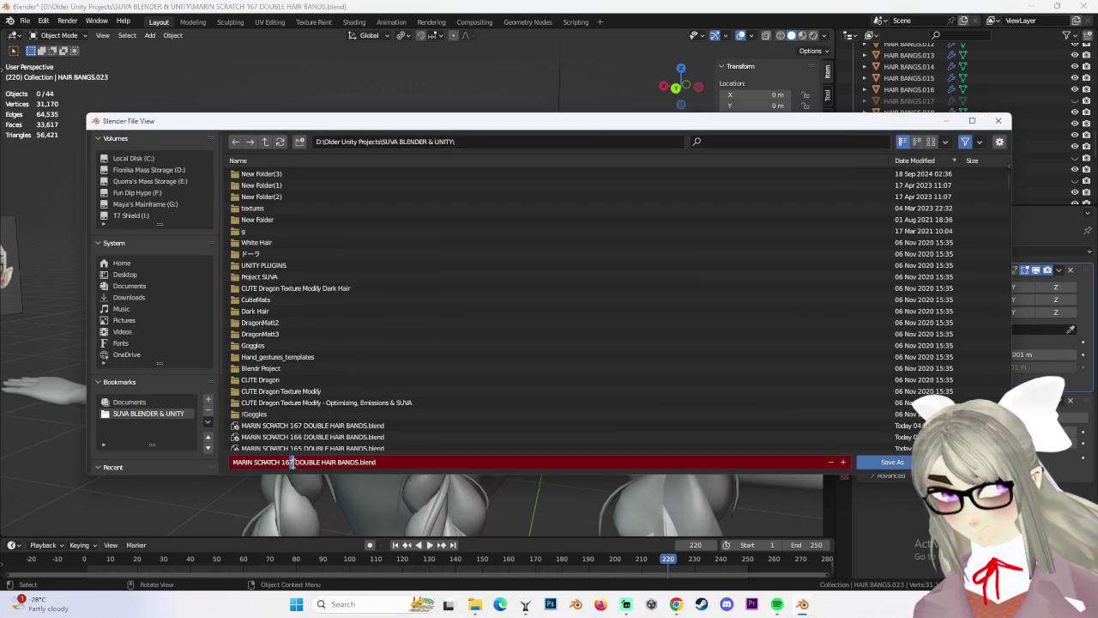
key("Return")
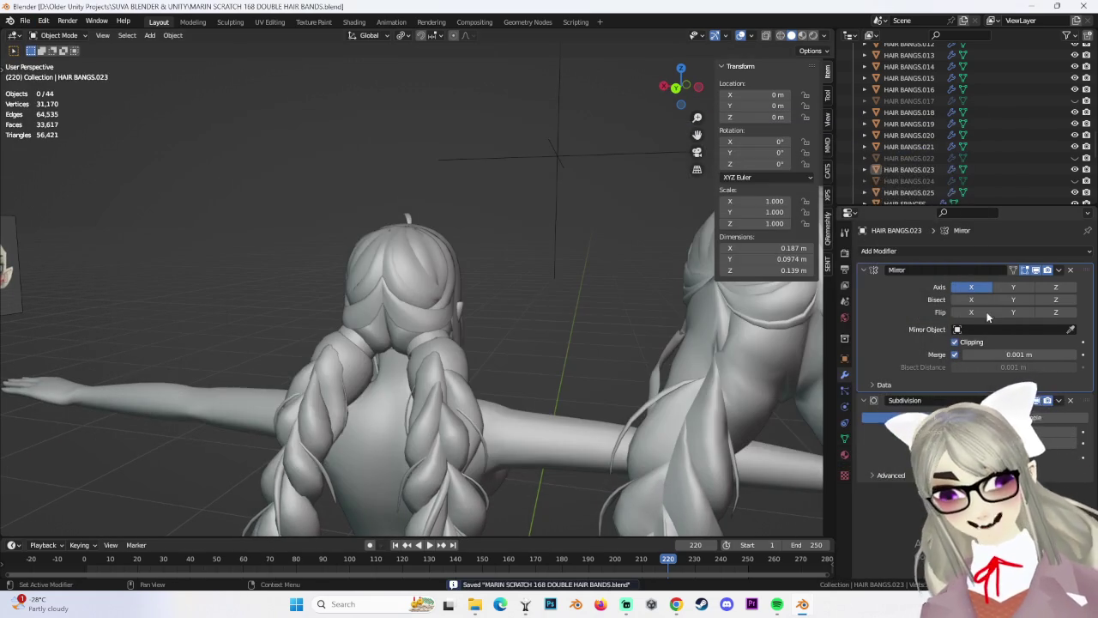
middle_click_drag(514, 300, 563, 272)
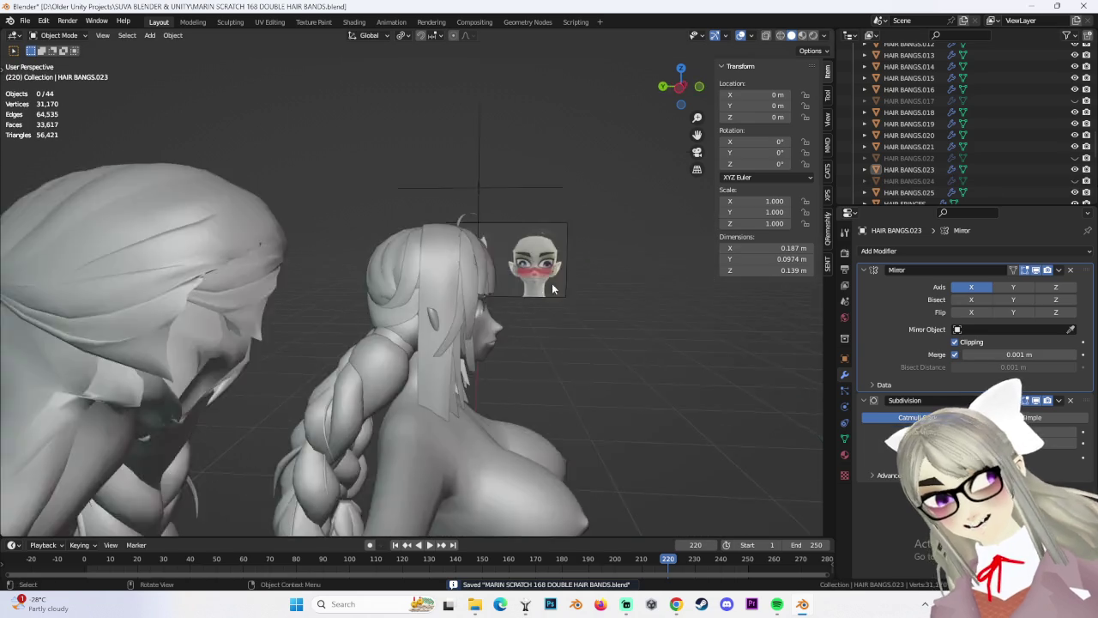
Select the HAIR BANGS.022 strand, viewed from the side of the head.
scroll(562, 272, "up", 5)
scroll(515, 309, "down", 5)
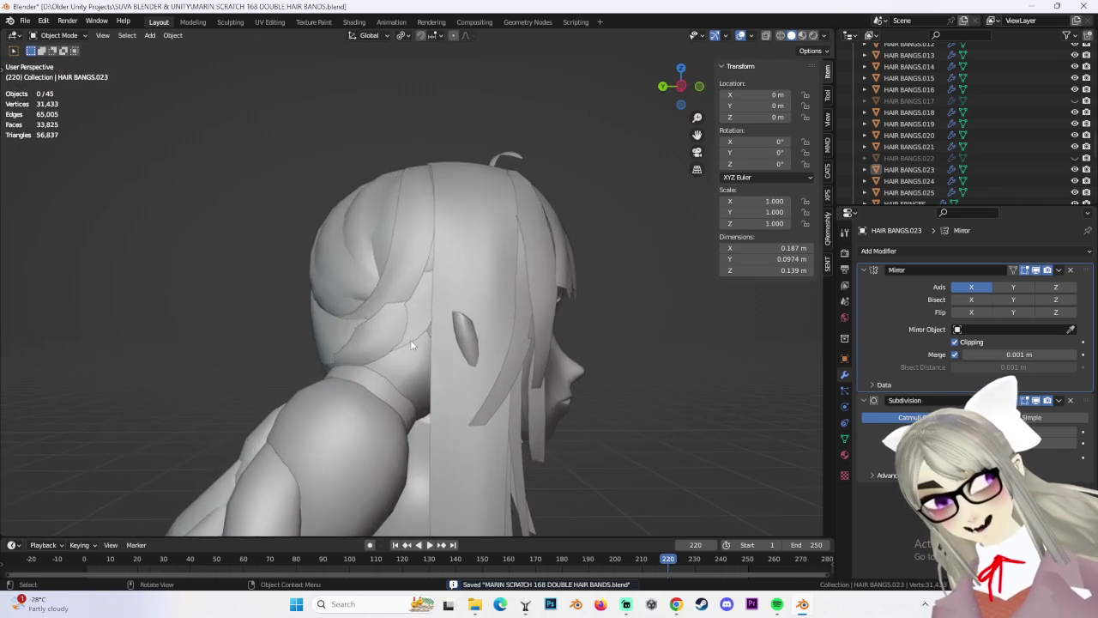
left_click(410, 339)
mouse_move(410, 339)
middle_mouse_down()
mouse_move(573, 358)
mouse_move(446, 374)
middle_mouse_up()
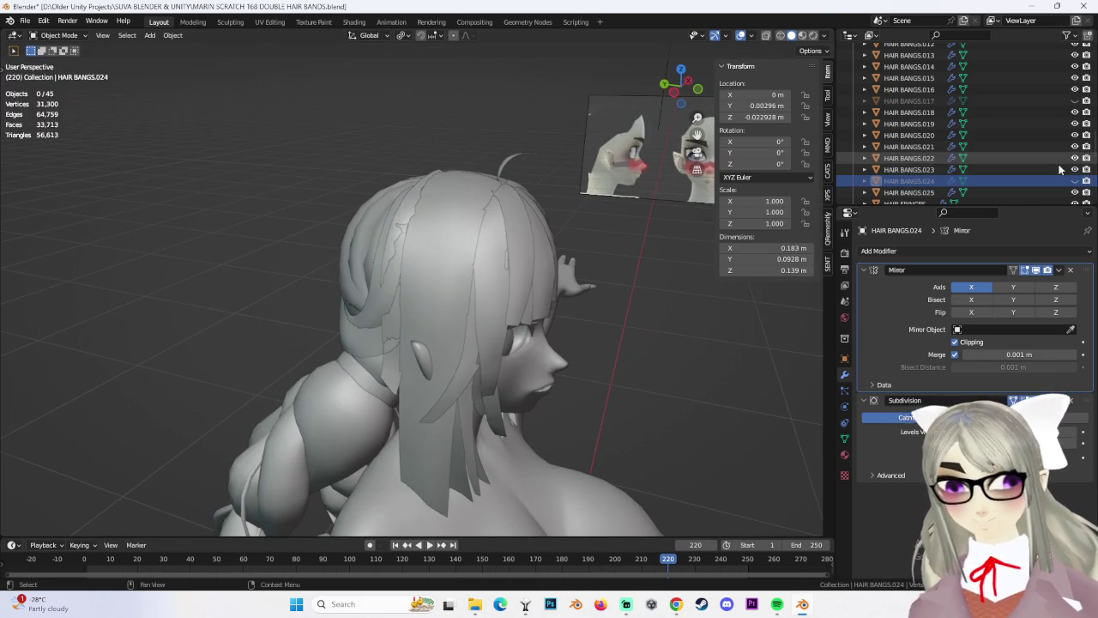
left_click(1076, 160)
middle_click_drag(601, 300, 515, 322)
middle_click_drag(419, 360, 544, 350)
mouse_move(632, 346)
middle_mouse_down()
mouse_move(602, 344)
mouse_move(585, 362)
middle_mouse_up()
mouse_move(481, 349)
middle_mouse_down()
mouse_move(562, 327)
mouse_move(660, 415)
mouse_move(645, 380)
mouse_move(612, 398)
middle_mouse_up()
left_click(561, 331)
mouse_move(380, 339)
middle_mouse_down()
mouse_move(386, 323)
mouse_move(315, 124)
middle_mouse_up()
left_click(386, 323)
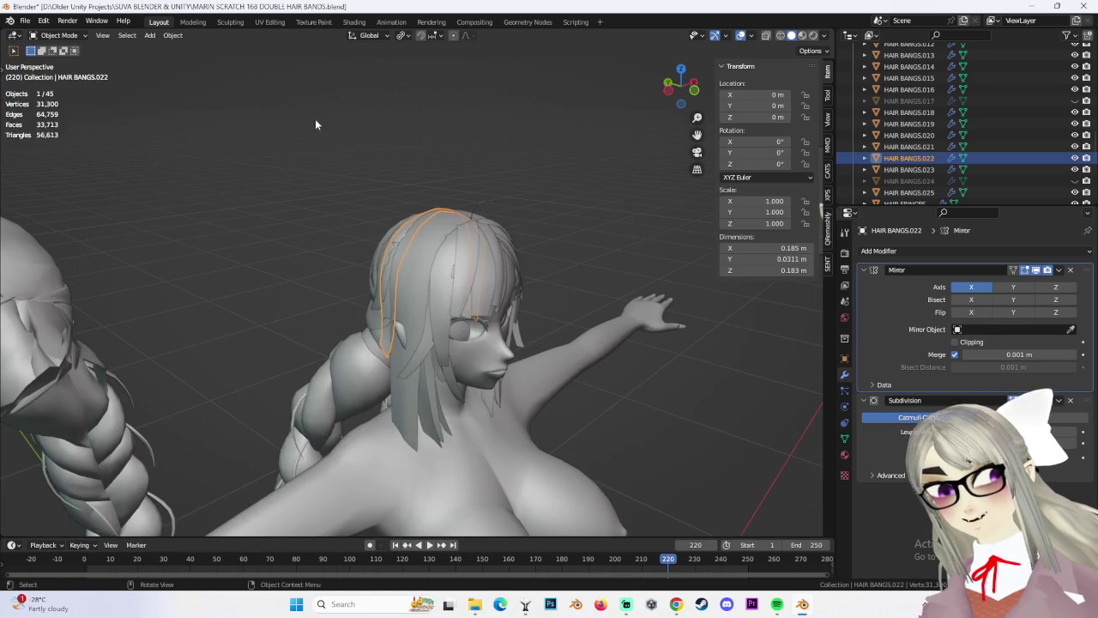
In Edit Mode, shift the entire HAIR BANGS.022 strand sideways along X.
left_click(72, 60)
mouse_move(403, 325)
middle_mouse_down()
mouse_move(446, 333)
mouse_move(463, 284)
mouse_move(433, 294)
mouse_move(463, 300)
mouse_move(469, 317)
mouse_move(525, 316)
mouse_move(450, 295)
middle_mouse_up()
key("a")
key("g")
key("x")
left_click(468, 282)
Refine the strand's placement with further X moves, a vertical scale and a free move.
key("g")
key("x")
left_click(431, 297)
left_click(444, 277)
key("g")
key("x")
left_click(465, 318)
key("g")
left_click(471, 316)
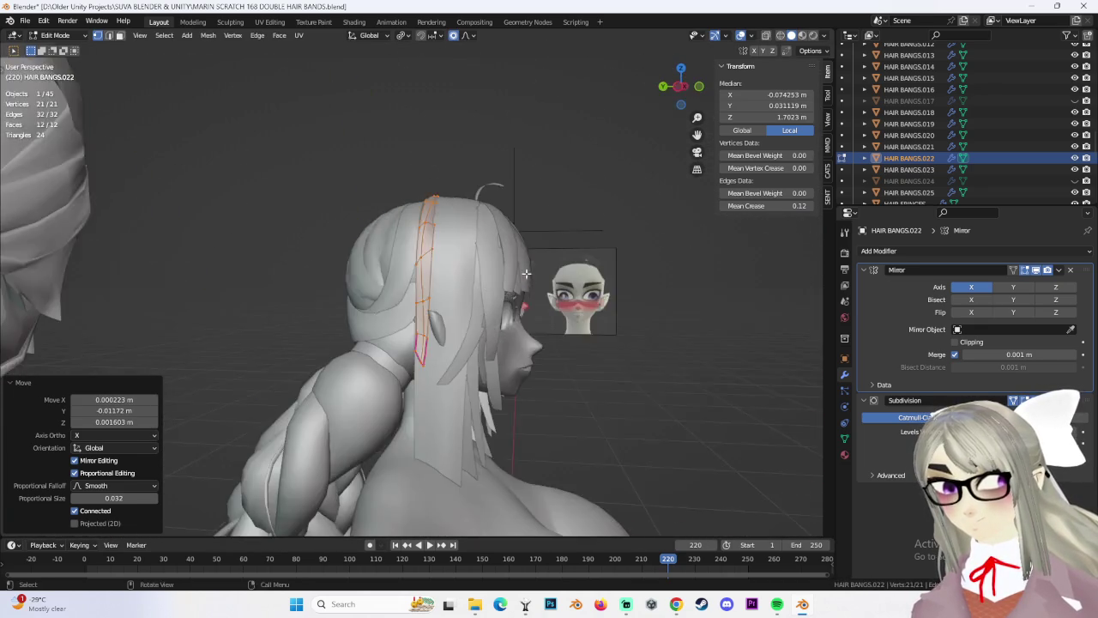
Rotate the strand's tip section to follow the side of the head.
left_click(411, 365)
middle_click_drag(412, 364, 492, 342)
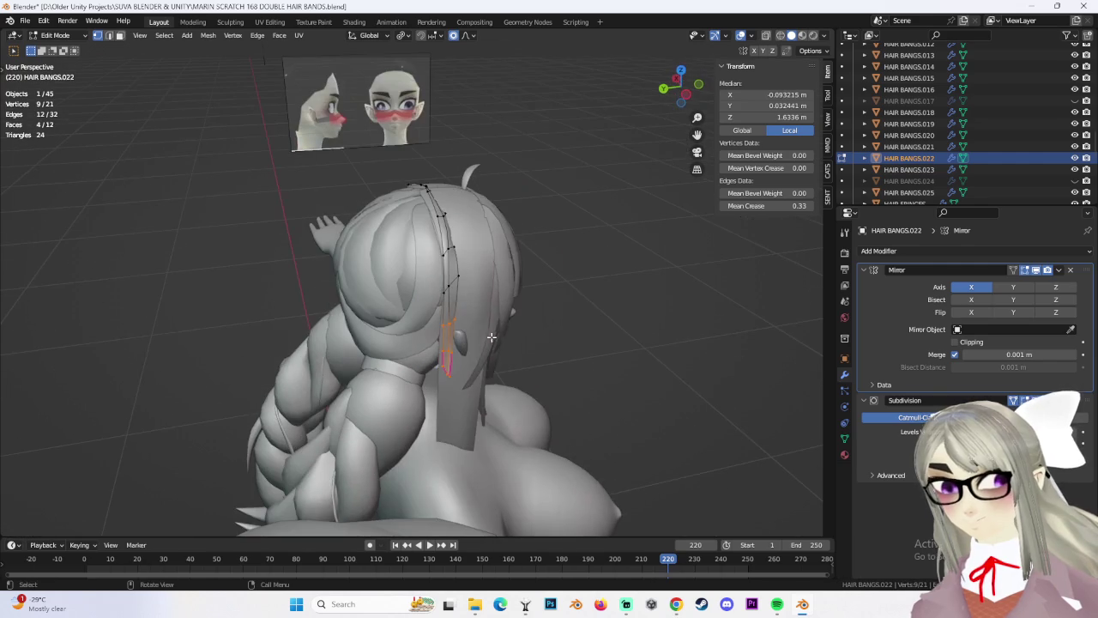
left_click_drag(474, 342, 429, 283)
middle_click_drag(429, 283, 458, 337)
key("KP_1")
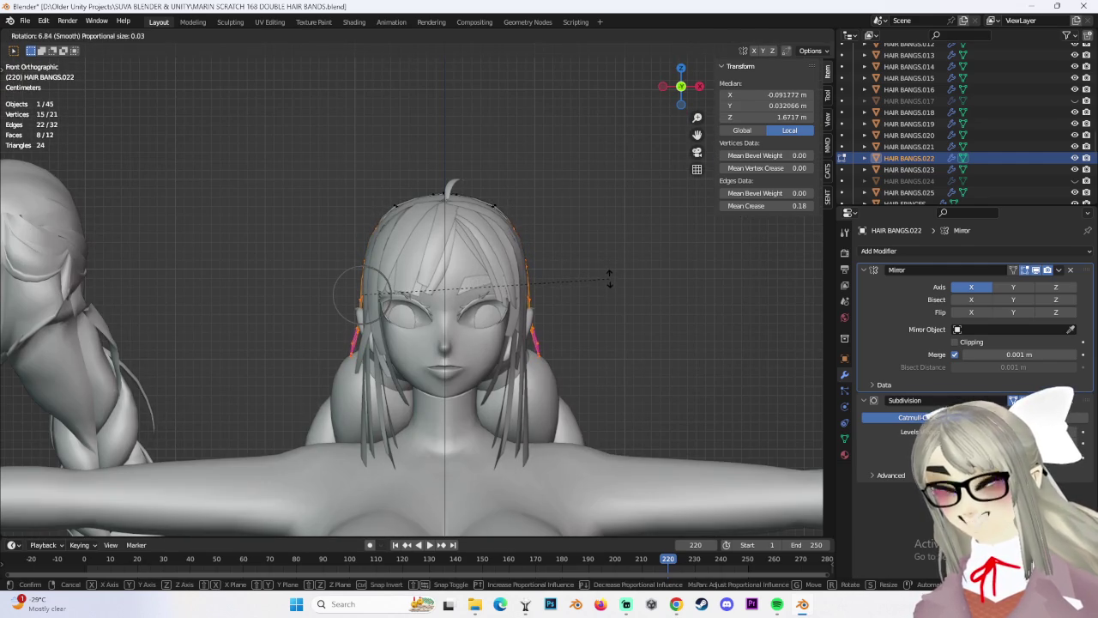
left_click(609, 279)
mouse_move(566, 263)
middle_mouse_down()
mouse_move(497, 249)
mouse_move(406, 264)
middle_mouse_up()
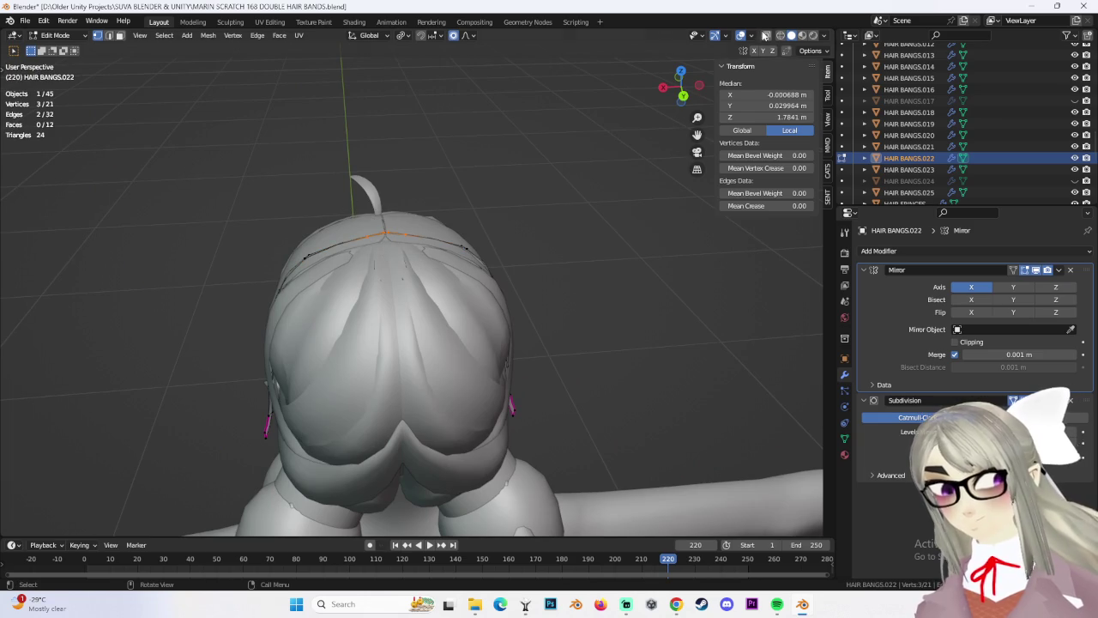
With X-ray on, move individual strand vertices into place.
left_click(764, 35)
left_click(420, 278)
mouse_move(420, 278)
middle_mouse_down()
mouse_move(467, 289)
mouse_move(458, 277)
mouse_move(514, 281)
mouse_move(387, 343)
mouse_move(391, 366)
mouse_move(386, 309)
middle_mouse_up()
left_click(458, 277)
key("g")
left_click(533, 280)
left_click(388, 343)
Lower the three top vertices along Z, then return to Object Mode with X-ray off.
left_click(381, 302, "ctrl")
key("g")
key("z")
left_click(392, 323)
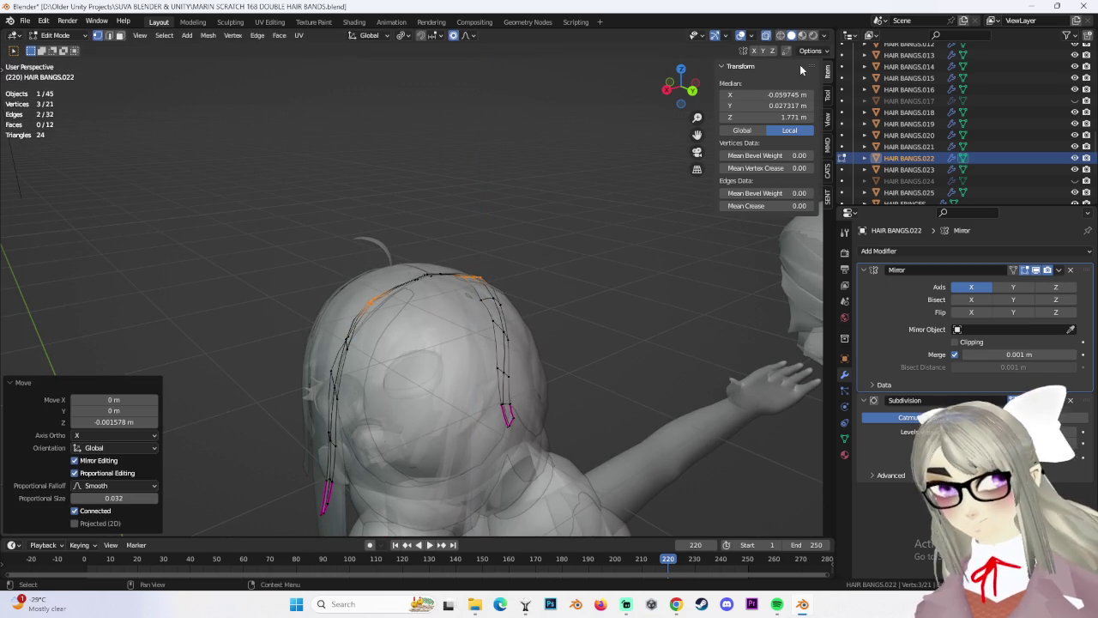
middle_click_drag(729, 128, 257, 137)
left_click(72, 93)
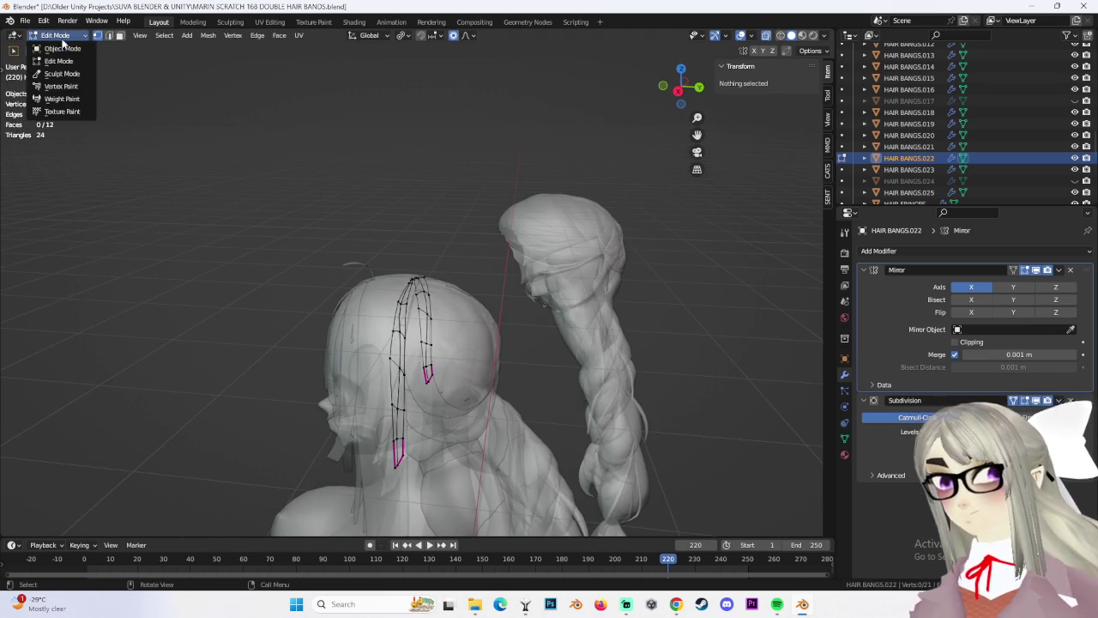
left_click(62, 48)
mouse_move(325, 215)
middle_mouse_down()
mouse_move(558, 363)
mouse_move(576, 300)
mouse_move(733, 176)
mouse_move(530, 198)
middle_mouse_up()
left_click(766, 36)
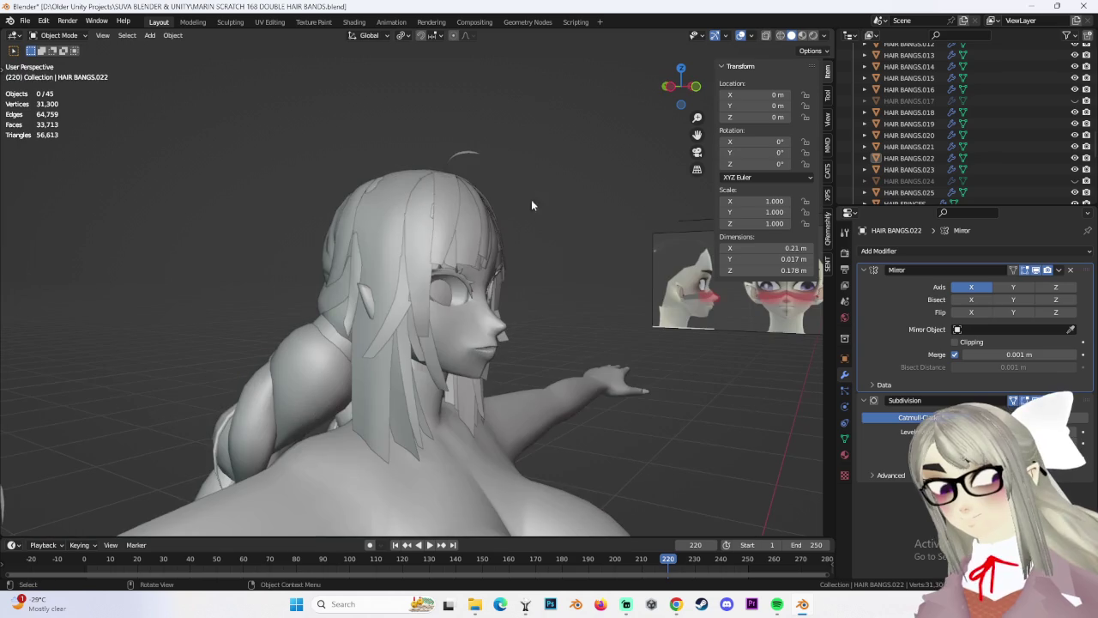
Select the HAIR BANGS.022 strand and switch it to Edit Mode.
mouse_move(350, 290)
middle_mouse_down()
mouse_move(412, 246)
mouse_move(402, 240)
middle_mouse_up()
left_click(401, 239)
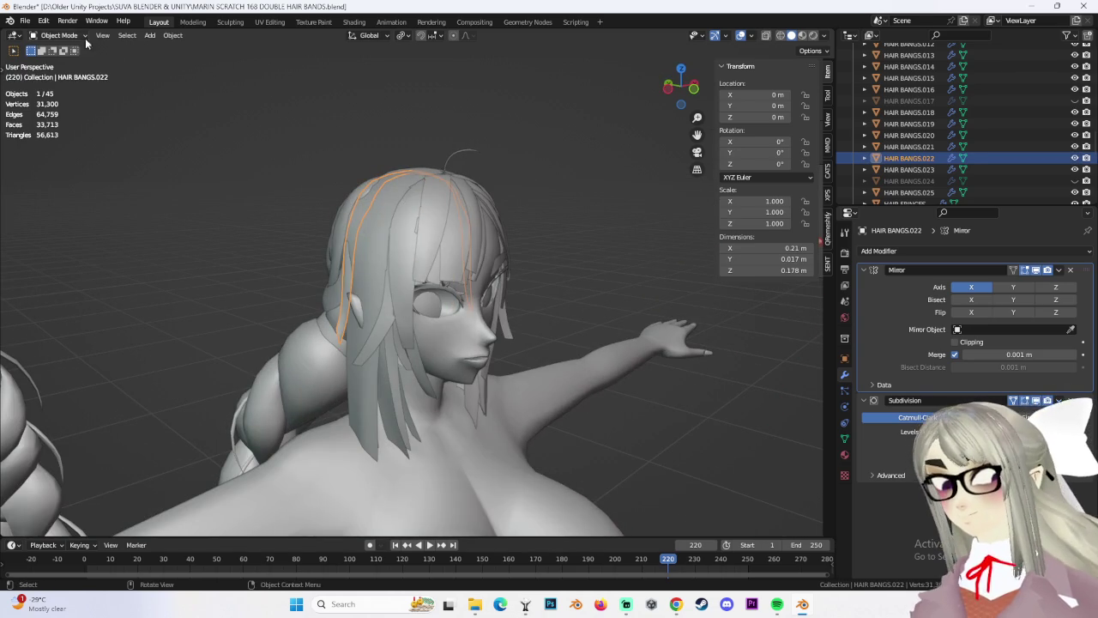
left_click(59, 35)
left_click(58, 54)
Box-select vertices on the strand and move them twice toward the head's side.
middle_click_drag(326, 257, 351, 243)
left_click_drag(354, 275, 355, 276)
mouse_move(355, 276)
middle_mouse_down()
mouse_move(436, 235)
mouse_move(451, 247)
mouse_move(676, 106)
mouse_move(604, 152)
middle_mouse_up()
key("g")
left_click(372, 256)
key("g")
left_click(603, 157)
From behind, select strand vertices, shift them along X and rotate them 13.3°.
left_click(566, 238)
mouse_move(566, 238)
middle_mouse_down()
mouse_move(496, 254)
mouse_move(412, 216)
mouse_move(403, 280)
mouse_move(527, 207)
mouse_move(504, 250)
middle_mouse_up()
left_click(412, 216)
key("g")
key("x")
left_click(415, 276)
key("r")
left_click(467, 236)
Nudge the vertices further, then box-select three strand vertices and move them.
key("g")
left_click(471, 236)
key("g")
left_click(523, 205)
left_click_drag(494, 278, 494, 279)
middle_click_drag(494, 278, 506, 290)
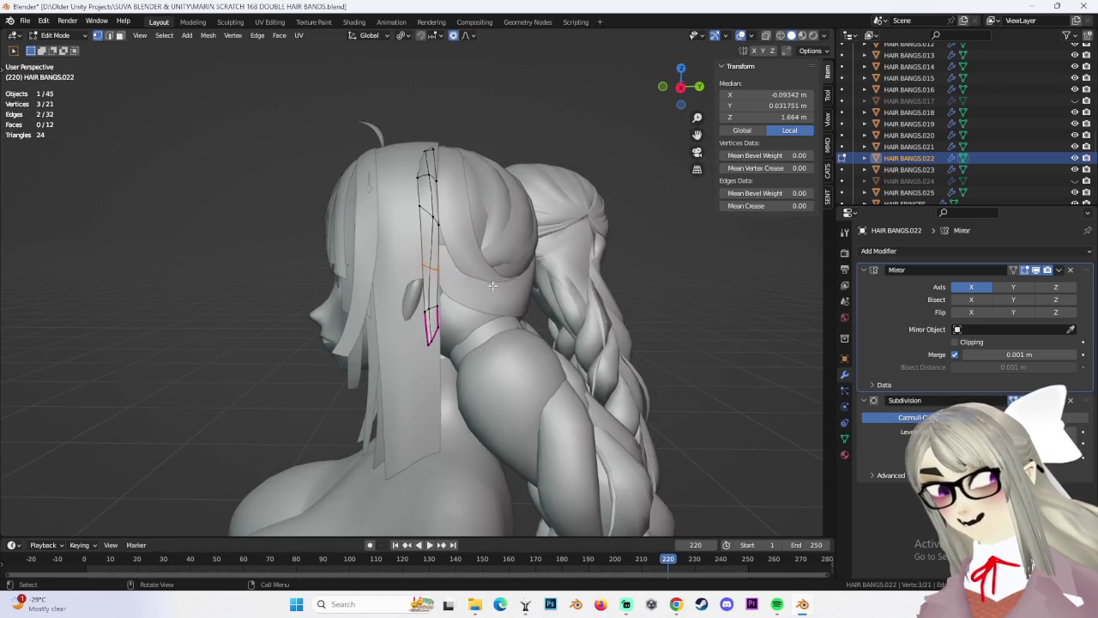
key("g")
left_click(429, 318)
Undo and redo the moves, then rotate the strand tip 12.8°.
key("ctrl+z")
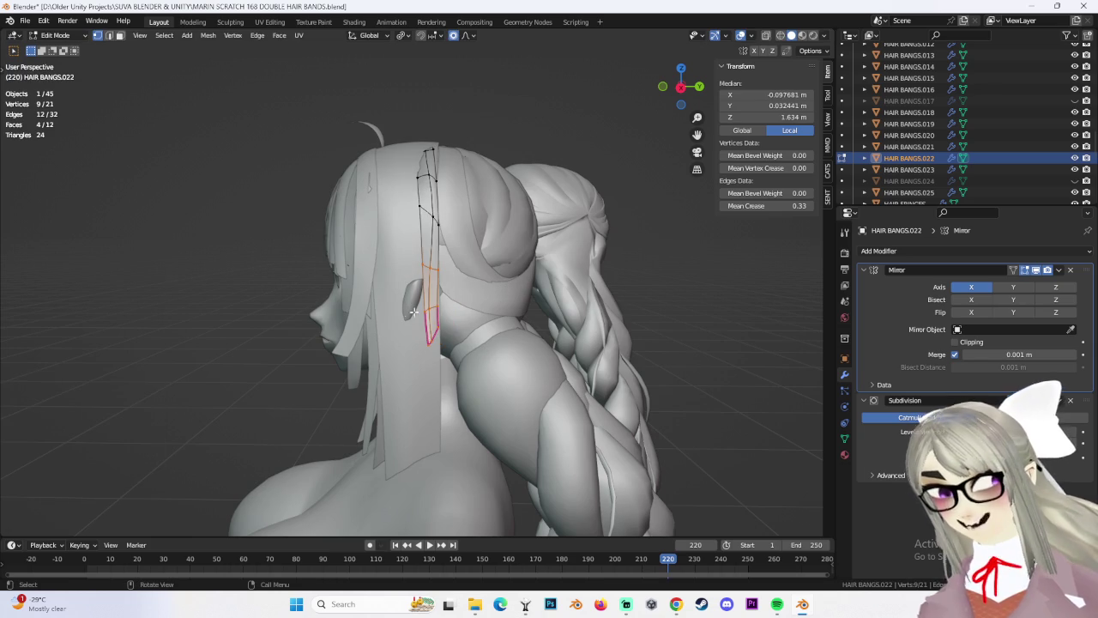
key("g")
left_click(444, 326)
key("ctrl+z")
key("g")
left_click(523, 366)
left_click(545, 378)
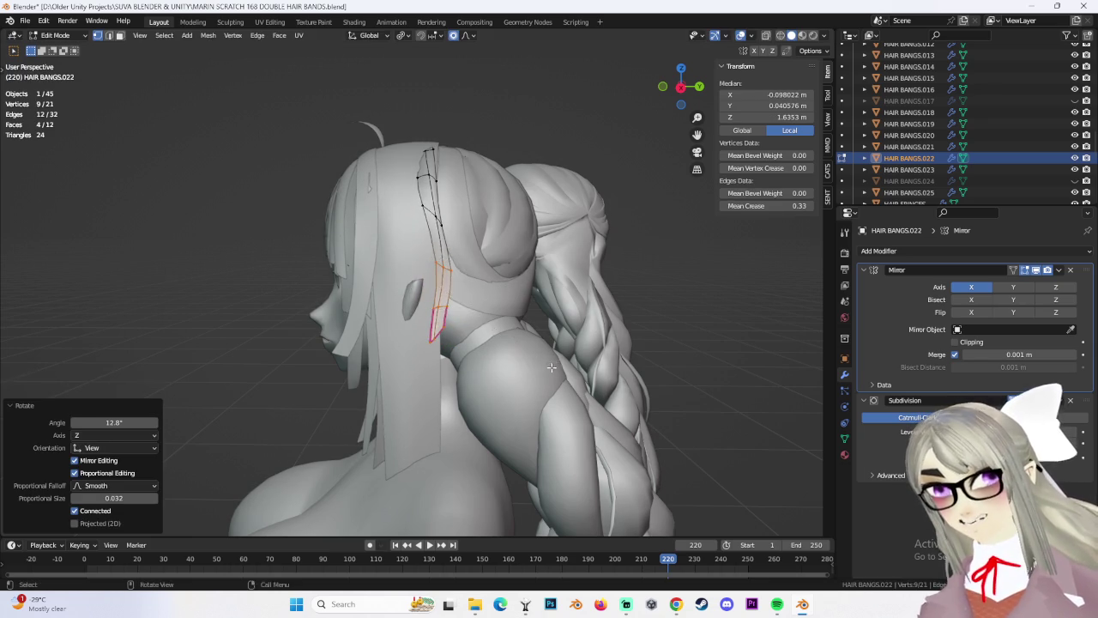
Shift the strand's back vertices along X, nudge them again, and save the project.
middle_click_drag(549, 376, 566, 302)
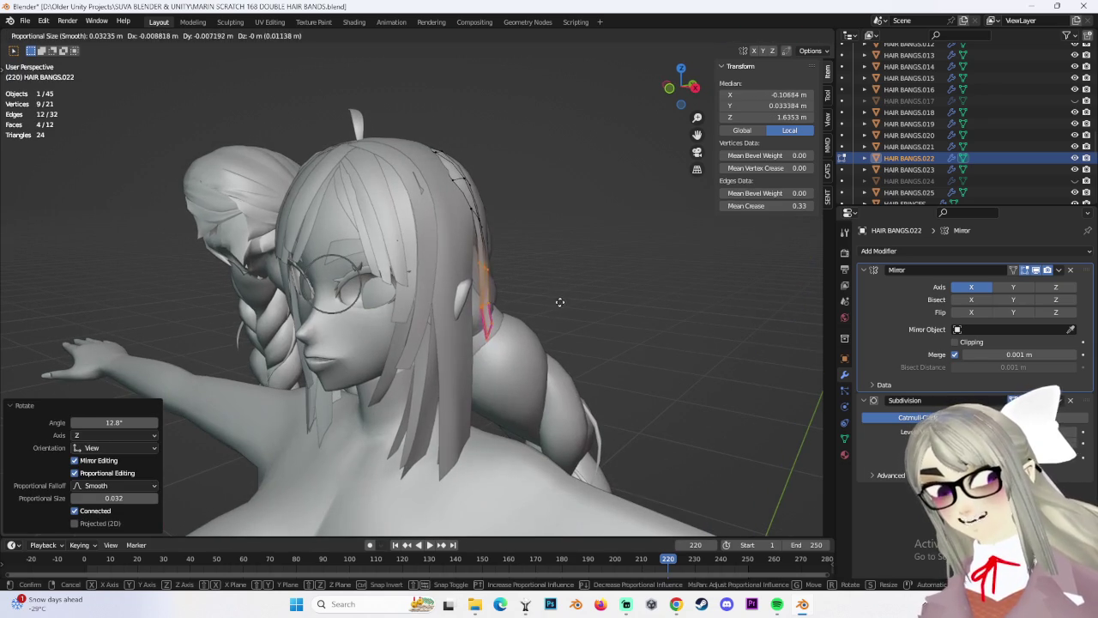
mouse_move(570, 303)
middle_mouse_down()
mouse_move(480, 301)
mouse_move(515, 231)
middle_mouse_up()
key("x")
left_click(450, 299)
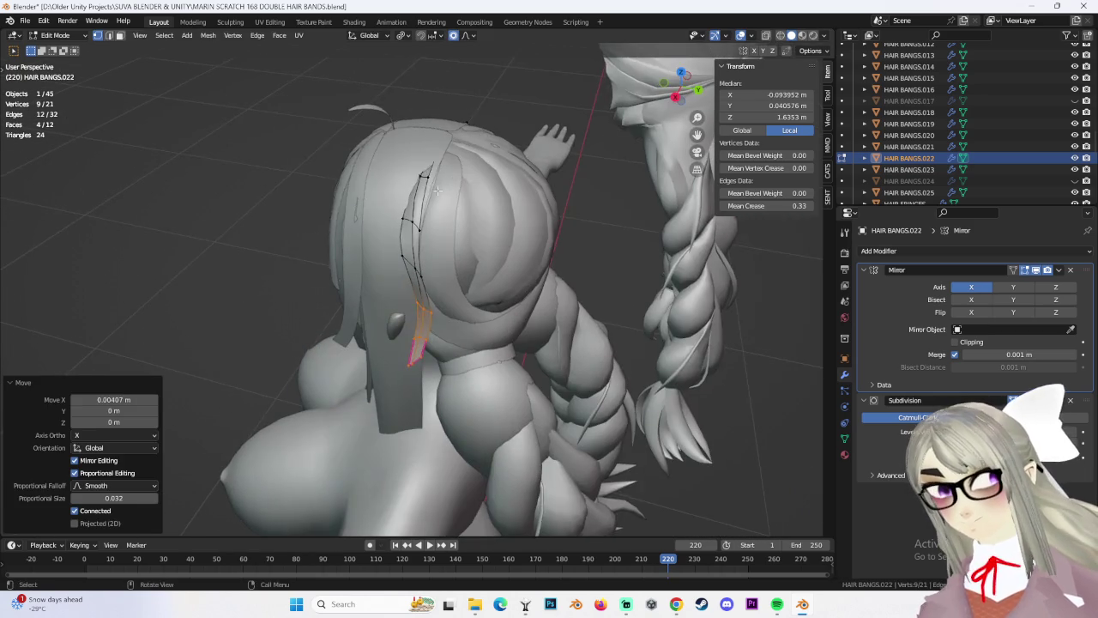
key("g")
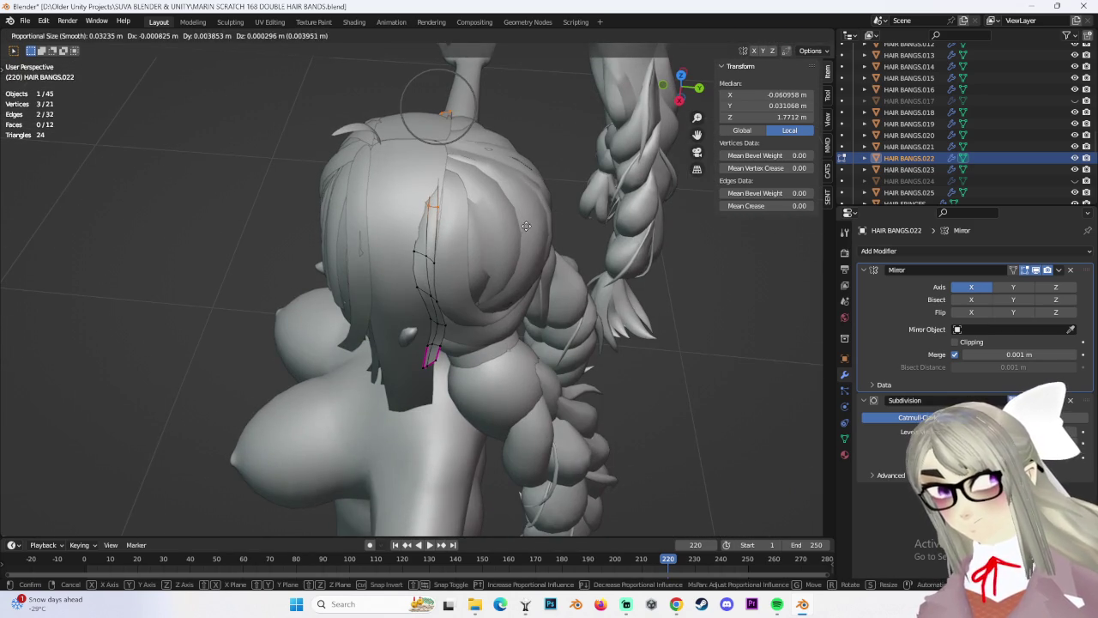
left_click(525, 226)
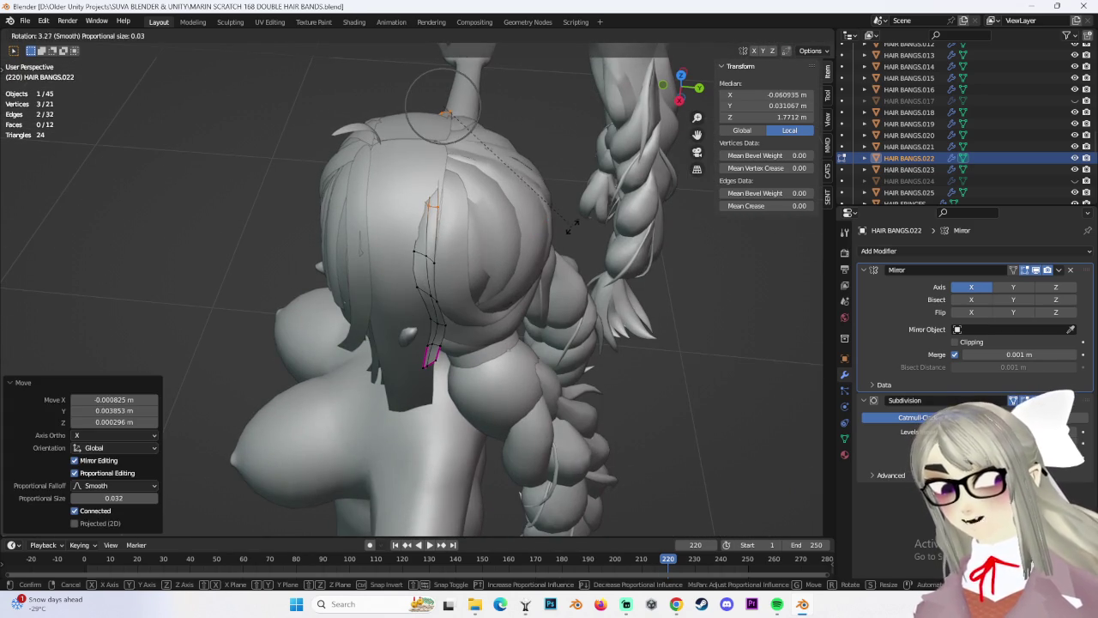
key("Escape")
key("ctrl+s")
Reposition a single vertex on the strand, then clear the selection.
key("alt+a")
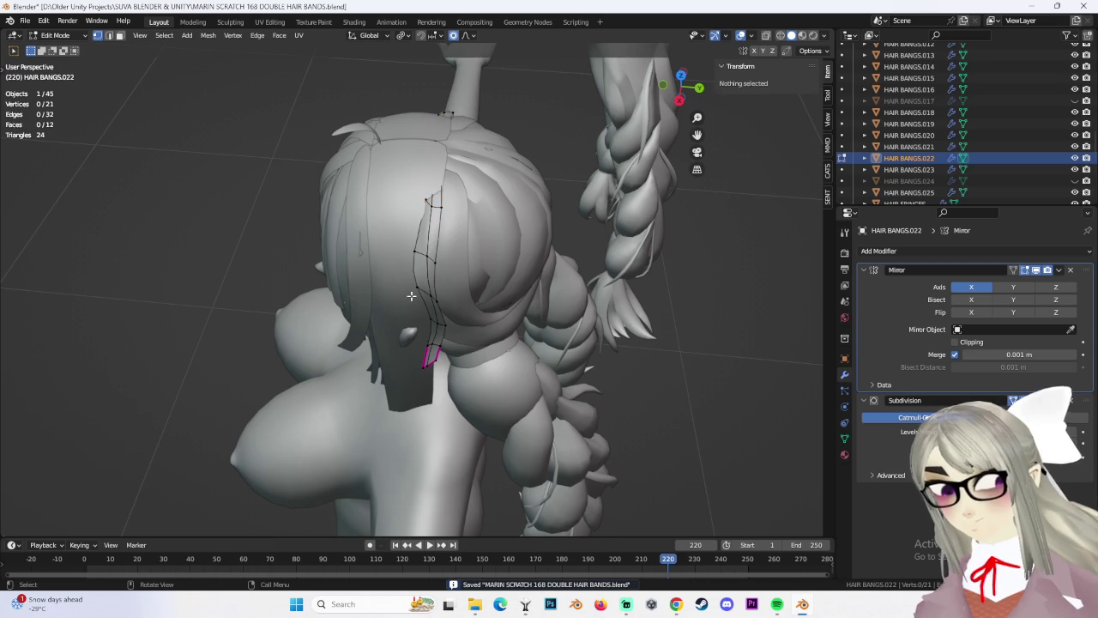
left_click(420, 290)
key("g")
left_click(424, 283)
mouse_move(424, 283)
middle_mouse_down()
mouse_move(403, 249)
mouse_move(551, 233)
mouse_move(620, 262)
mouse_move(520, 282)
mouse_move(534, 280)
mouse_move(510, 245)
middle_mouse_up()
left_click(398, 245)
left_click(403, 249)
key("alt+a")
Select the strand's top vertex, grow it to the linked strand, and move it.
scroll(519, 282, "up", 2)
left_click(470, 249)
scroll(536, 259, "up", 2)
key("ctrl+l")
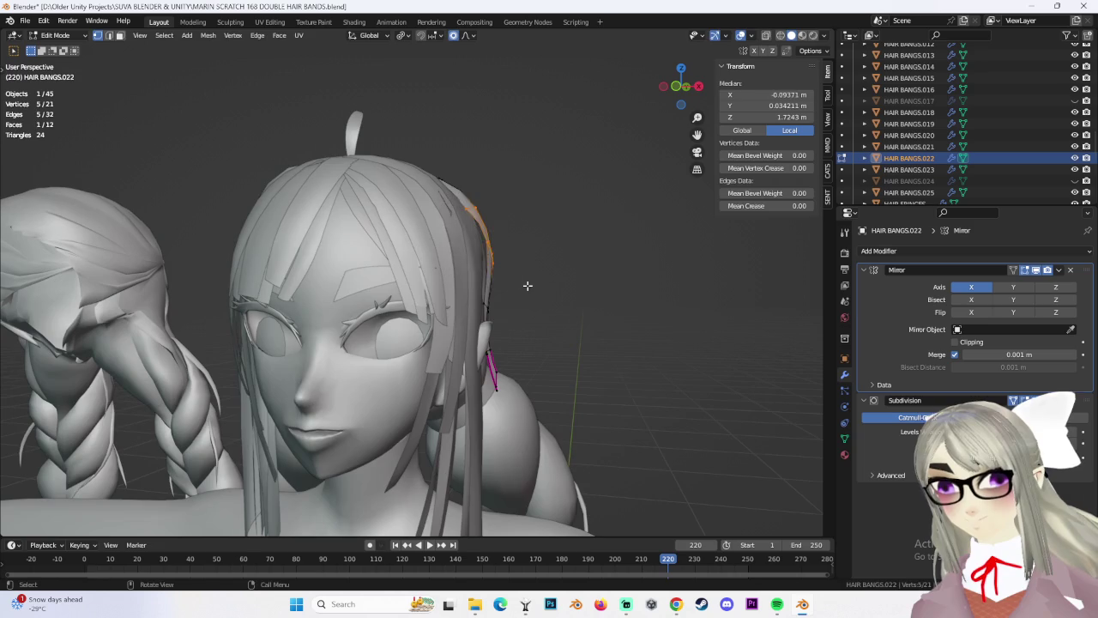
key("g")
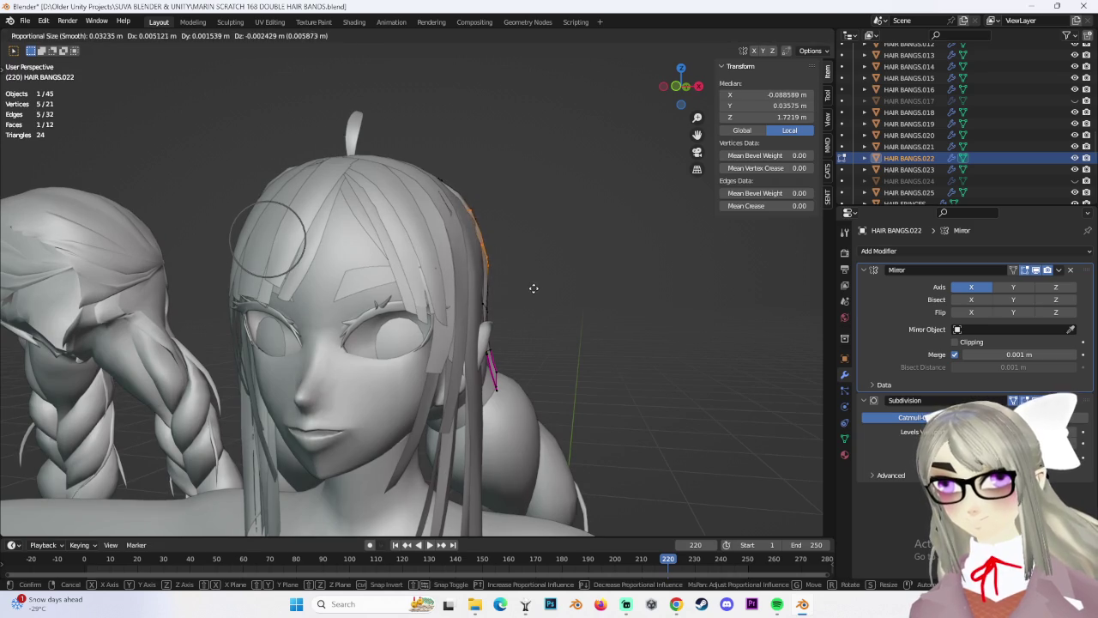
left_click(534, 289)
Adjust one hair vertex behind the head, return to Object Mode, and reselect HAIR BANGS.022.
mouse_move(535, 289)
middle_mouse_down()
mouse_move(434, 218)
mouse_move(443, 248)
mouse_move(523, 221)
mouse_move(589, 237)
mouse_move(561, 274)
mouse_move(633, 354)
mouse_move(720, 364)
mouse_move(626, 378)
middle_mouse_up()
left_click(434, 217)
key("g")
left_click(527, 220)
key("g")
left_click(533, 217)
left_click(571, 269)
key("Tab")
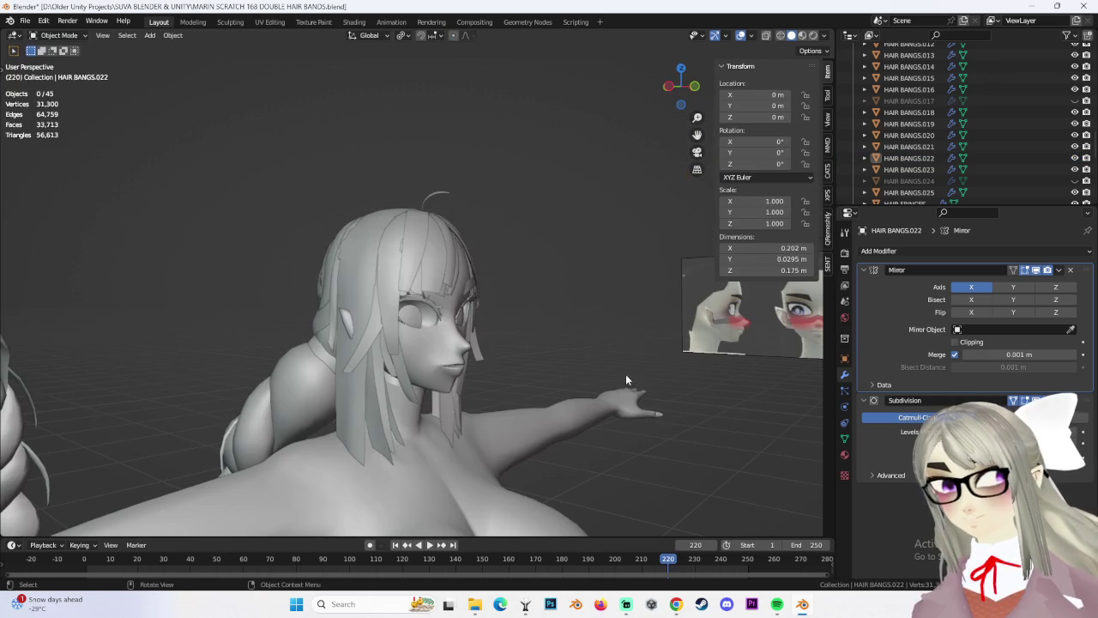
left_click(330, 279)
scroll(393, 249, "up", 2)
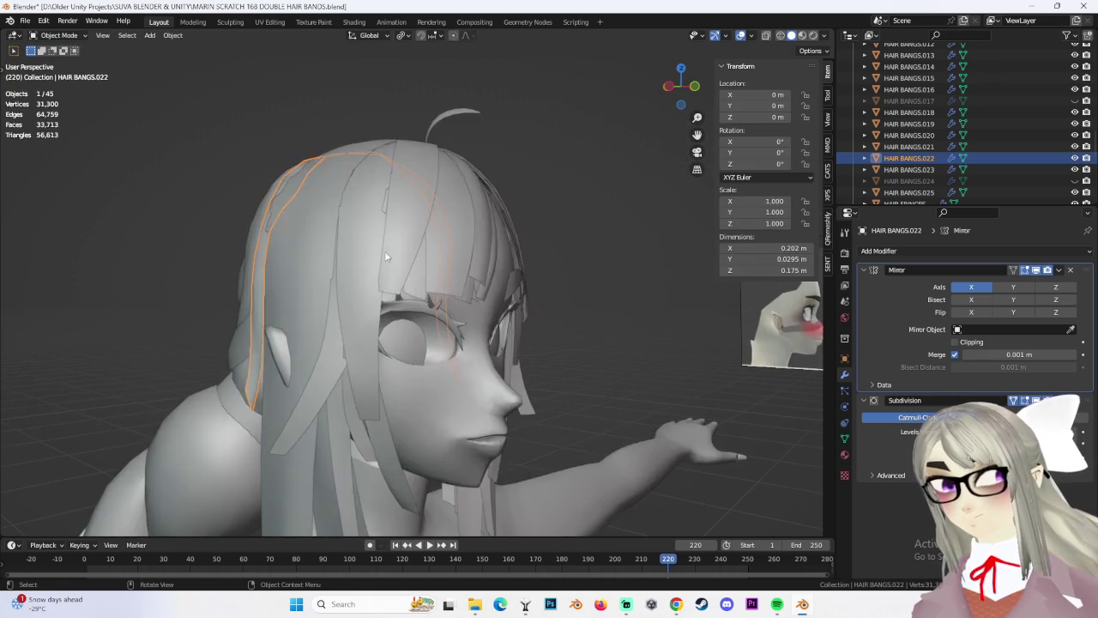
In Edit Mode, move a group of strand vertices with soft falloff, checking in wireframe.
scroll(458, 291, "up", 2)
middle_click_drag(458, 291, 420, 302)
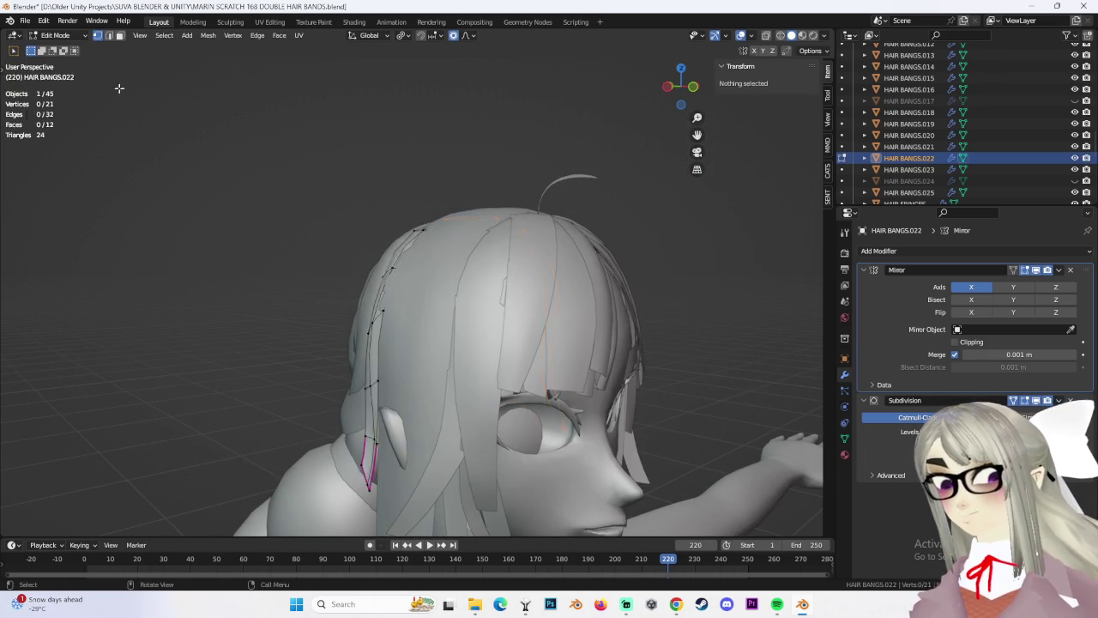
left_click(60, 61)
middle_click_drag(446, 266, 377, 255)
middle_click_drag(415, 295, 297, 235)
key("ctrl+l")
key("g")
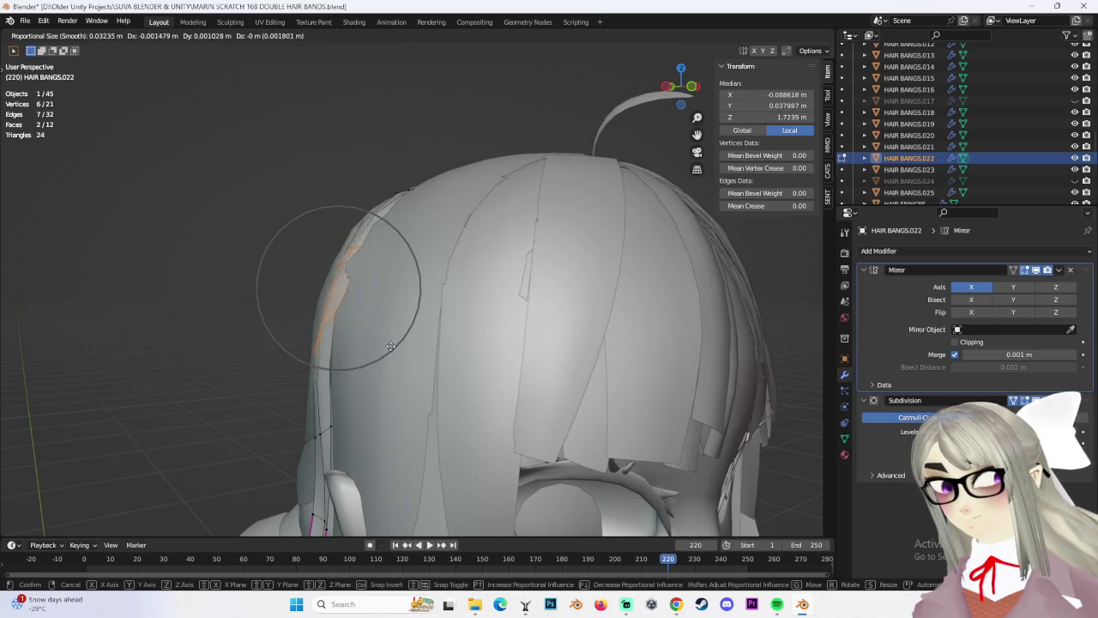
left_click(392, 344)
left_click(779, 35)
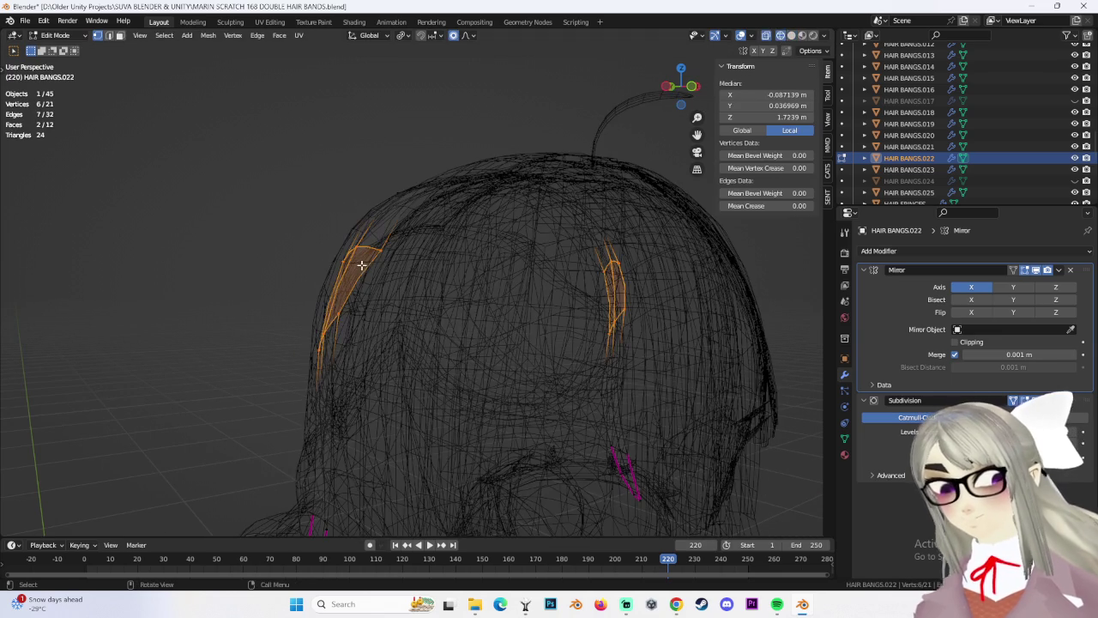
key("g")
left_click(387, 266)
left_click(792, 35)
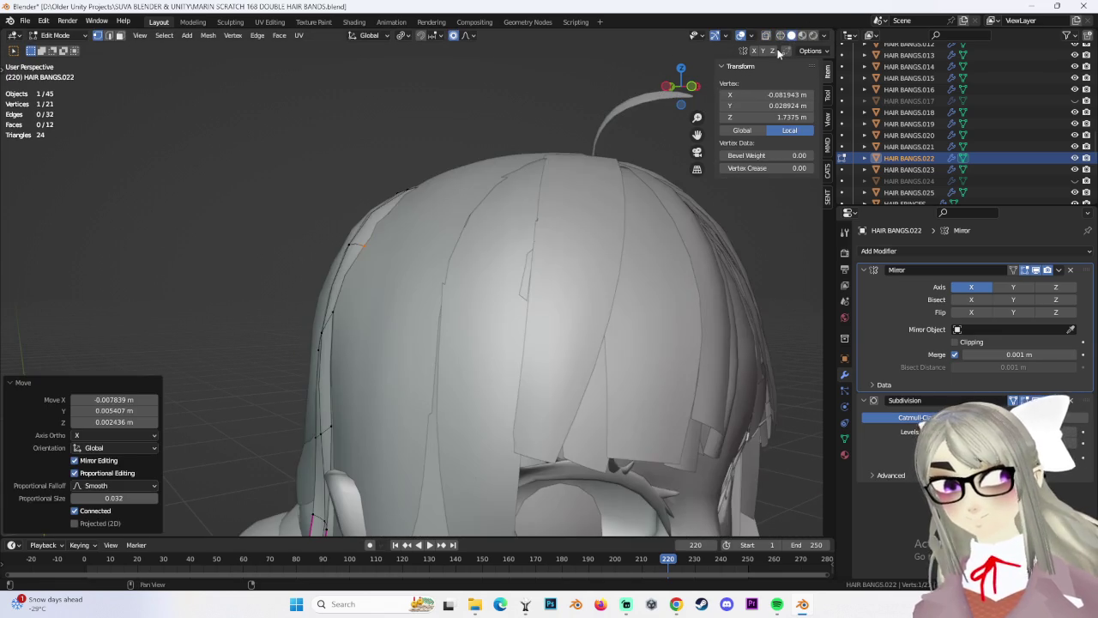
Raise another hair vertex along the Z axis.
mouse_move(510, 247)
middle_mouse_down()
mouse_move(382, 279)
mouse_move(521, 296)
mouse_move(493, 258)
mouse_move(493, 174)
middle_mouse_up()
left_click(525, 293)
scroll(489, 249, "up", 3)
key("g")
key("z")
left_click(482, 279)
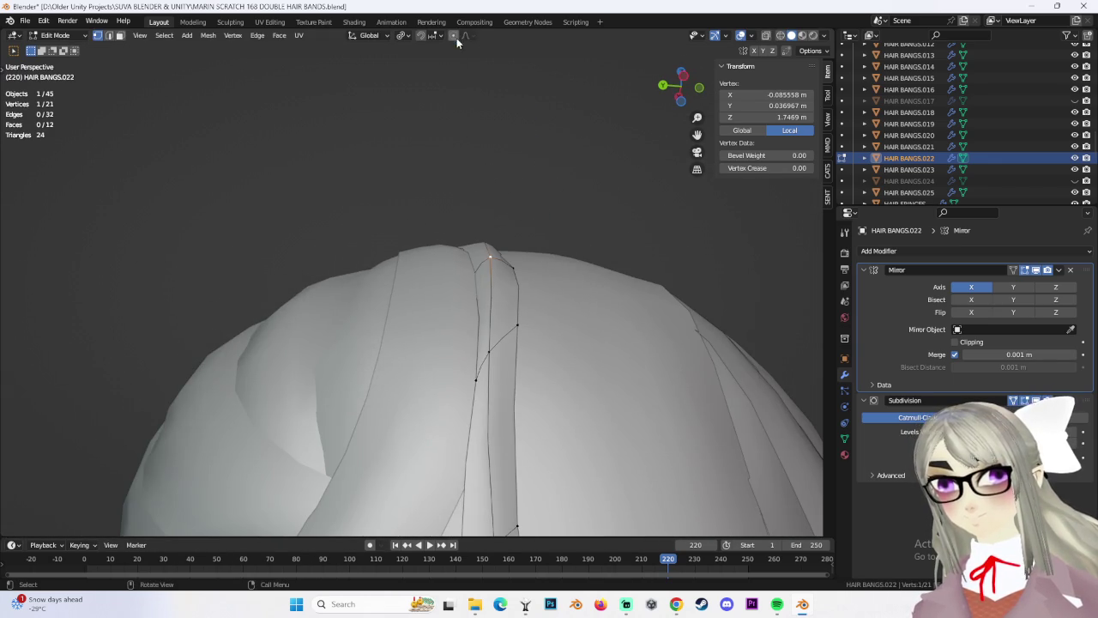
left_click(536, 316)
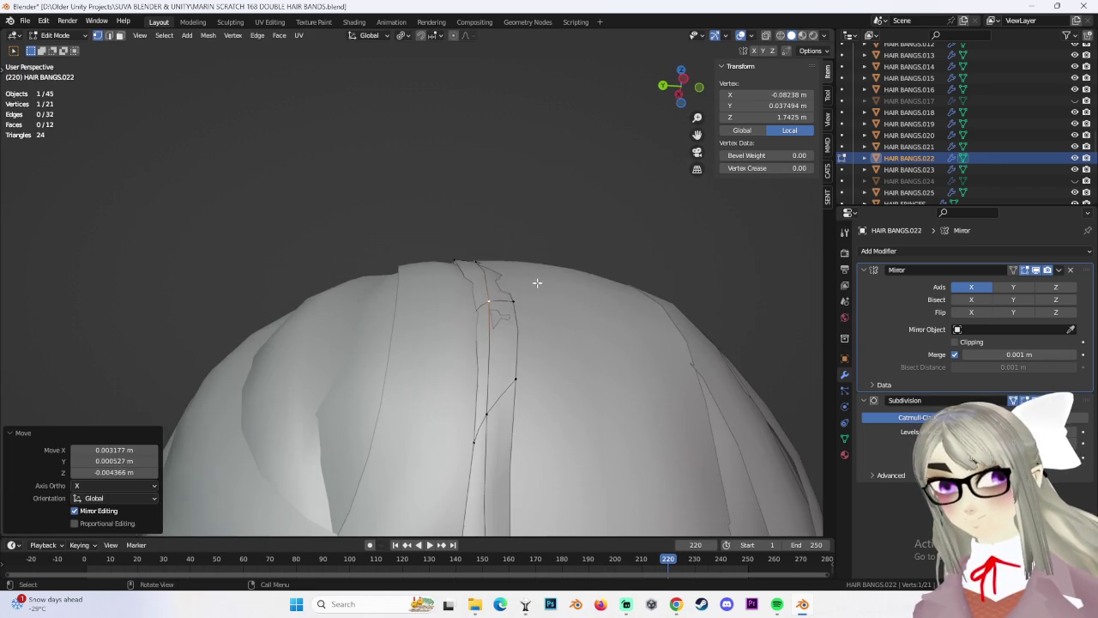
Select vertices along the strand's edge, grow the selection, and move them.
scroll(477, 341, "down", 3)
middle_click_drag(544, 367, 563, 402)
key("ctrl+KP_Add")
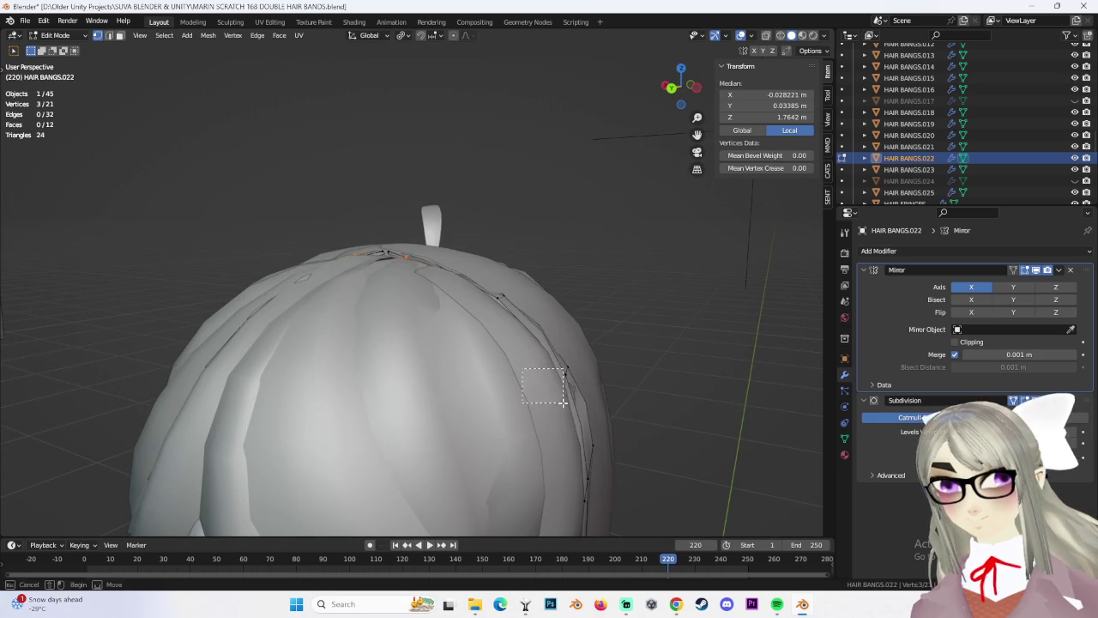
left_click(577, 399)
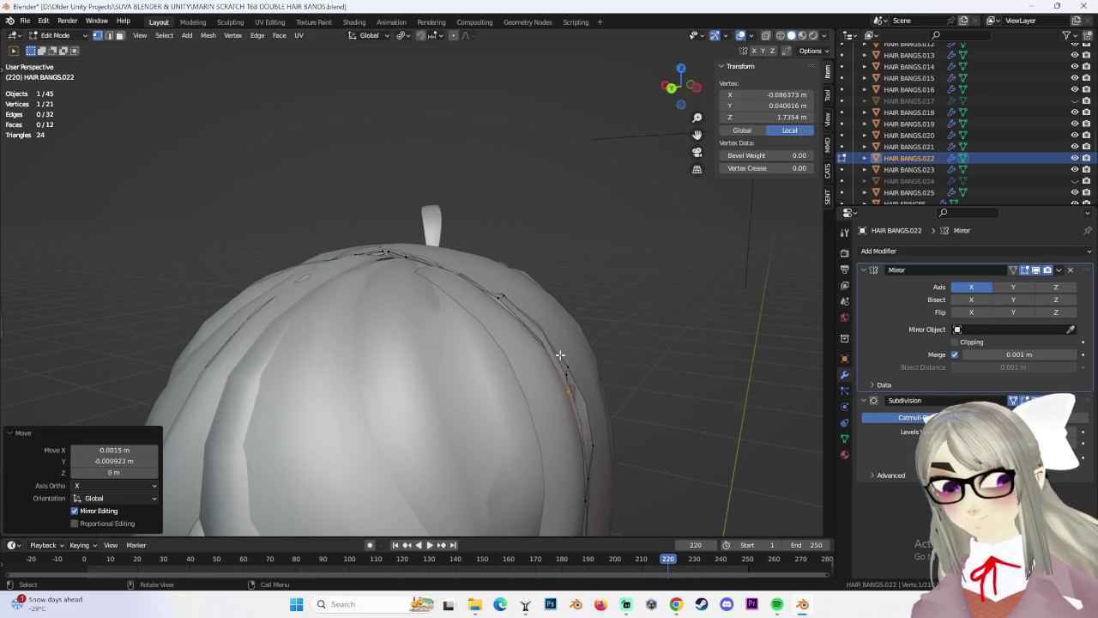
left_click(586, 366, "shift")
mouse_move(586, 367)
middle_mouse_down()
mouse_move(559, 448)
mouse_move(505, 379)
mouse_move(335, 332)
mouse_move(422, 318)
middle_mouse_up()
key("g")
left_click(334, 332)
Lower three vertices at the strand's top along Z in two moves.
key("g")
left_click(450, 369)
middle_click_drag(449, 368, 514, 326)
left_click(591, 265)
left_click_drag(358, 296, 429, 350)
key("g")
key("z")
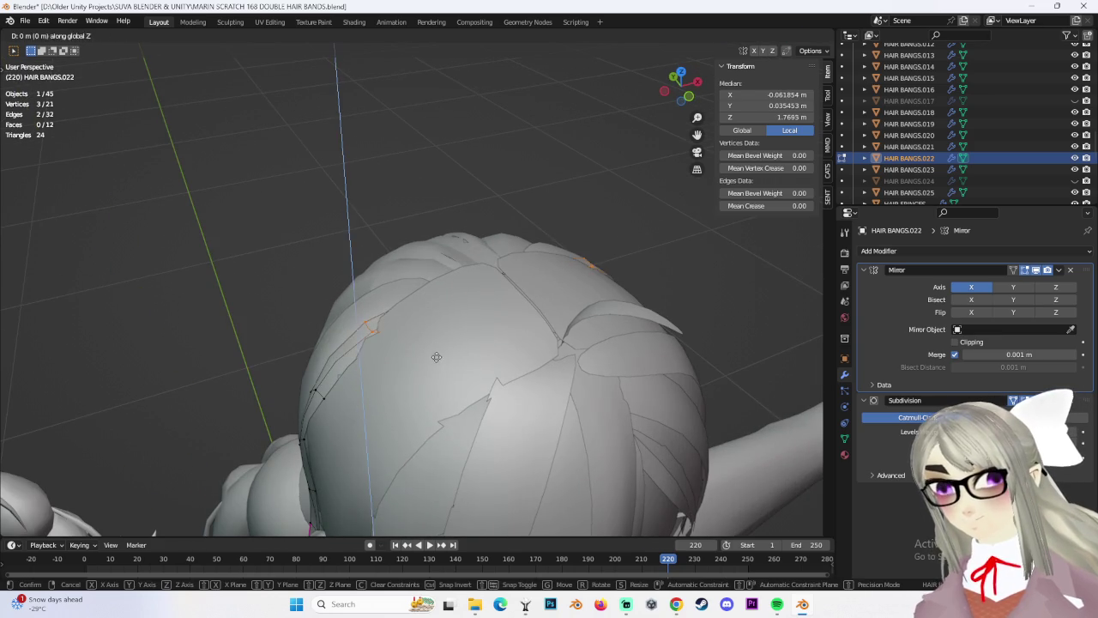
left_click(442, 355)
key("g")
key("z")
left_click(446, 348)
Check the hair in Object Mode, then reselect HAIR BANGS.022 and re-enter Edit Mode.
mouse_move(446, 349)
middle_mouse_down()
mouse_move(478, 366)
mouse_move(532, 318)
mouse_move(147, 142)
middle_mouse_up()
left_click(532, 318)
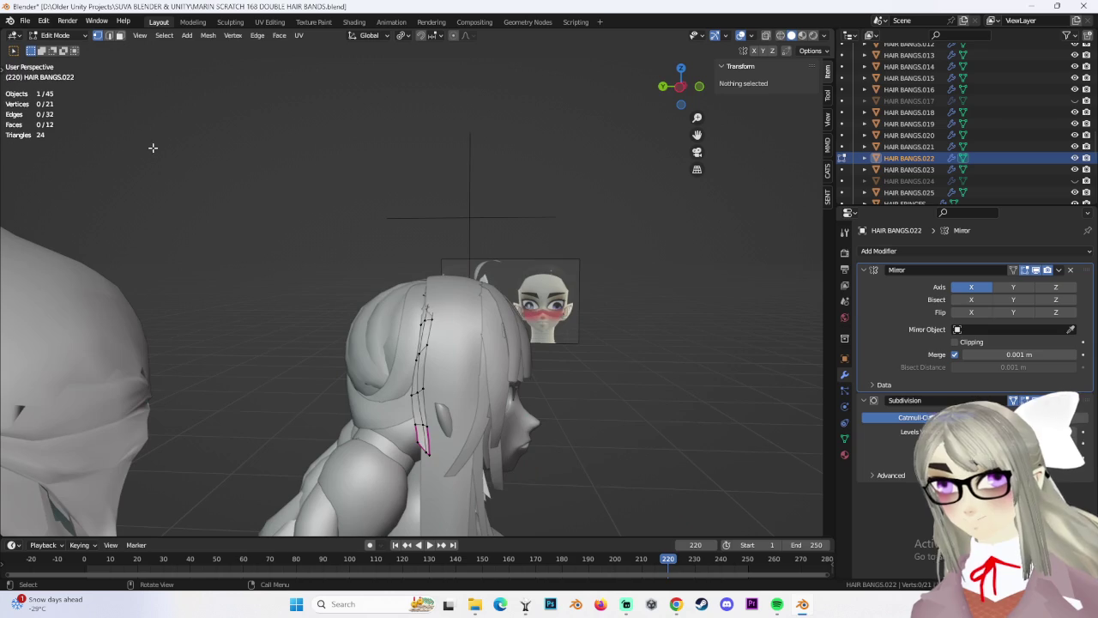
left_click(66, 36)
left_click(57, 53)
mouse_move(145, 80)
middle_mouse_down()
mouse_move(540, 423)
mouse_move(419, 247)
middle_mouse_up()
scroll(419, 247, "up", 3)
left_click(377, 205)
scroll(420, 232, "up", 3)
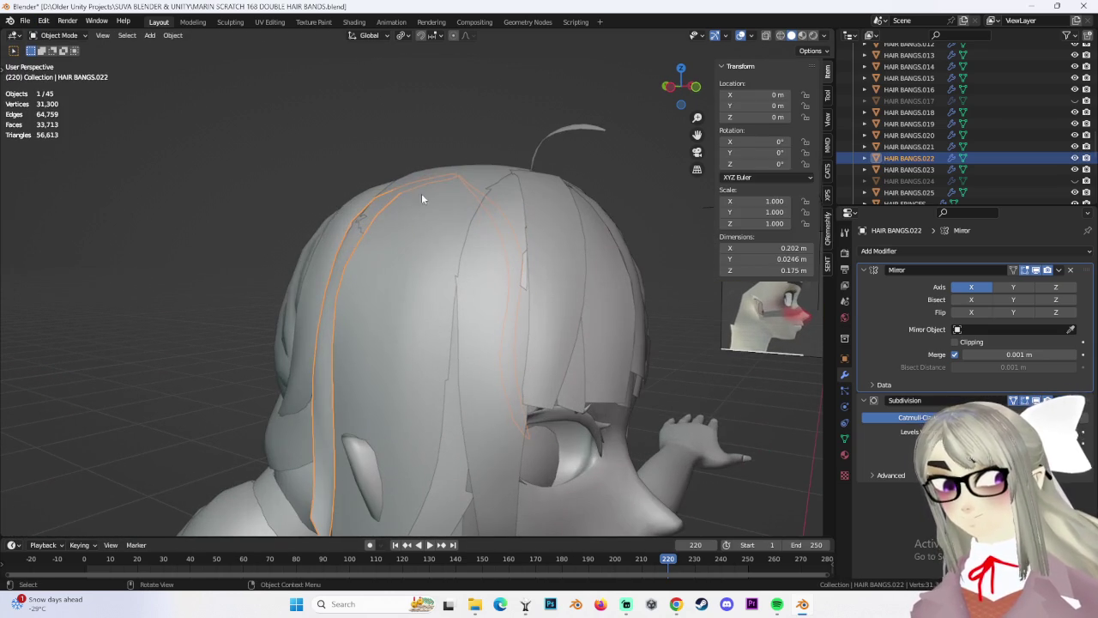
left_click(58, 35)
left_click(56, 65)
Try several moves of the selected hair vertices, undoing rejected attempts.
middle_click_drag(343, 257, 446, 309)
left_click(429, 343)
key("g")
left_click(468, 326)
key("ctrl+z")
key("g")
left_click(416, 307)
key("ctrl+z")
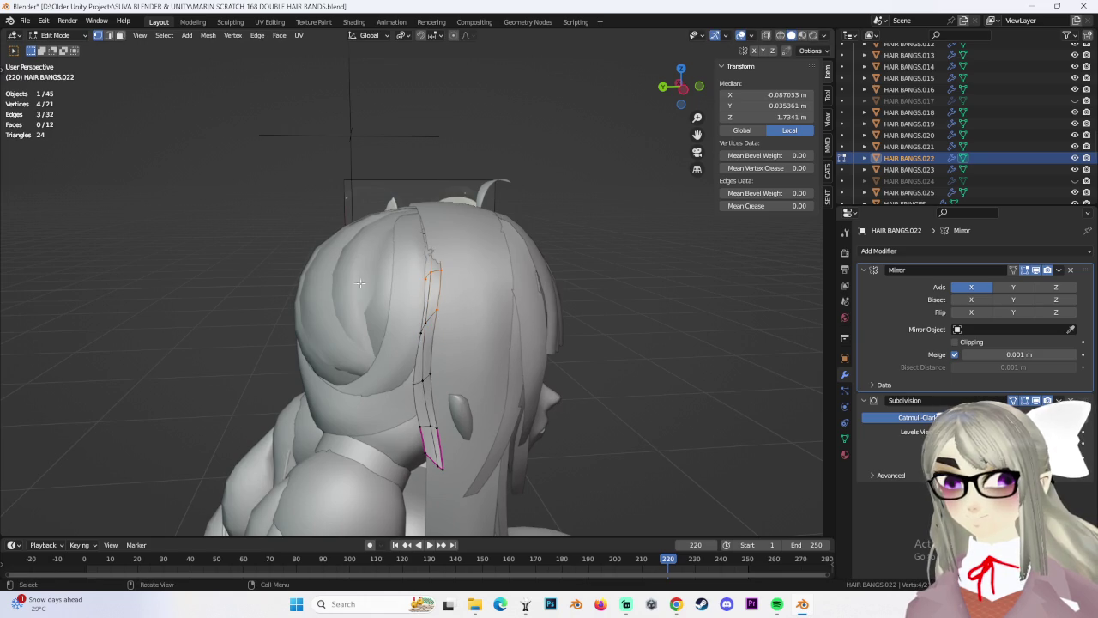
key("g")
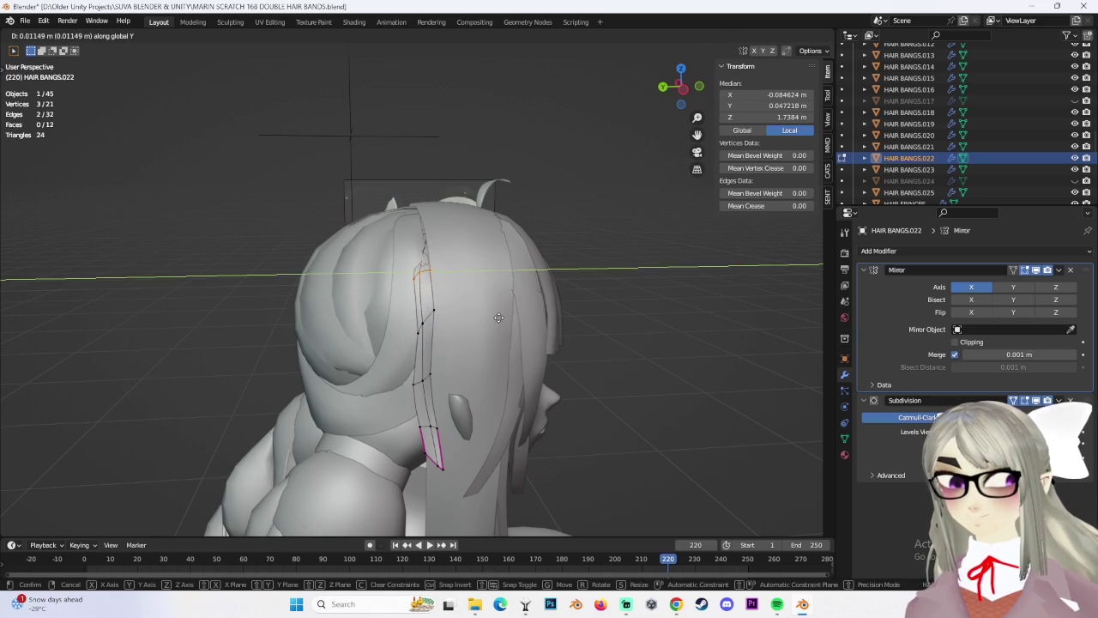
left_click(499, 318)
Reposition the vertices again, cancelling and undoing unsatisfactory moves.
mouse_move(498, 317)
middle_mouse_down()
mouse_move(518, 253)
mouse_move(514, 273)
middle_mouse_up()
key("g")
right_click(514, 248)
key("g")
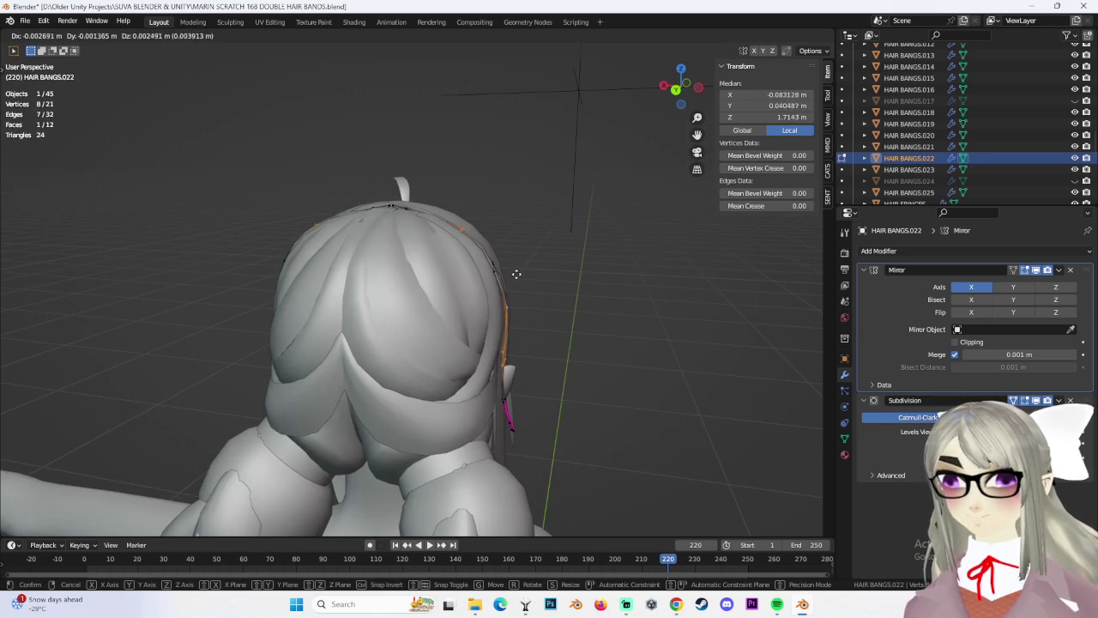
left_click(516, 272)
mouse_move(603, 275)
middle_mouse_down()
mouse_move(578, 312)
mouse_move(515, 308)
middle_mouse_up()
key("ctrl+z")
Shift the vertices with a Y-axis-restricted move after undoing a trial.
mouse_move(481, 405)
middle_mouse_down()
mouse_move(549, 343)
mouse_move(508, 320)
middle_mouse_up()
key("g")
left_click(544, 309)
key("g")
right_click(508, 319)
key("ctrl+z")
key("g")
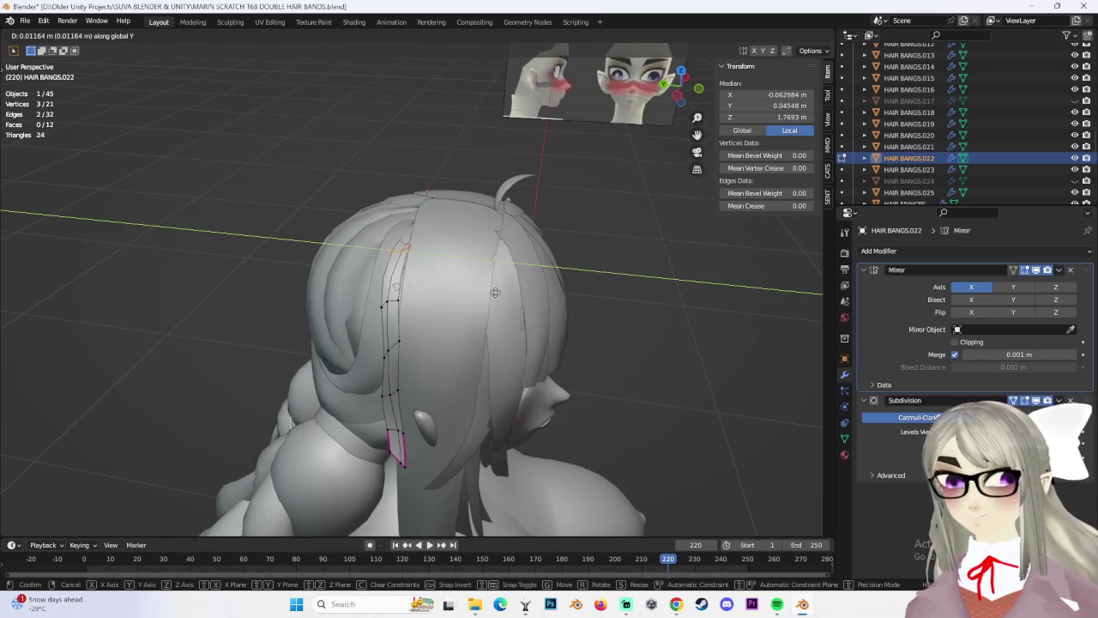
left_click(494, 293)
Move a top vertex along X and slide neighbouring vertices along the strand's edge.
left_click(407, 249)
key("g")
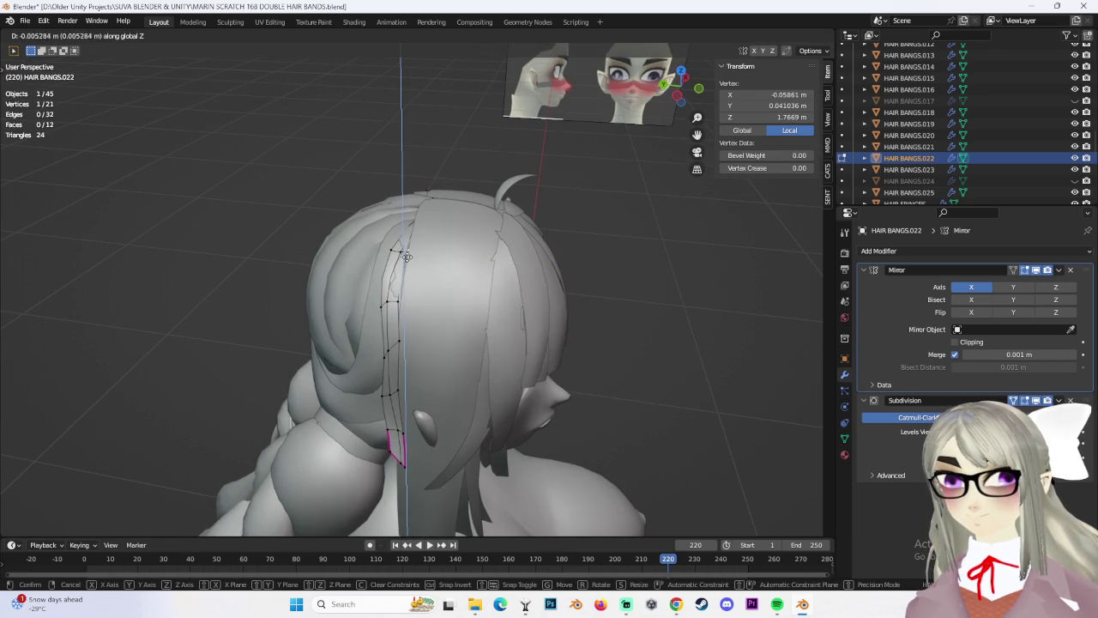
key("x")
left_click(407, 257)
middle_click_drag(406, 257, 428, 300)
left_click(410, 283)
key("g")
left_click(415, 284)
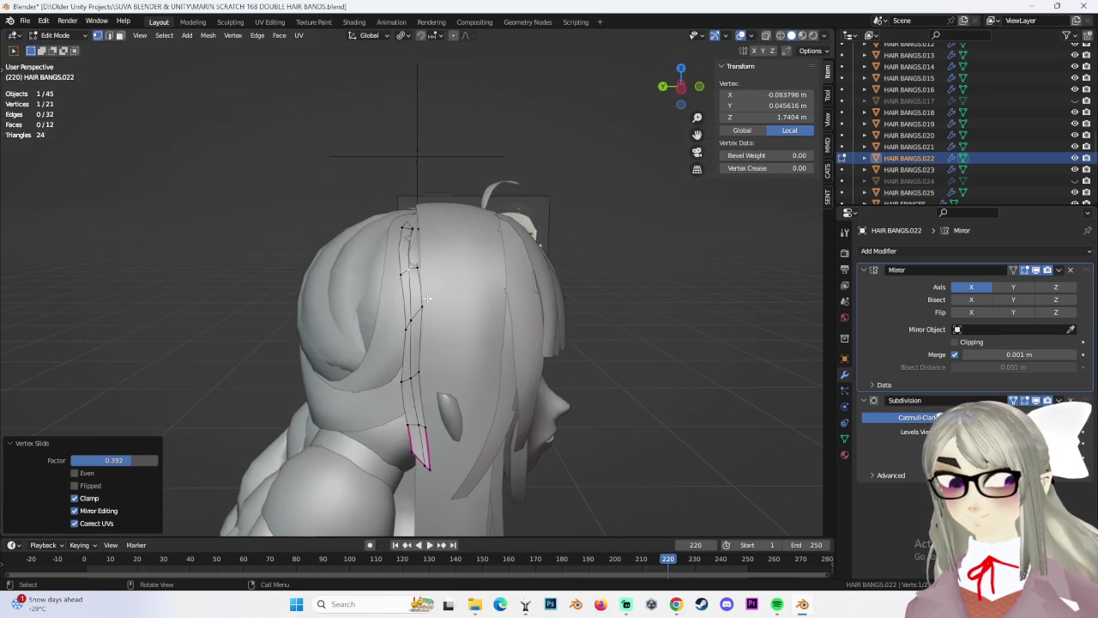
left_click(414, 260)
key("g")
left_click(442, 262)
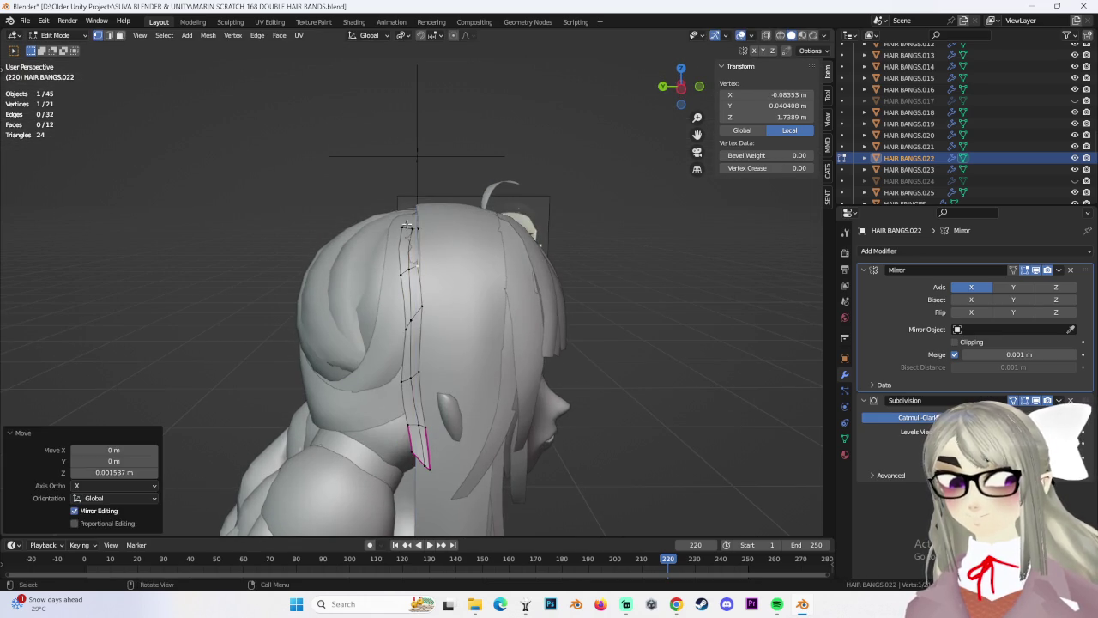
Raise the top vertices along Z, then move a loop of four vertices.
left_click(431, 237, "ctrl")
key("g")
key("z")
left_click(441, 229)
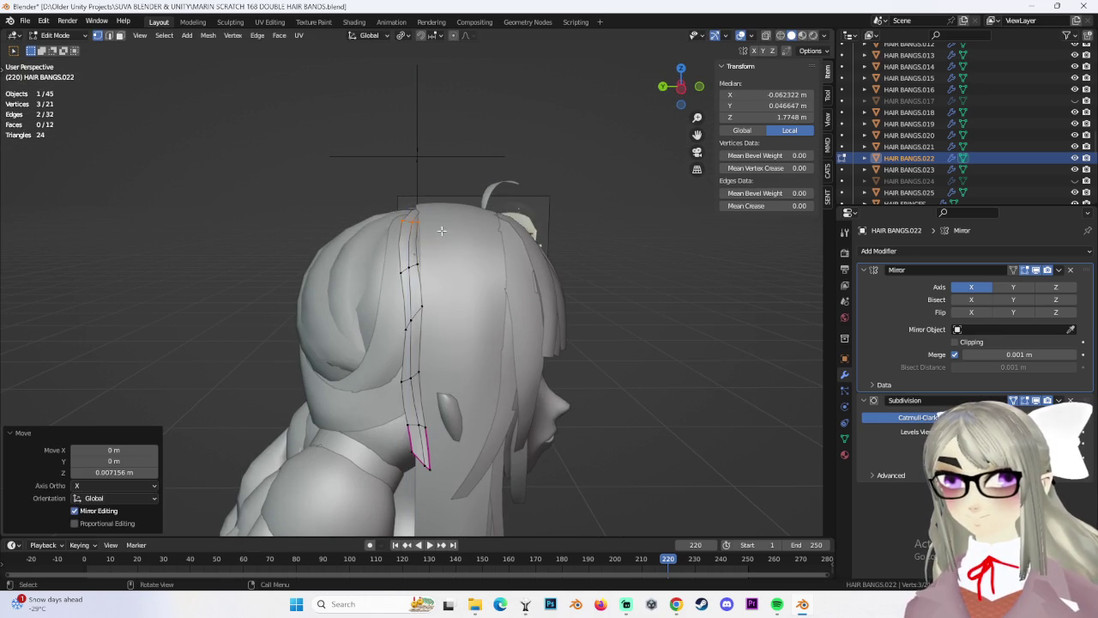
key("g")
key("Escape")
left_click(416, 291, "alt")
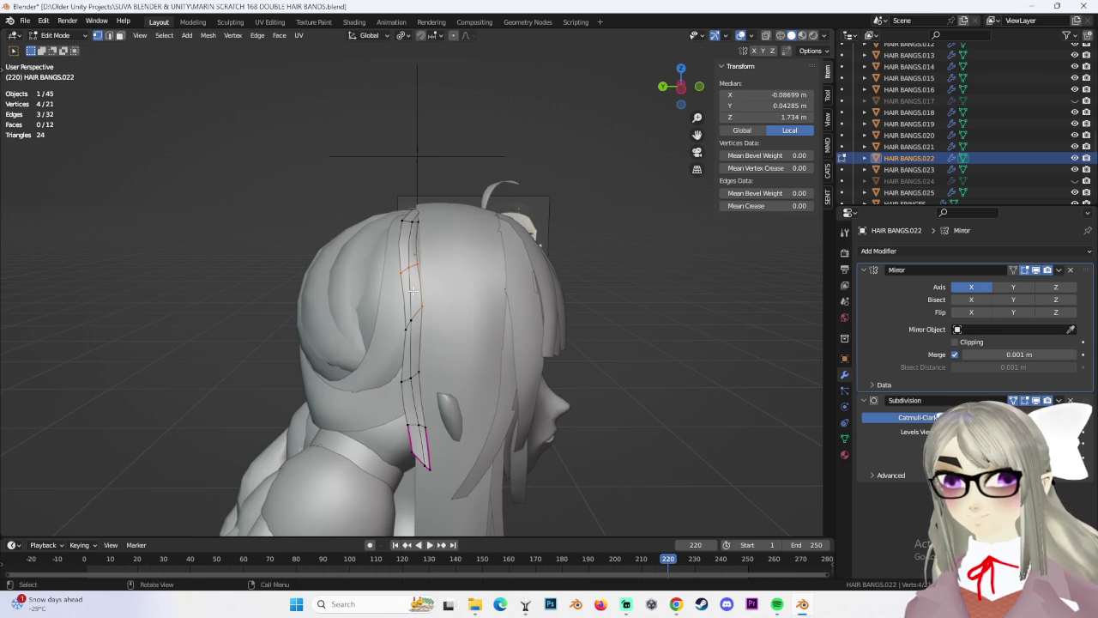
key("g")
left_click(466, 314)
middle_click_drag(466, 314, 453, 302)
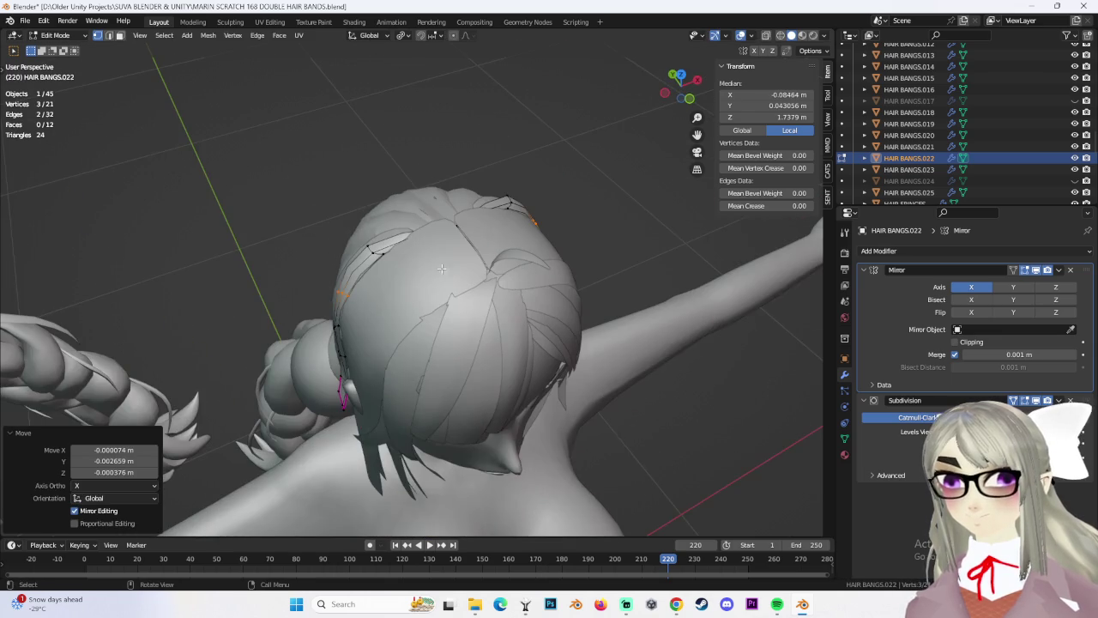
middle_click_drag(414, 271, 548, 301)
left_click(548, 301)
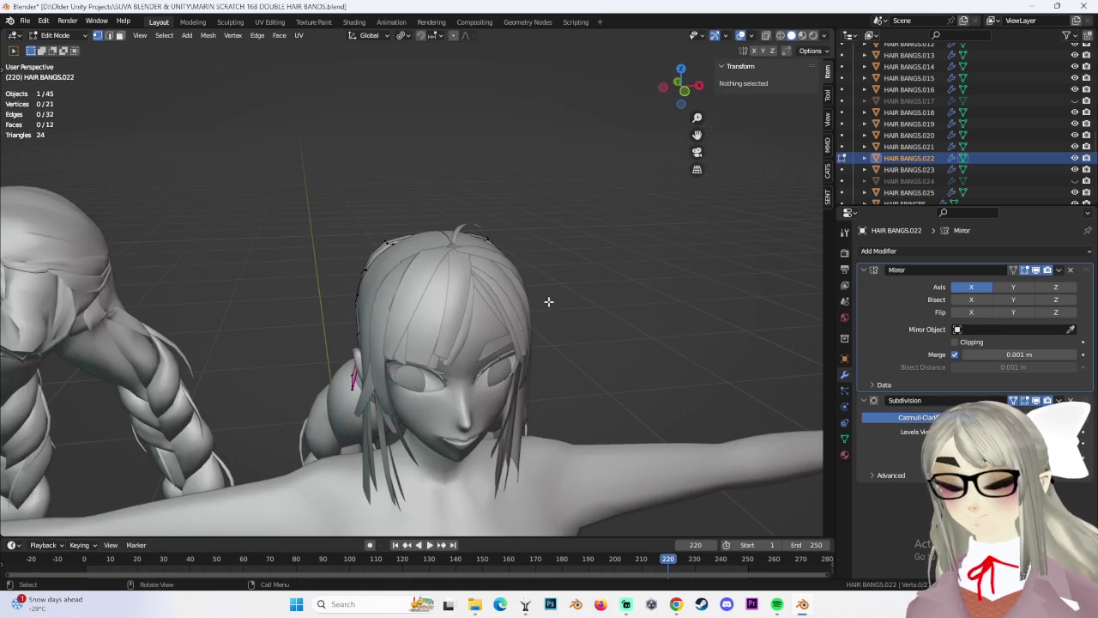
Nudge one top vertex and lower another along Z.
mouse_move(371, 235)
middle_mouse_down()
mouse_move(364, 241)
mouse_move(441, 225)
mouse_move(341, 249)
middle_mouse_up()
left_click(364, 241)
key("g")
left_click(365, 242)
left_click(443, 219)
key("g")
key("z")
left_click(441, 224)
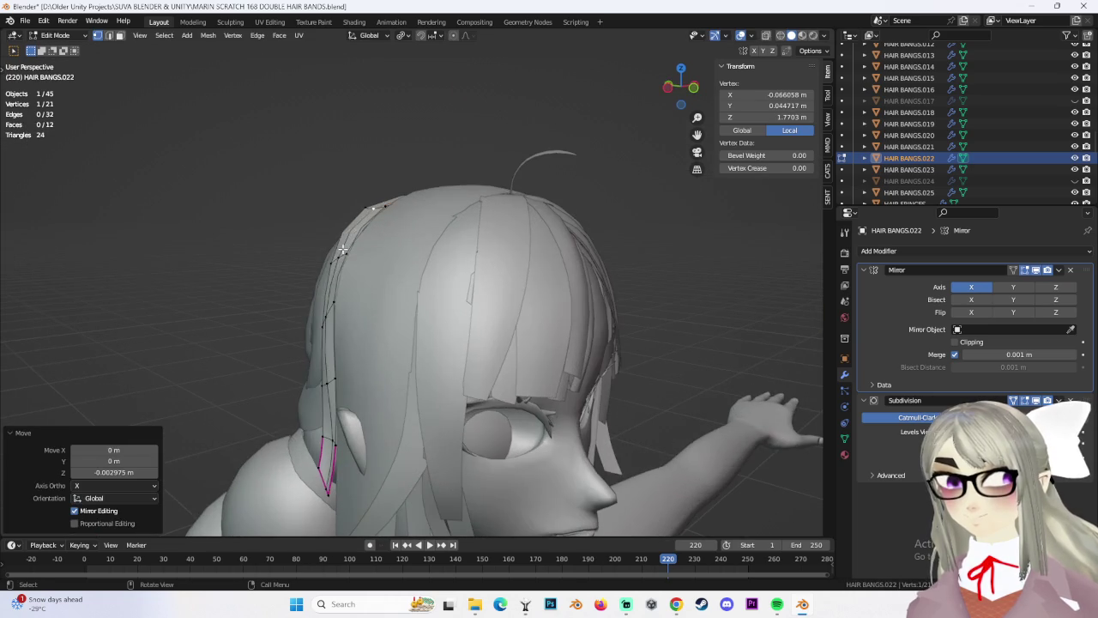
Lower another top vertex about 0.003 m on Z, then deselect all.
key("g")
key("z")
left_click(361, 211)
left_click(335, 262)
mouse_move(334, 261)
middle_mouse_down()
mouse_move(330, 285)
mouse_move(608, 340)
middle_mouse_up()
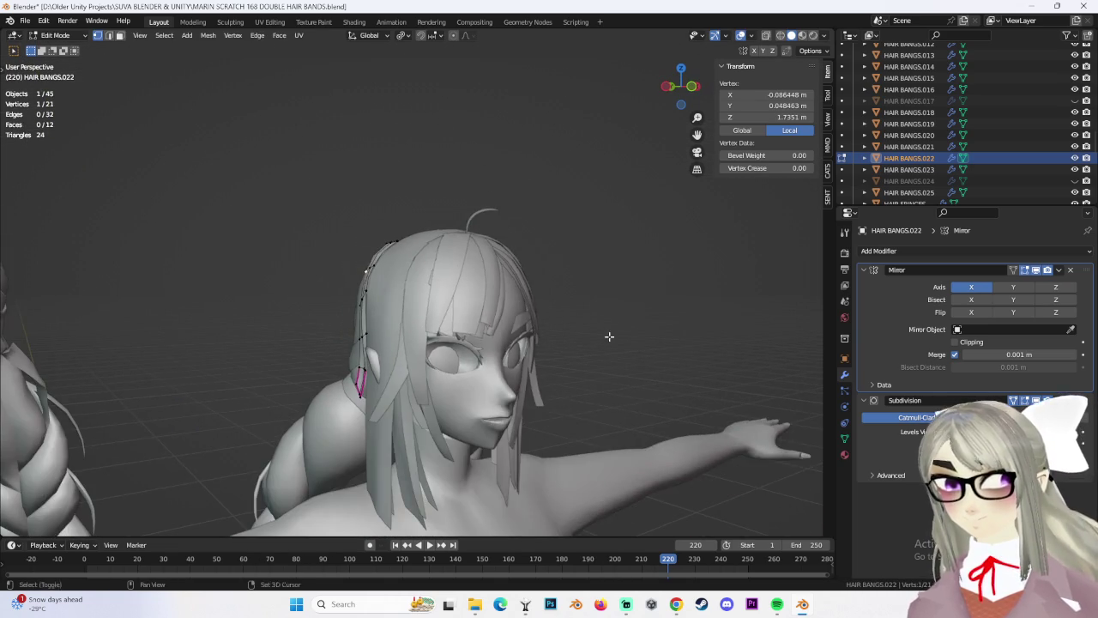
left_click(625, 345)
Inspect the hair in Object Mode, then reopen HAIR BANGS.022 in Edit Mode.
left_click(55, 35)
left_click(86, 47)
middle_click_drag(514, 283, 554, 292)
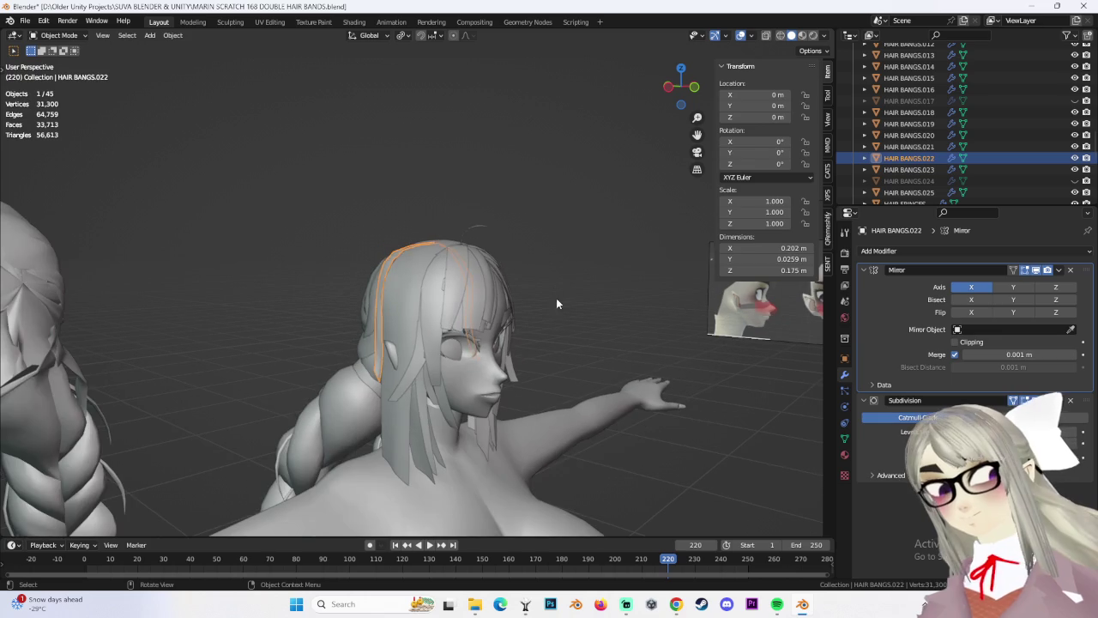
mouse_move(553, 370)
middle_mouse_down()
mouse_move(574, 388)
mouse_move(595, 282)
mouse_move(537, 292)
mouse_move(560, 284)
middle_mouse_up()
scroll(560, 279, "up", 3)
scroll(387, 155, "up", 3)
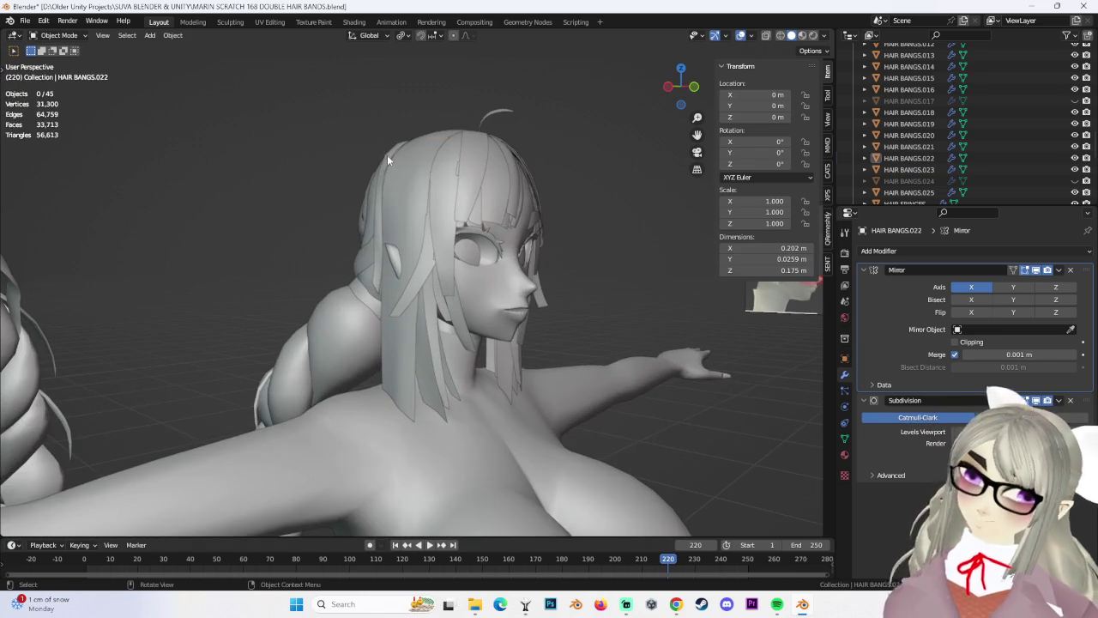
left_click(412, 193)
middle_click_drag(434, 226, 383, 301)
left_click(63, 60)
middle_click_drag(352, 266, 414, 315)
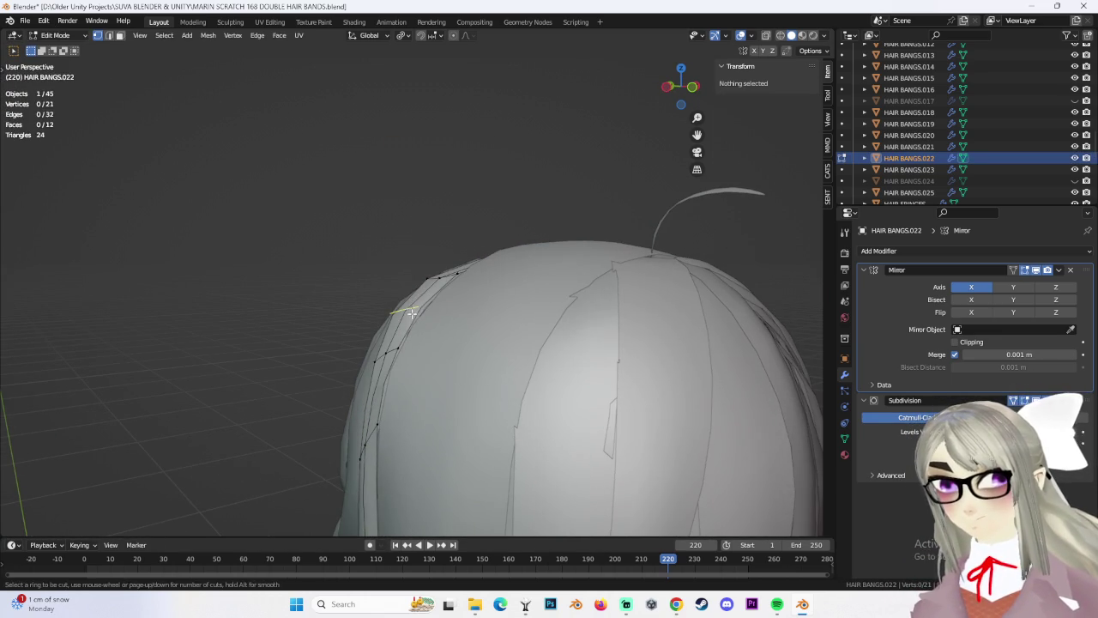
Cut a new centred edge loop across the HAIR BANGS.022 strand.
key("ctrl+r")
left_click(412, 314)
left_click(412, 314)
key("g")
right_click(455, 299)
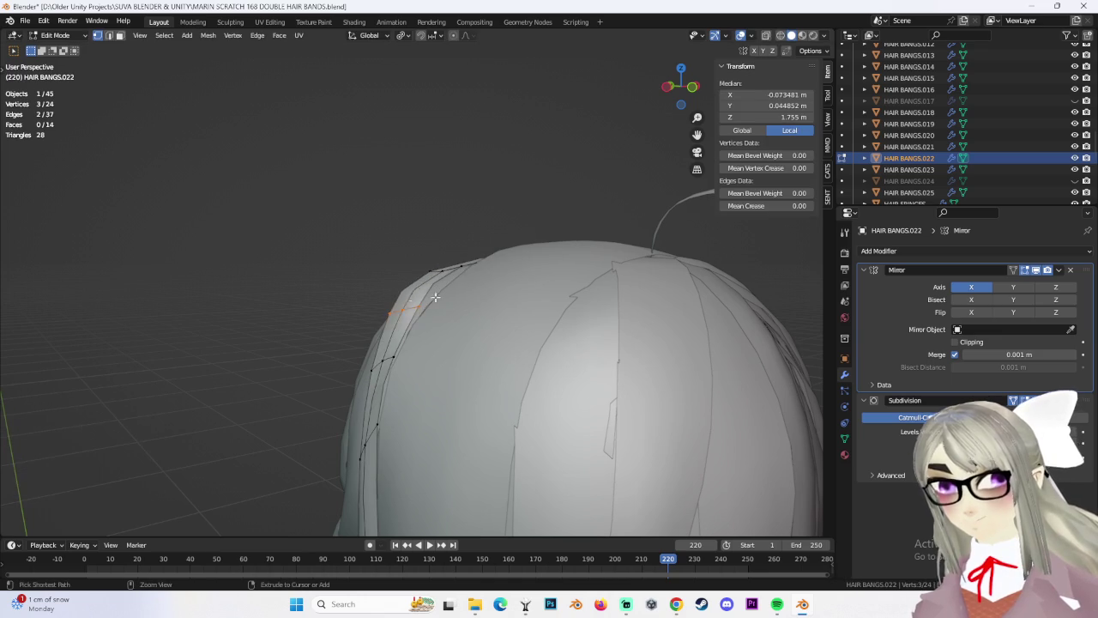
Reposition a vertex of the new loop toward the head surface.
left_click(402, 309)
key("g")
left_click(421, 305)
left_click(421, 304)
key("g")
left_click(428, 308)
Select an edge loop on the strand and slide it along the strand.
key("g")
left_click(431, 278)
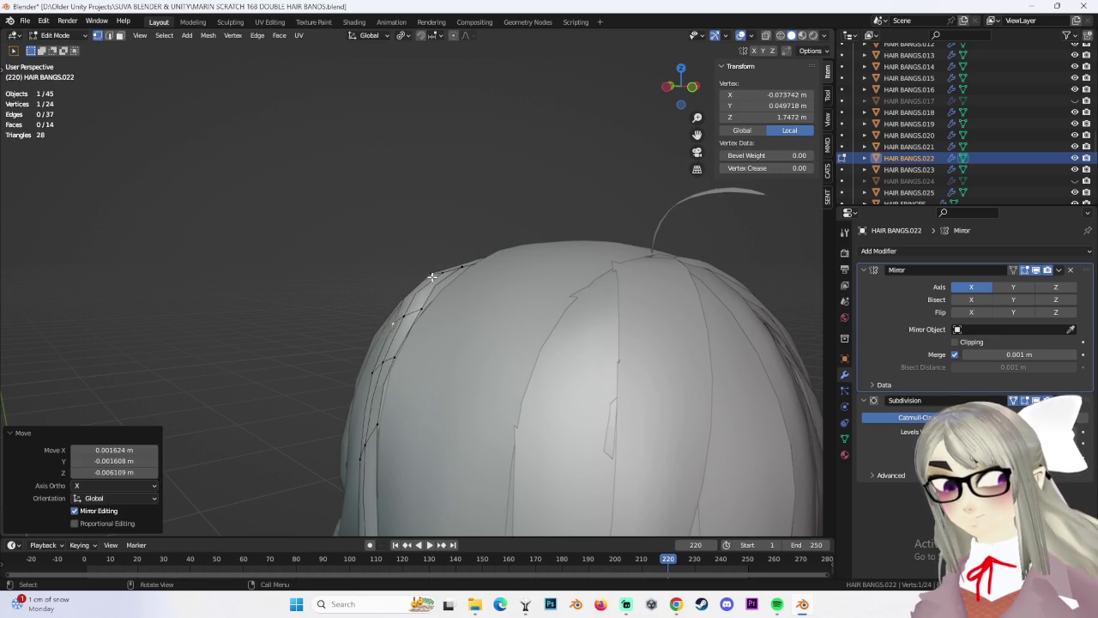
left_click(439, 271, "alt")
key("g")
key("g")
left_click(433, 277)
Nudge single strand vertices closer to the head curve.
mouse_move(423, 282)
middle_mouse_down()
mouse_move(541, 320)
mouse_move(498, 316)
middle_mouse_up()
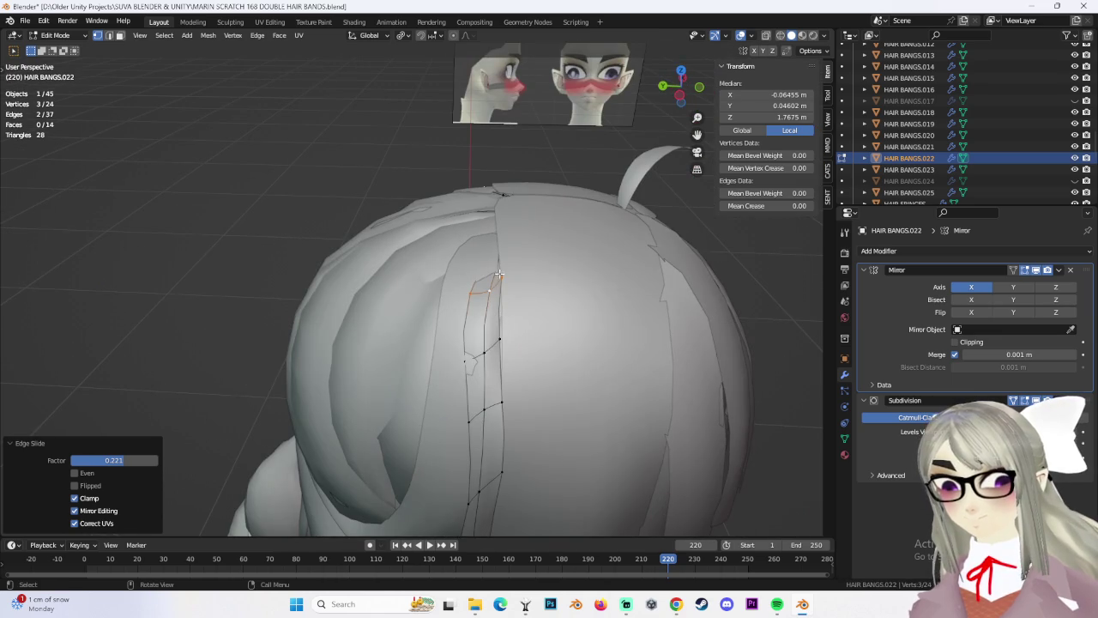
left_click(499, 279)
key("g")
left_click(506, 293)
left_click(467, 352)
mouse_move(468, 351)
middle_mouse_down()
mouse_move(486, 296)
mouse_move(427, 290)
mouse_move(493, 362)
middle_mouse_up()
key("g")
left_click(486, 292)
Raise a strand vertex slightly along Z, then refine its position.
key("g")
key("z")
left_click(486, 290)
key("g")
left_click(446, 287)
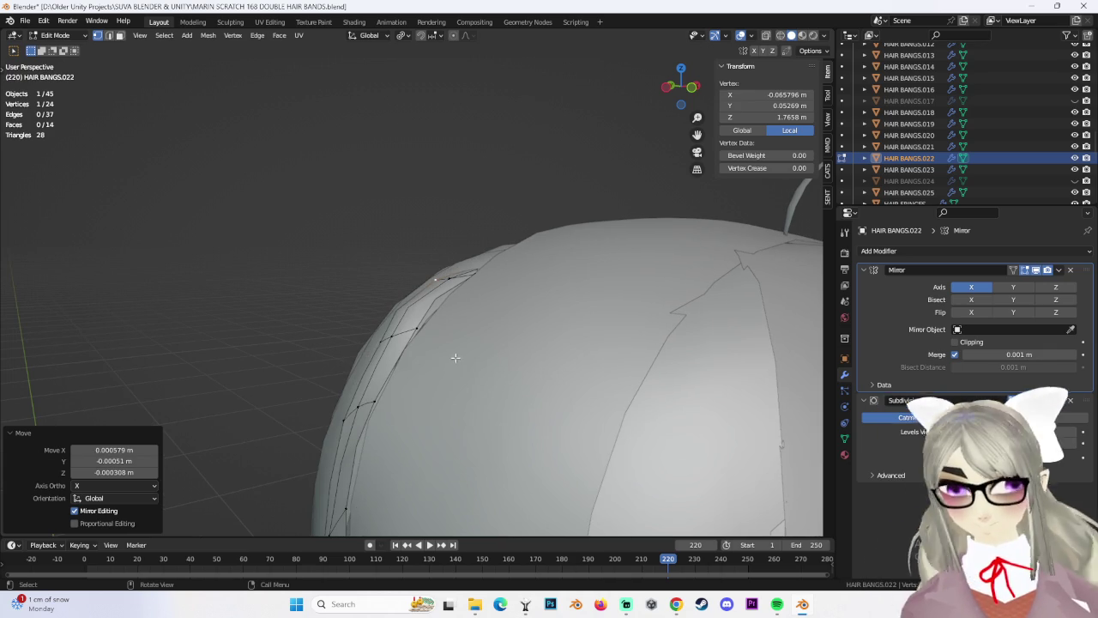
Slide another strand vertex along its edge, cancelling a wrong move.
mouse_move(418, 327)
middle_mouse_down()
mouse_move(519, 420)
mouse_move(583, 361)
middle_mouse_up()
key("g")
left_click(521, 422)
key("g")
right_click(583, 361)
left_click(572, 364)
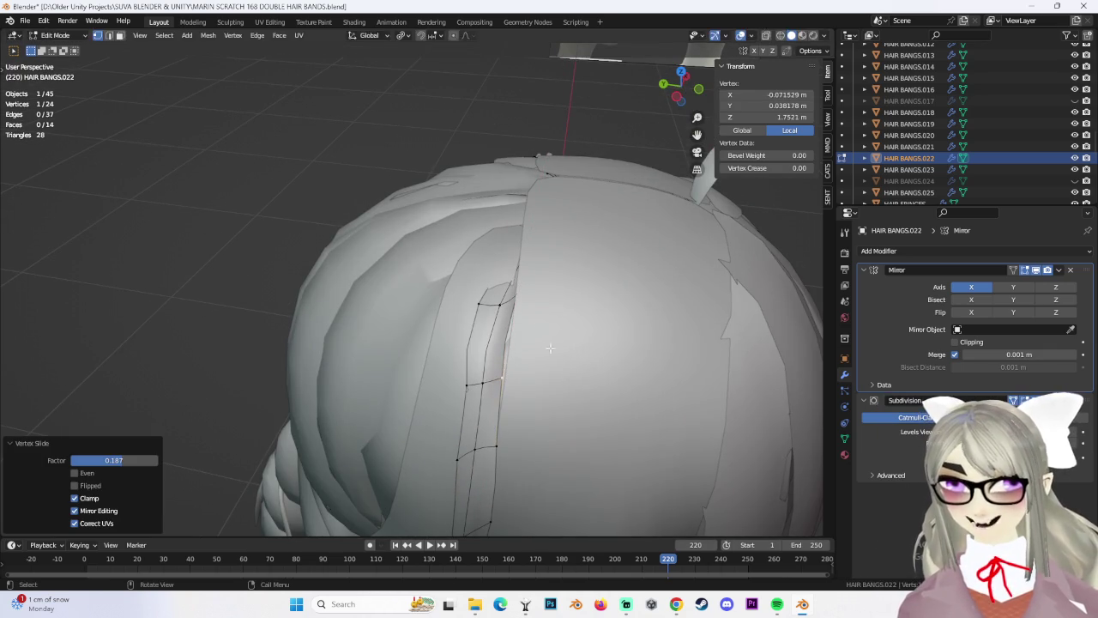
Select neighbouring vertices and slide them along their edges.
left_click(533, 307, "shift")
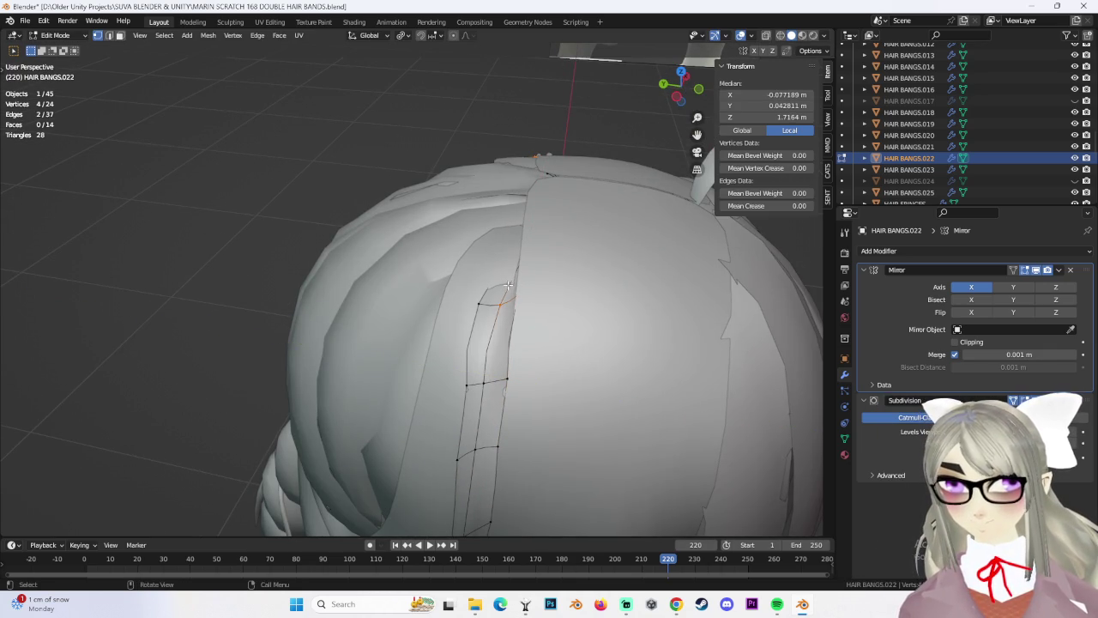
left_click(507, 285, "shift")
key("g")
left_click(536, 332)
middle_click_drag(536, 332, 406, 334)
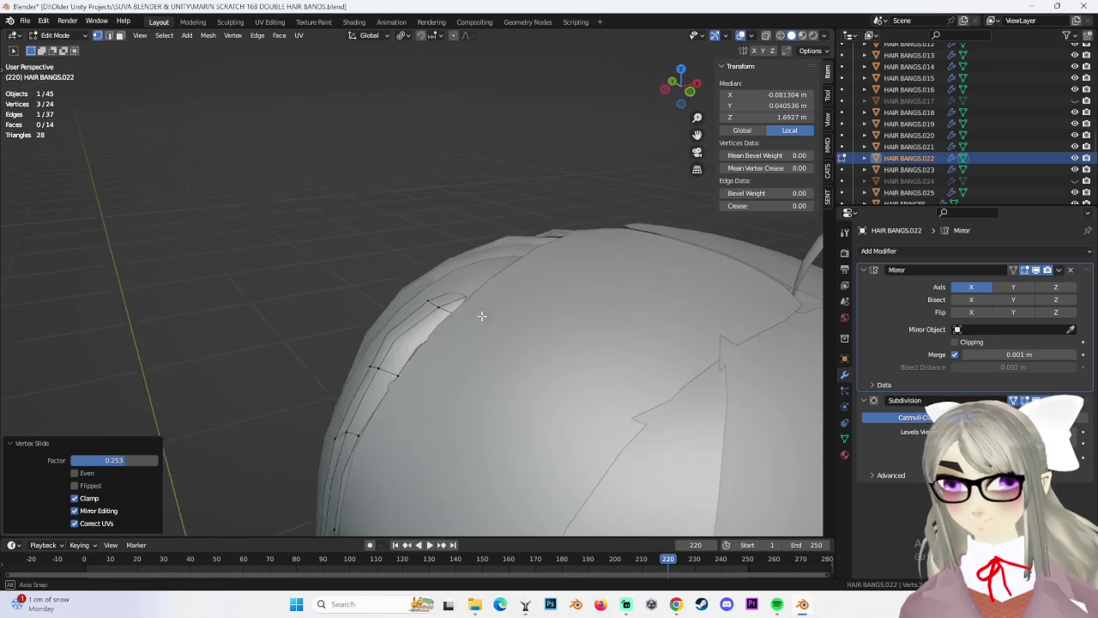
middle_click_drag(340, 369, 478, 298)
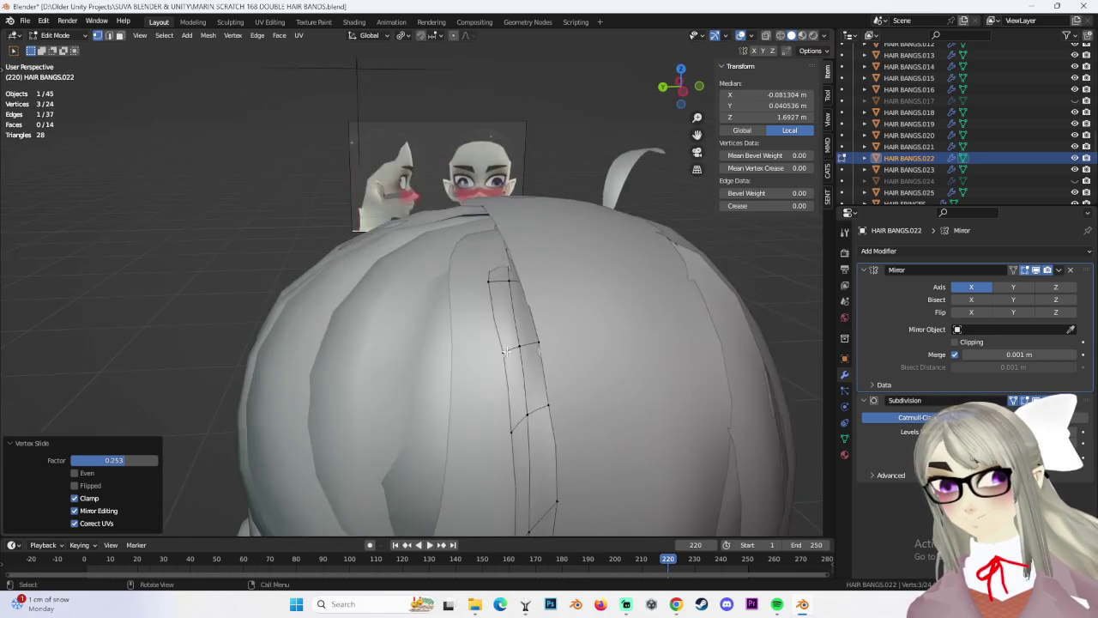
Make small moves on two more strand vertices, box-selecting the second.
left_click(480, 297)
key("g")
left_click(506, 312)
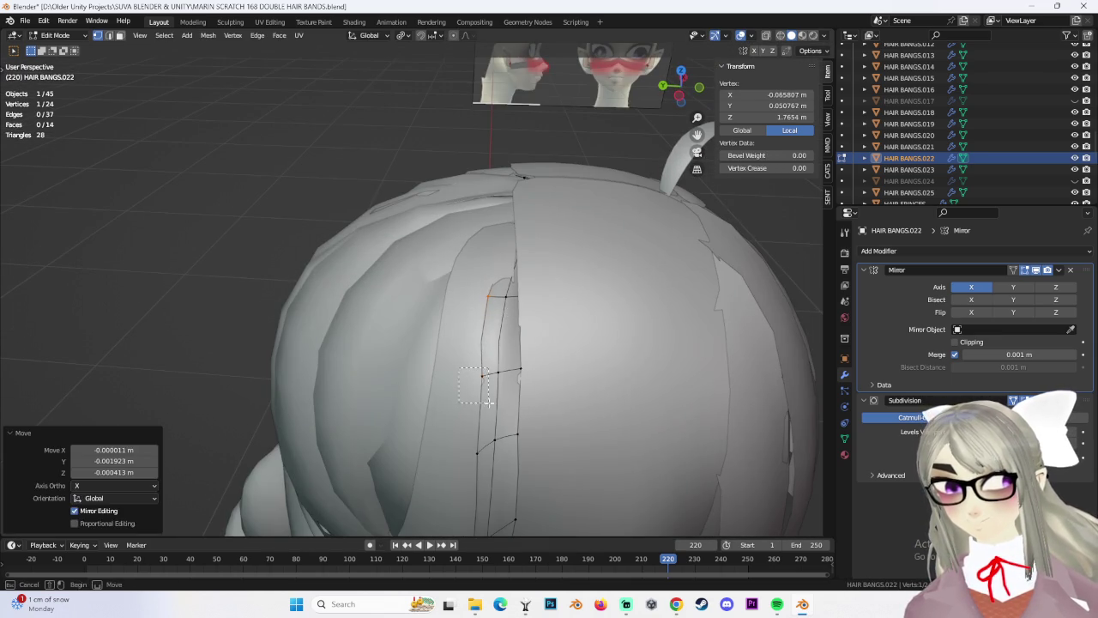
left_click_drag(461, 369, 488, 400)
middle_click_drag(488, 401, 455, 317)
key("g")
left_click(471, 317)
From a top-down view, lower a strand vertex slightly along Z.
mouse_move(472, 317)
middle_mouse_down()
mouse_move(398, 338)
mouse_move(498, 318)
mouse_move(528, 300)
mouse_move(516, 292)
mouse_move(506, 320)
mouse_move(481, 329)
mouse_move(500, 363)
mouse_move(507, 346)
middle_mouse_up()
key("g")
key("z")
left_click(506, 313)
key("g")
left_click(515, 299)
Lower several more top vertices about 0.0025 m along Z, then select adjacent vertices.
key("g")
key("z")
left_click(506, 320)
key("g")
key("z")
left_click(505, 322)
key("g")
key("z")
left_click(482, 333)
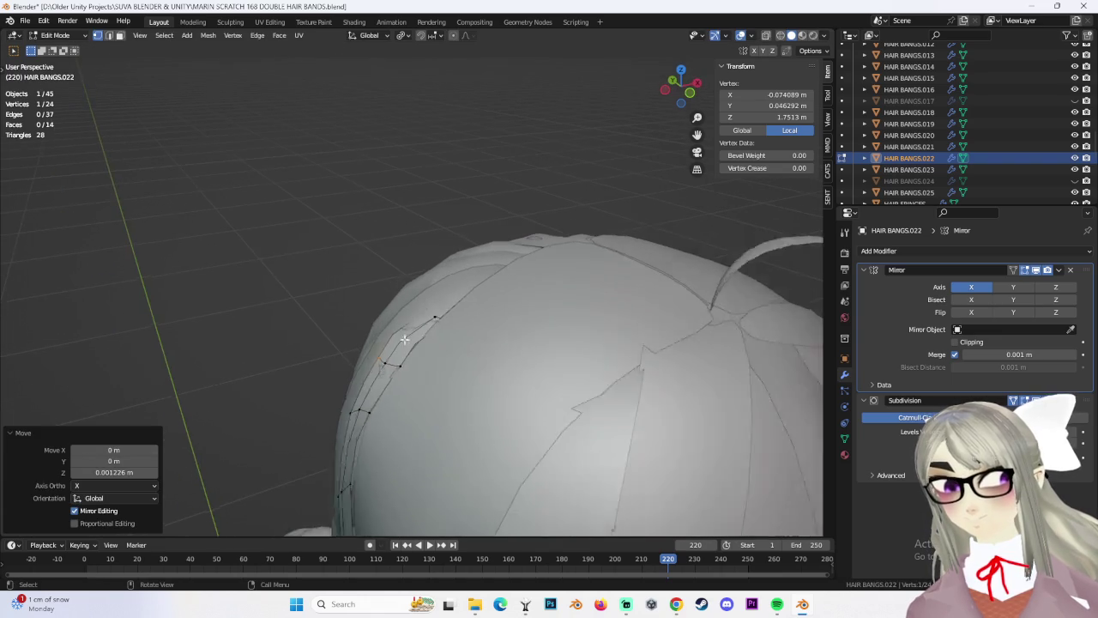
left_click(506, 346, "ctrl")
Raise the selected strand vertices along Z and scale them slightly.
key("g")
key("z")
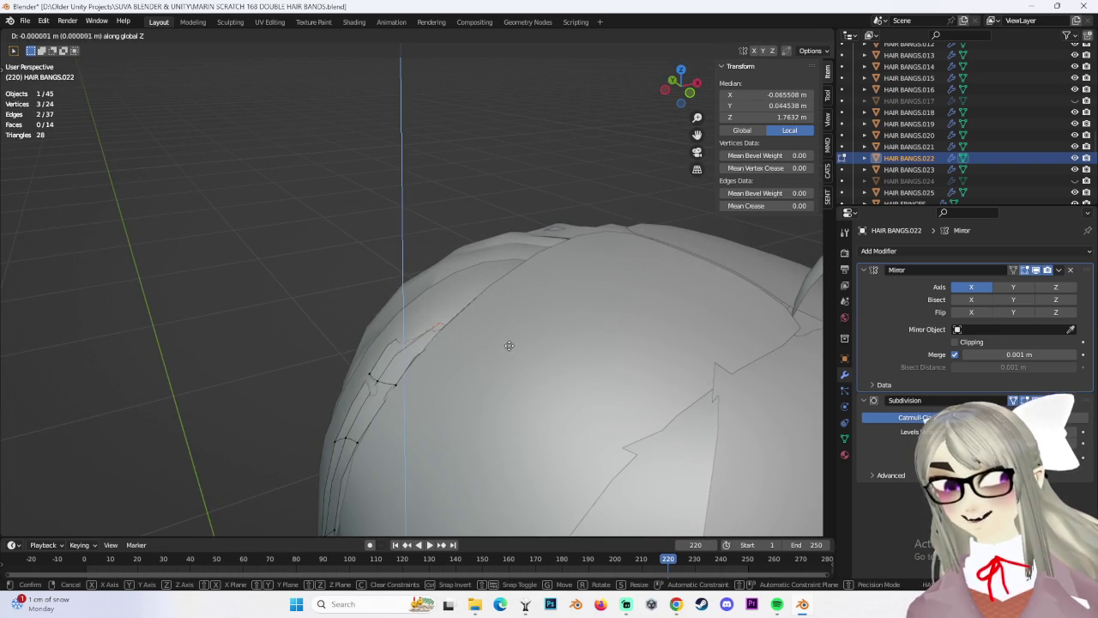
left_click(513, 340)
middle_click_drag(513, 340, 534, 351)
key("s")
left_click(518, 347)
Slide the selected vertices along the strand, undoing an unwanted slide.
key("g")
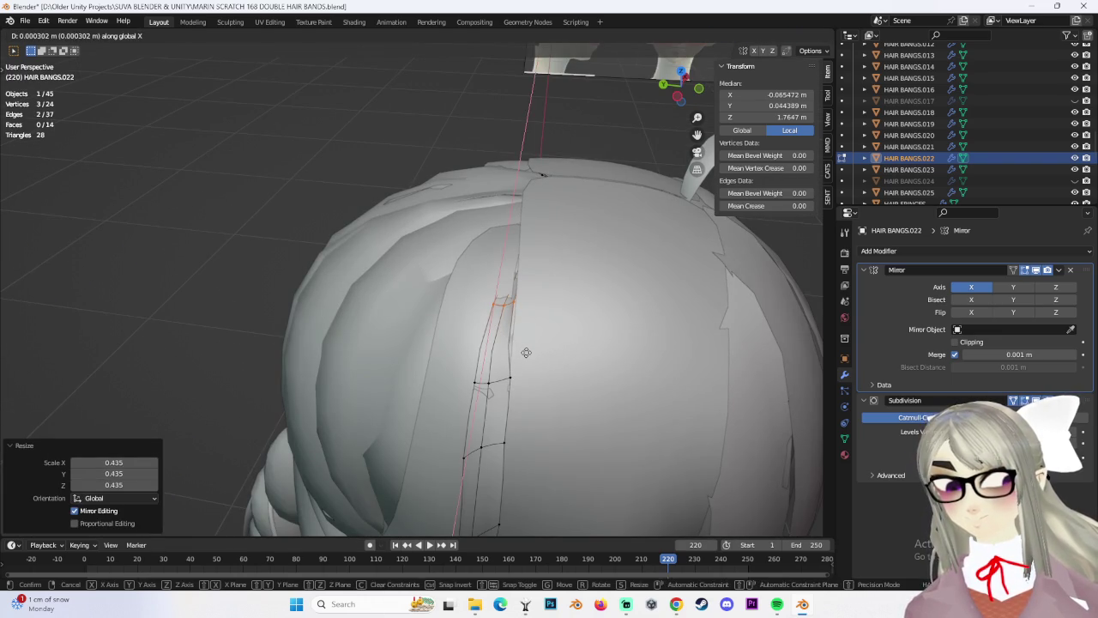
left_click(582, 380)
key("ctrl+z")
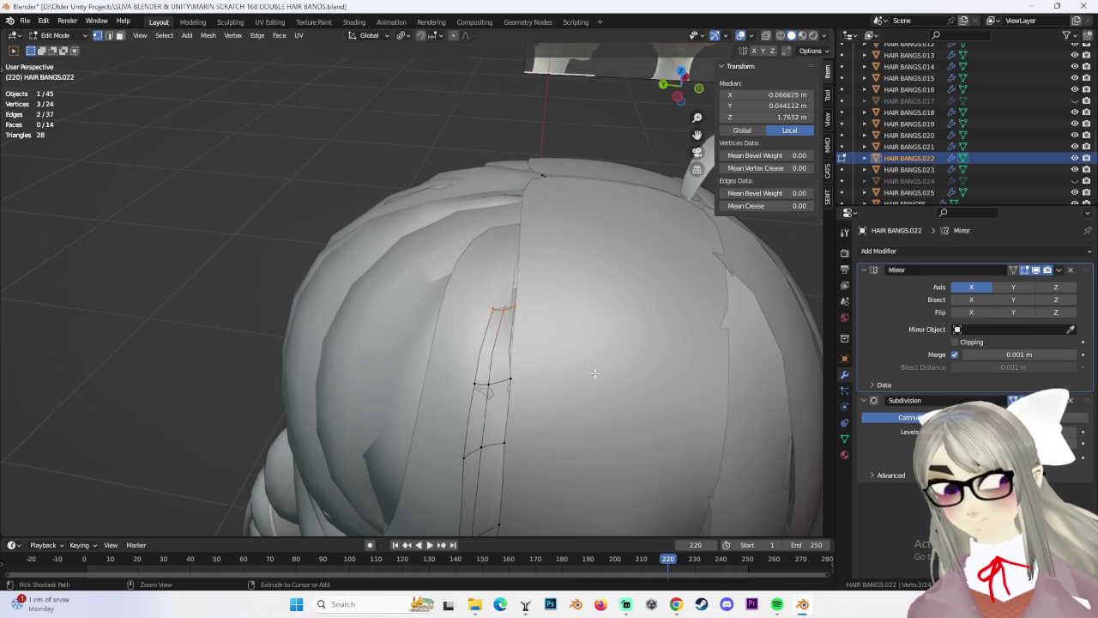
left_click(593, 350)
middle_click_drag(598, 365, 617, 353)
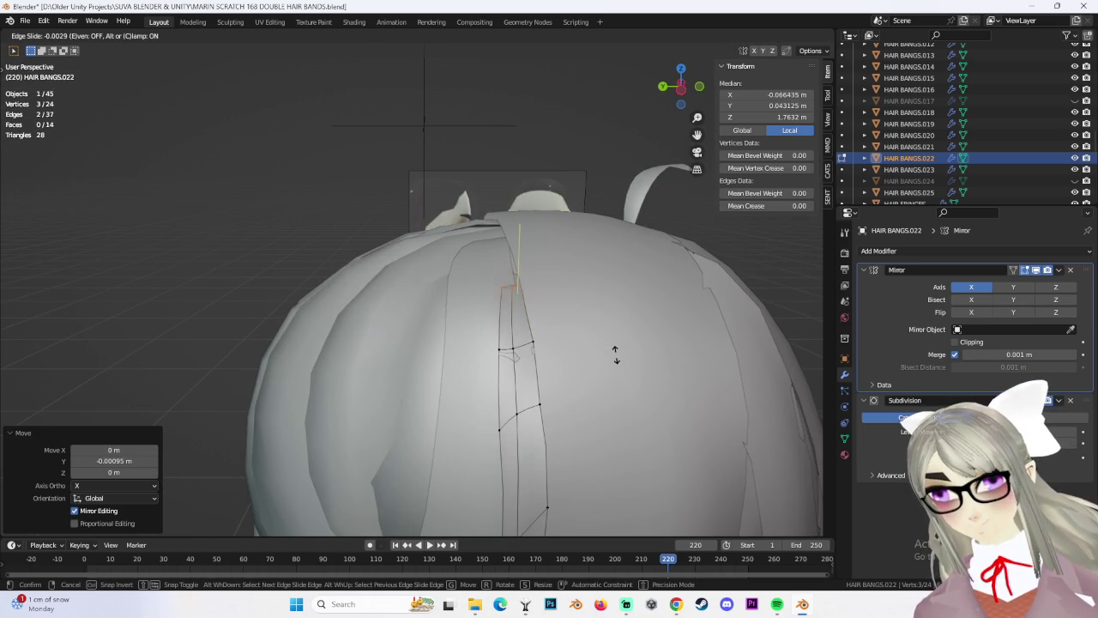
left_click(614, 354)
Scale the selected vertices to about 0.82 and rotate them about 12 degrees.
key("ctrl+z")
key("s")
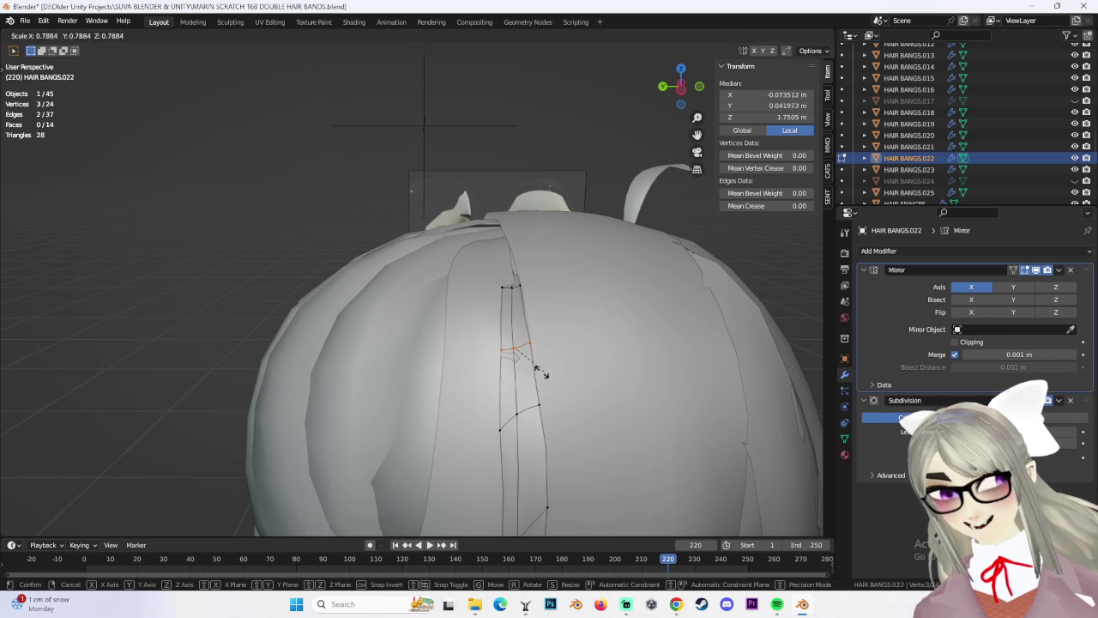
left_click(544, 372)
mouse_move(544, 372)
middle_mouse_down()
mouse_move(614, 352)
mouse_move(611, 391)
mouse_move(592, 369)
mouse_move(577, 383)
mouse_move(465, 328)
mouse_move(519, 354)
middle_mouse_up()
key("g")
left_click(614, 352)
key("r")
left_click(611, 391)
Lower the vertices along Z and add more strand vertices to the selection.
key("g")
key("z")
left_click(592, 369)
mouse_move(471, 293)
middle_mouse_down()
mouse_move(614, 360)
mouse_move(588, 397)
middle_mouse_up()
left_click(619, 347, "ctrl")
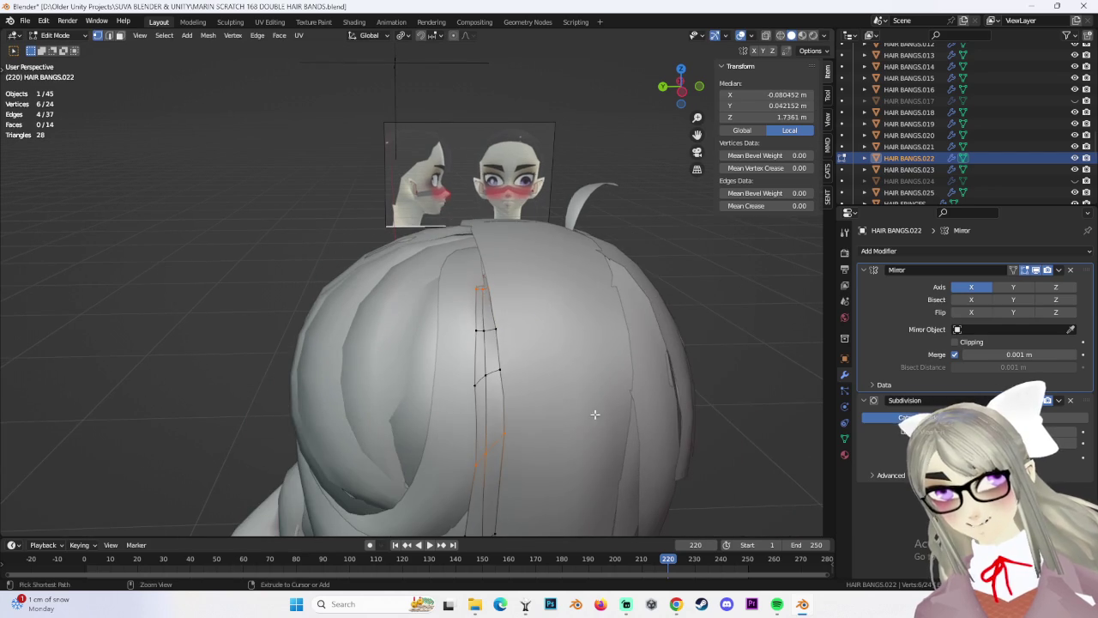
mouse_move(581, 437)
middle_mouse_down()
mouse_move(516, 339)
mouse_move(379, 327)
middle_mouse_up()
Edge-slide and move the selected vertices, then view the head straight from the front.
key("g")
key("g")
left_click(517, 355)
key("g")
left_click(514, 338)
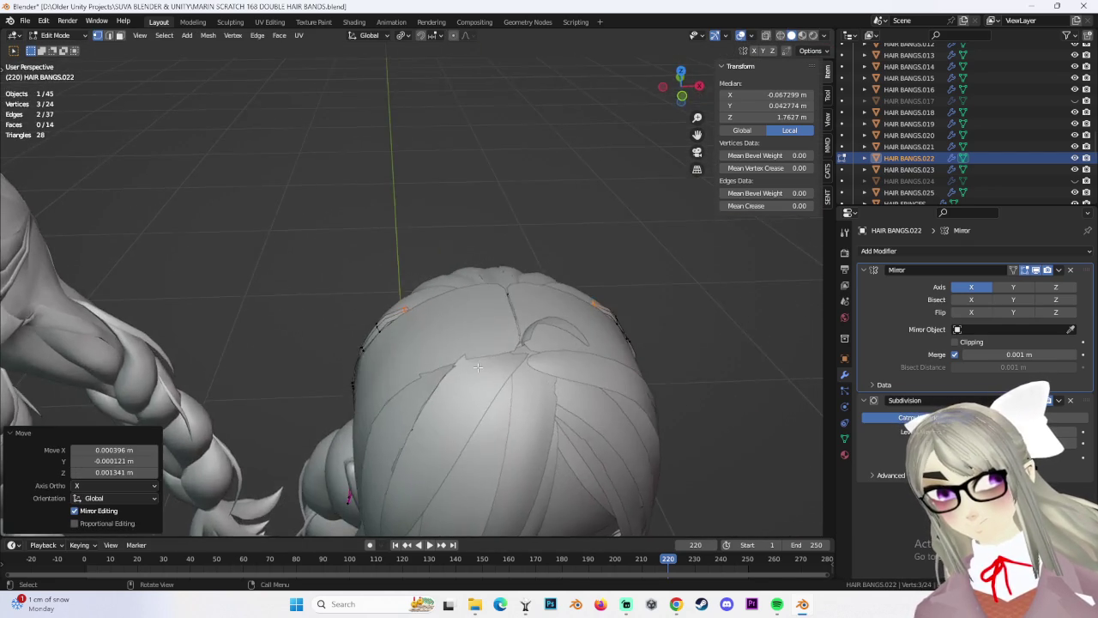
left_click(379, 327)
left_click(679, 92)
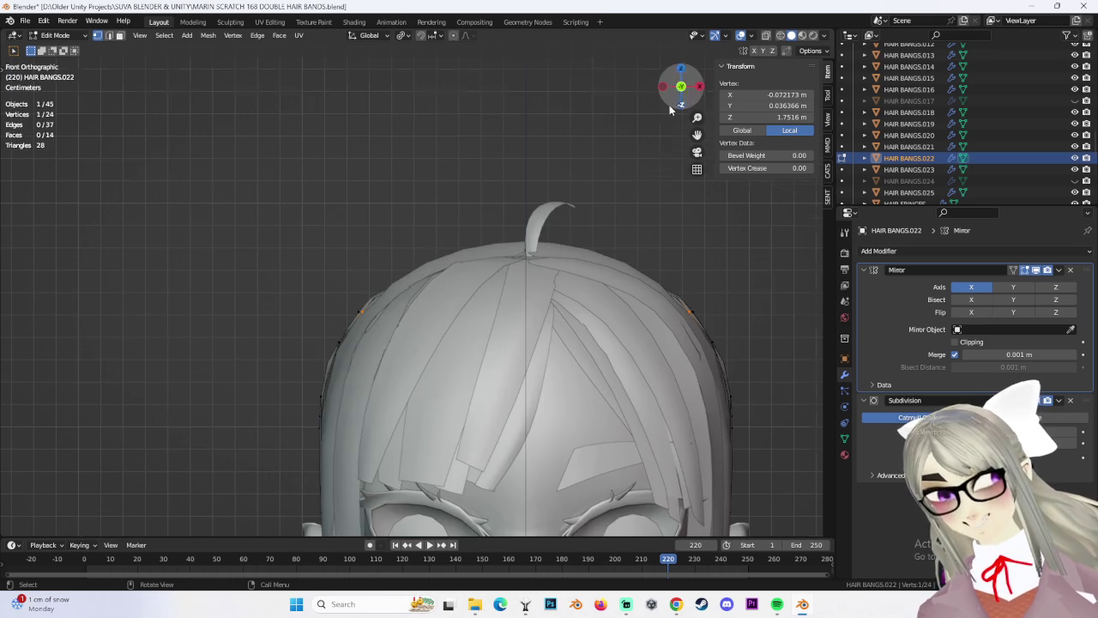
Rotate and shift the strand face vertices against the scalp.
left_click(371, 305)
mouse_move(370, 305)
middle_mouse_down()
mouse_move(464, 317)
mouse_move(459, 296)
middle_mouse_up()
key("r")
left_click(459, 296)
key("g")
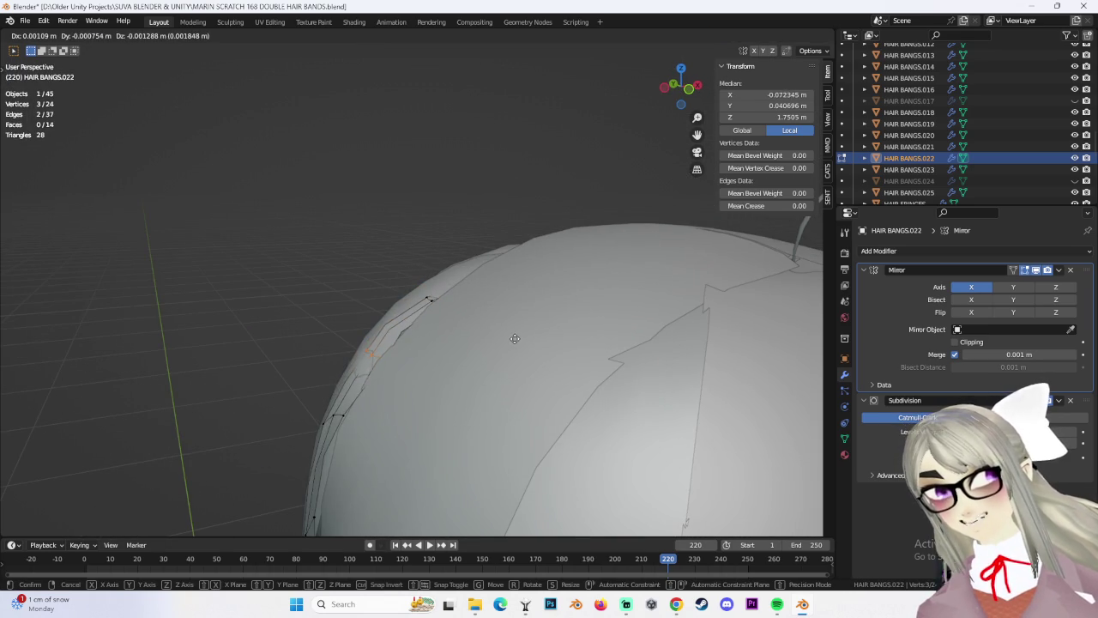
left_click(509, 334)
Nudge the selected vertices again to tuck the strand's upper side closer to the head.
mouse_move(510, 334)
middle_mouse_down()
mouse_move(436, 379)
mouse_move(391, 347)
middle_mouse_up()
left_click(428, 380)
key("g")
left_click(453, 386)
mouse_move(452, 386)
middle_mouse_down()
mouse_move(532, 346)
mouse_move(650, 350)
middle_mouse_up()
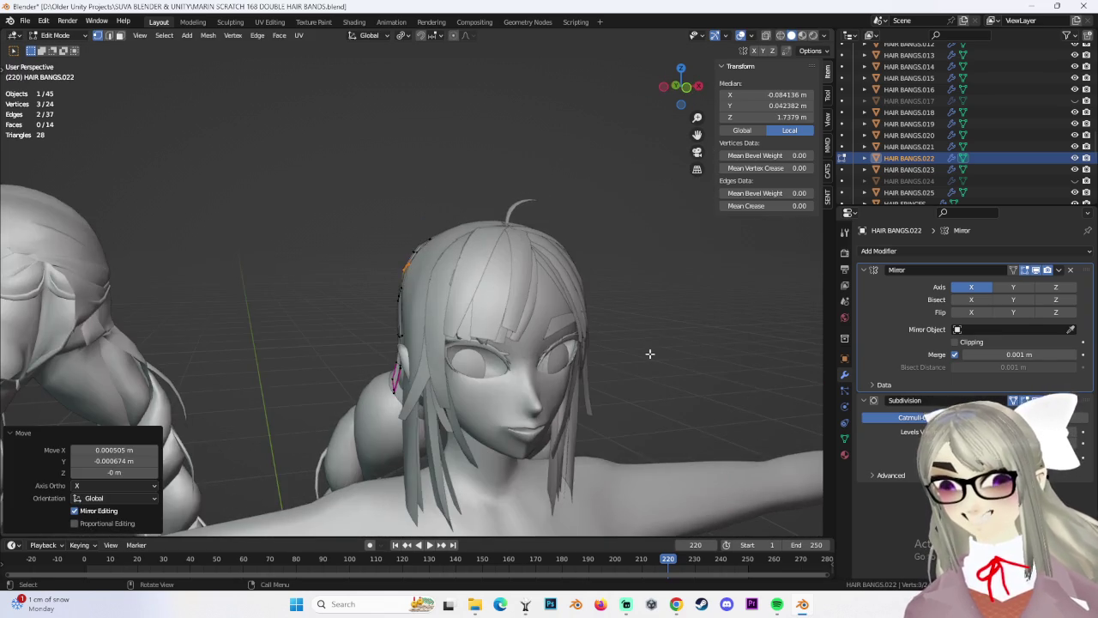
Select a path of vertices along the HAIR BANGS.022 strand and edge-slide it.
key("alt+a")
scroll(600, 283, "up", 3)
middle_click_drag(600, 283, 553, 217)
scroll(553, 216, "down", 5)
left_click(479, 251)
left_click(454, 375, "ctrl")
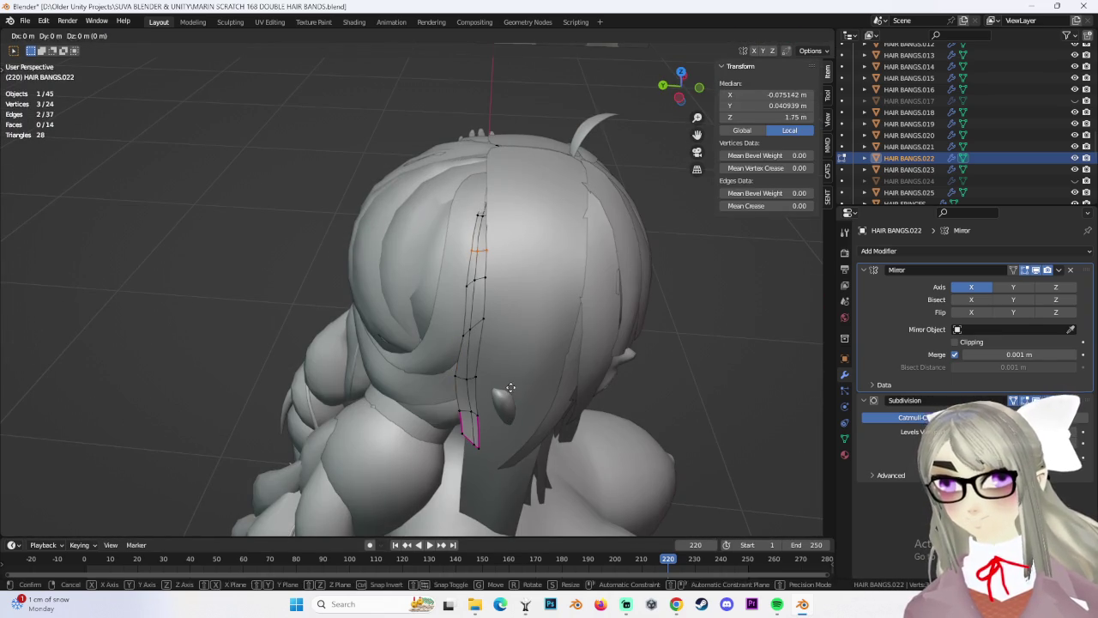
left_click(511, 375)
Nudge a single vertex at the strand top into place with two small moves.
middle_click_drag(512, 375, 480, 283)
scroll(480, 283, "up", 3)
left_click(499, 265)
key("g")
left_click(490, 250)
key("g")
left_click(544, 260)
Refine that top vertex's position with three more small moves.
mouse_move(543, 260)
middle_mouse_down()
mouse_move(458, 259)
mouse_move(505, 263)
mouse_move(446, 275)
mouse_move(502, 286)
middle_mouse_up()
key("g")
left_click(521, 276)
key("g")
left_click(440, 275)
key("g")
left_click(442, 278)
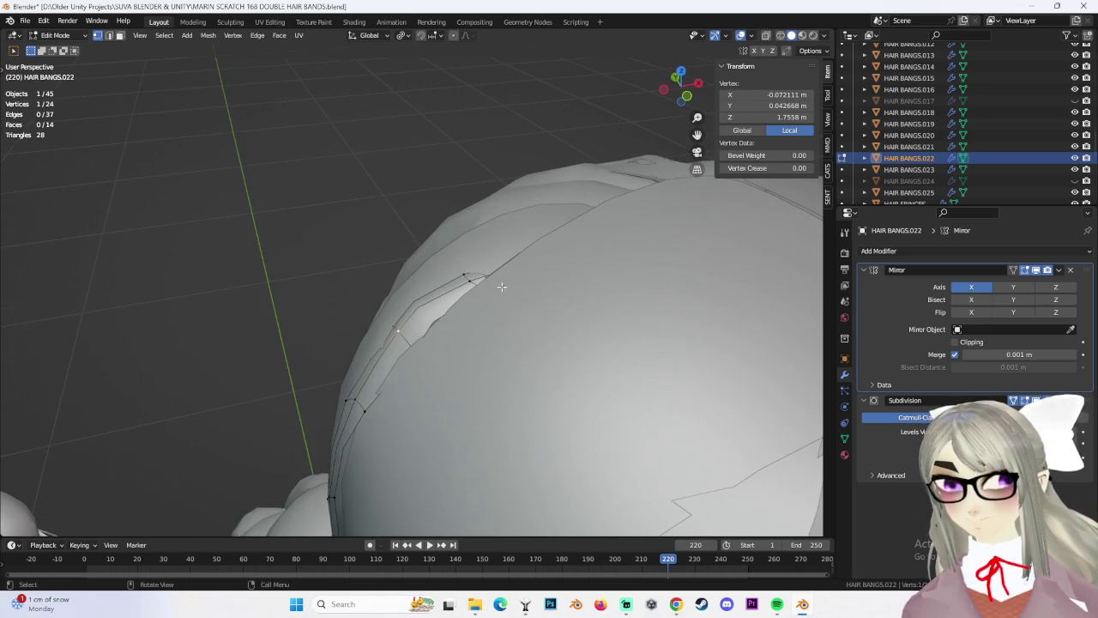
Select the strand's top vertices and scale them down to about 0.758.
mouse_move(419, 307)
middle_mouse_down()
mouse_move(520, 348)
mouse_move(577, 289)
mouse_move(531, 121)
middle_mouse_up()
left_click(480, 343, "shift")
key("g")
left_click(549, 369)
key("s")
left_click(573, 276)
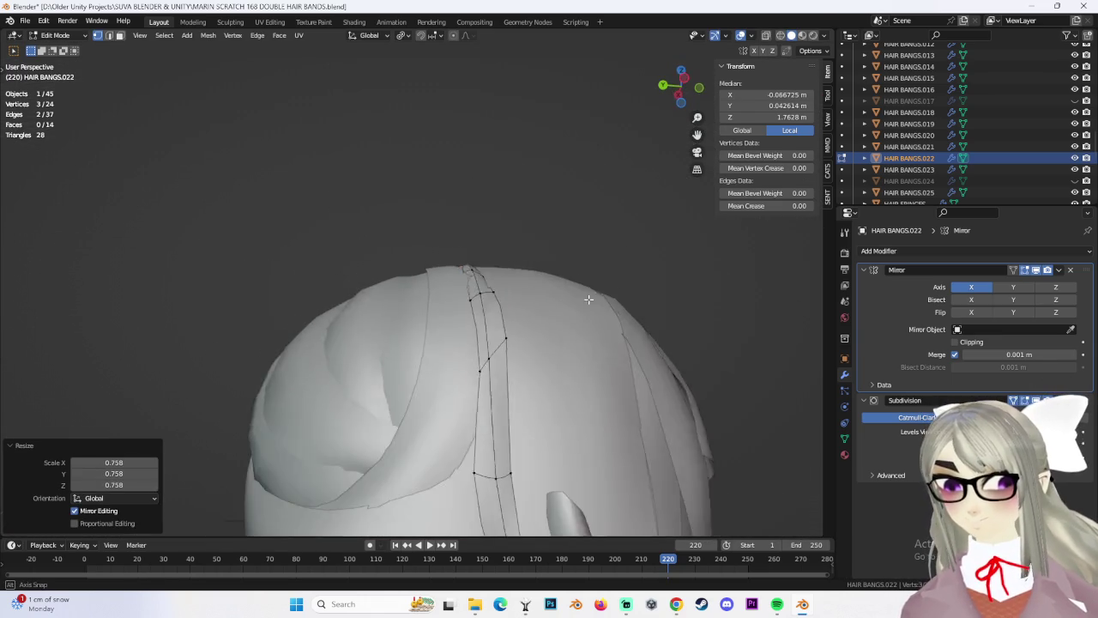
Move the scaled top vertices, then raise them along Z.
key("g")
mouse_move(521, 164)
middle_mouse_down()
mouse_move(525, 295)
mouse_move(549, 304)
middle_mouse_up()
left_click(525, 295)
key("g")
key("z")
left_click(549, 303)
Lower only the strand's top vertex along Z.
left_click(471, 251)
mouse_move(471, 252)
middle_mouse_down()
mouse_move(500, 233)
mouse_move(422, 365)
middle_mouse_up()
scroll(500, 233, "up", 3)
key("g")
key("z")
left_click(500, 236)
scroll(500, 236, "down", 3)
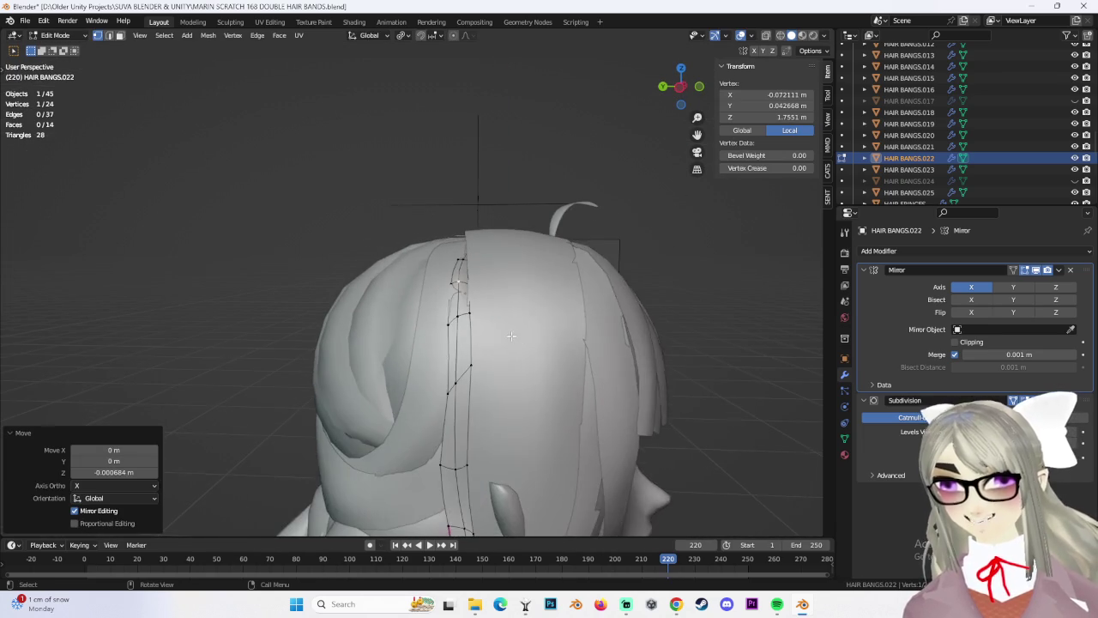
Box-select one lower vertex and raise it along Z.
left_click(445, 375)
left_click_drag(430, 375, 450, 367)
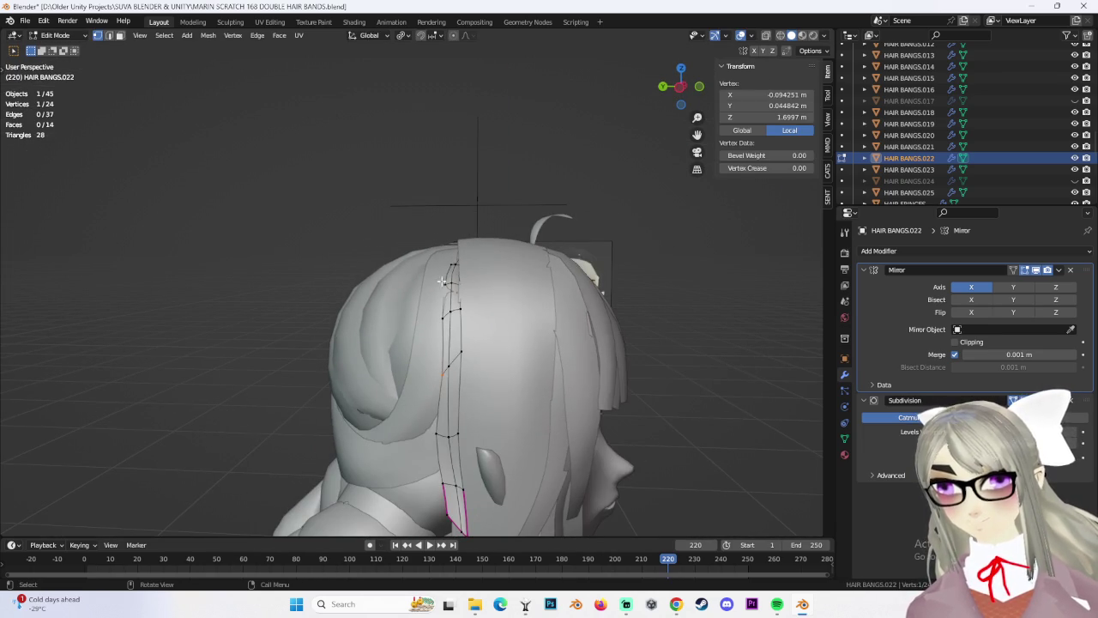
key("g")
key("z")
left_click(449, 286)
Make a final Z adjustment to vertices along the strand, then deselect and inspect it.
middle_click_drag(449, 287, 584, 318)
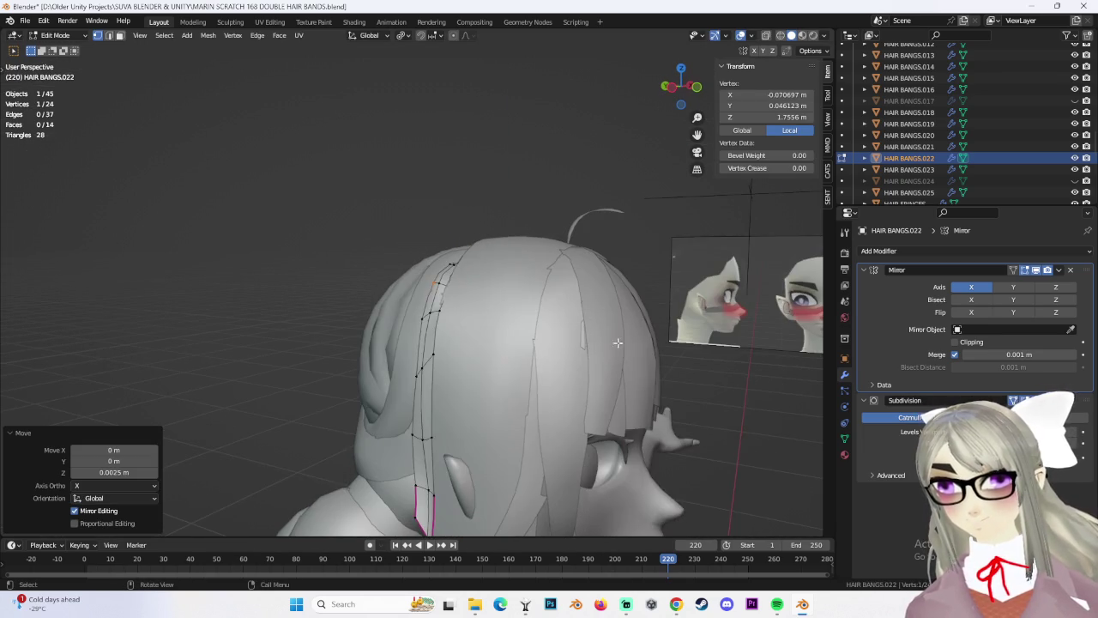
key("g")
key("z")
mouse_move(495, 258)
middle_mouse_down()
mouse_move(513, 305)
mouse_move(635, 385)
mouse_move(652, 409)
mouse_move(600, 410)
mouse_move(585, 386)
middle_mouse_up()
left_click(512, 309)
key("alt+a")
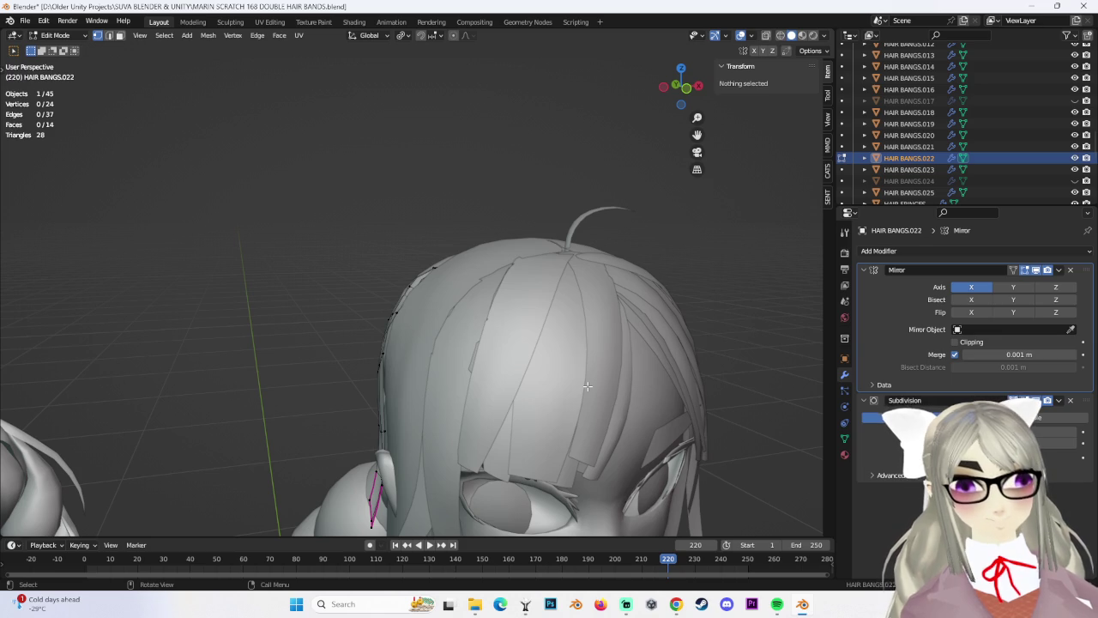
mouse_move(586, 387)
middle_mouse_down()
mouse_move(506, 372)
mouse_move(670, 268)
middle_mouse_up()
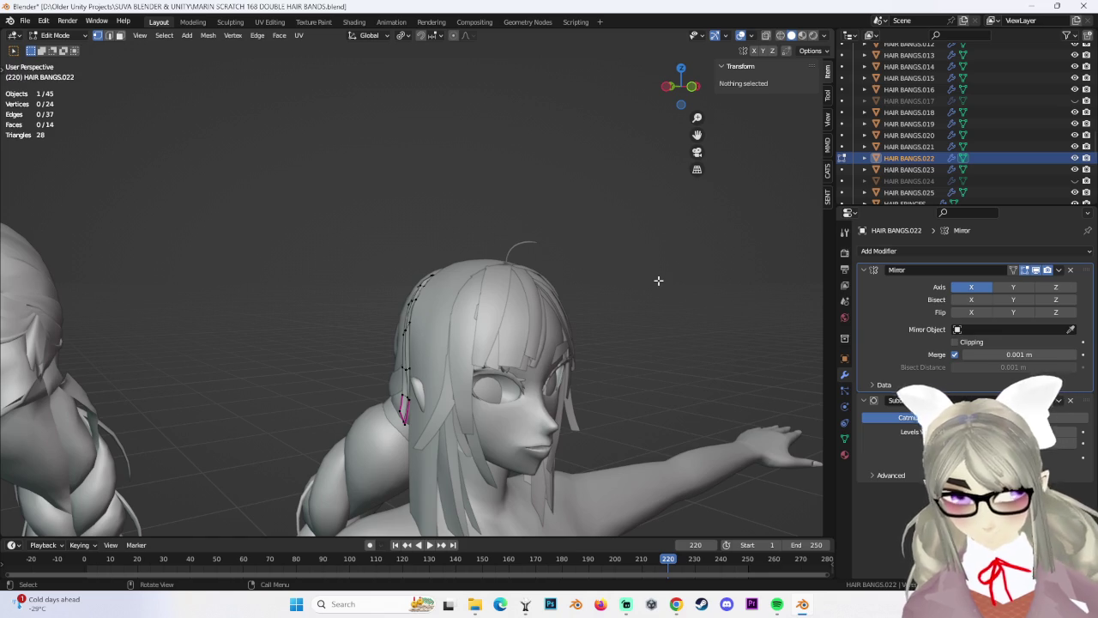
mouse_move(589, 280)
middle_mouse_down()
mouse_move(418, 267)
mouse_move(463, 266)
mouse_move(383, 216)
mouse_move(446, 214)
middle_mouse_up()
Nudge a strand vertex and switch the viewport to wireframe.
left_click(452, 268)
key("g")
left_click(480, 266)
left_click(779, 35)
middle_click_drag(412, 258, 360, 249)
Shift three strand vertices sideways along the X axis.
left_click_drag(349, 187, 498, 329)
mouse_move(498, 329)
middle_mouse_down()
mouse_move(466, 289)
mouse_move(431, 311)
mouse_move(455, 216)
middle_mouse_up()
key("g")
key("x")
left_click(455, 291)
mouse_move(456, 292)
middle_mouse_down()
mouse_move(472, 280)
mouse_move(410, 231)
middle_mouse_up()
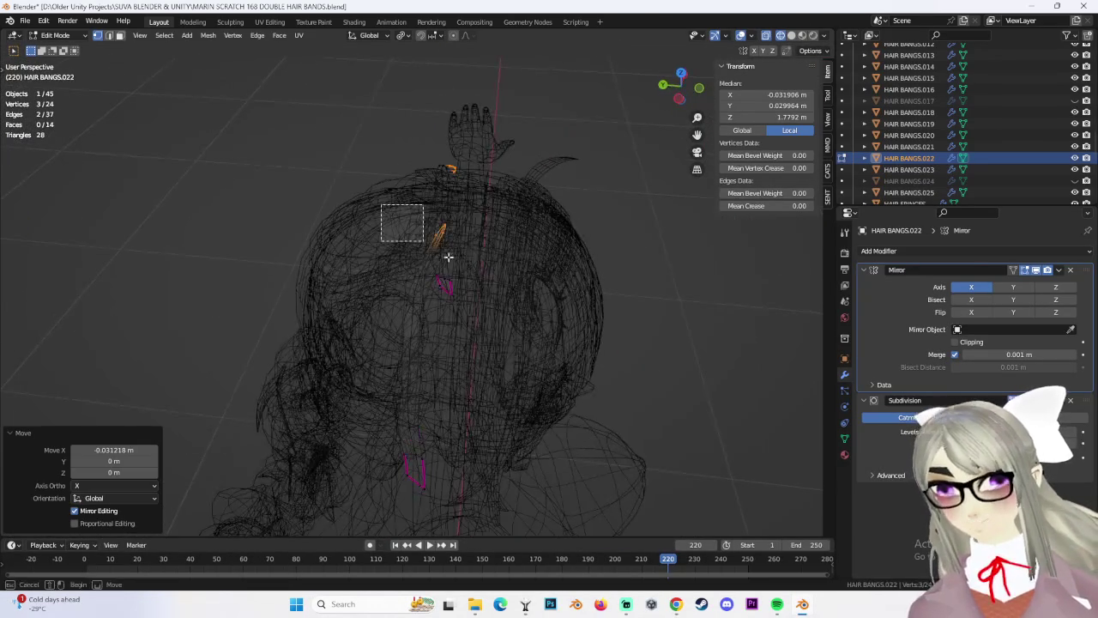
Select one hair strand's linked geometry and delete its surplus faces.
key("ctrl+l")
mouse_move(507, 299)
middle_mouse_down()
mouse_move(483, 269)
mouse_move(492, 282)
mouse_move(452, 302)
mouse_move(363, 197)
middle_mouse_up()
left_click_drag(363, 197, 466, 282)
left_click(791, 36)
mouse_move(514, 257)
middle_mouse_down()
mouse_move(480, 240)
mouse_move(503, 221)
mouse_move(564, 274)
mouse_move(515, 294)
mouse_move(436, 268)
mouse_move(413, 275)
mouse_move(642, 348)
middle_mouse_up()
key("x")
left_click(503, 221)
Reposition the remaining strand vertices, cancelling one X-axis move.
key("g")
left_click(442, 275)
key("g")
key("x")
mouse_move(351, 299)
middle_mouse_down()
mouse_move(483, 307)
mouse_move(451, 309)
mouse_move(469, 295)
middle_mouse_up()
key("Escape")
Shift the remaining vertices sideways along X in two moves.
key("g")
key("x")
left_click(451, 307)
key("g")
key("x")
left_click(471, 294)
middle_click_drag(549, 326, 612, 326)
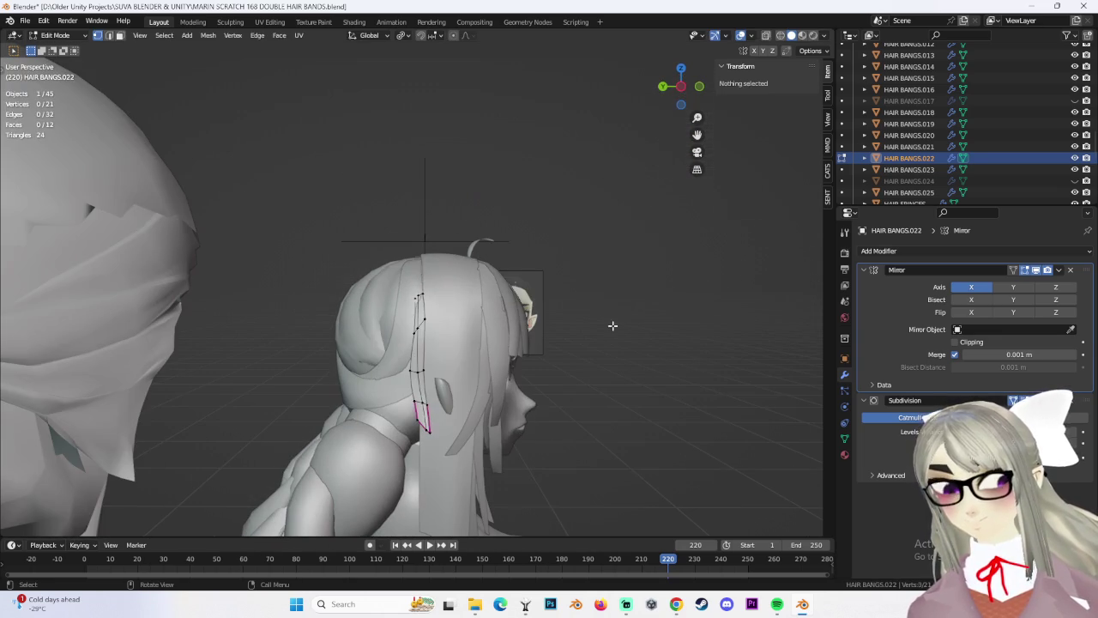
Return to Object Mode and view the character from the front side.
left_click(56, 35)
left_click(78, 49)
mouse_move(666, 363)
middle_mouse_down()
mouse_move(612, 373)
mouse_move(627, 307)
mouse_move(649, 314)
mouse_move(424, 312)
mouse_move(456, 306)
mouse_move(374, 348)
mouse_move(374, 326)
mouse_move(462, 324)
mouse_move(448, 363)
mouse_move(498, 367)
mouse_move(394, 297)
mouse_move(440, 296)
mouse_move(460, 317)
mouse_move(395, 316)
middle_mouse_up()
left_click(25, 20)
Save the project as MARIN SCRATCH 169 DOUBLE HAIR BANDS.blend.
left_click(71, 109)
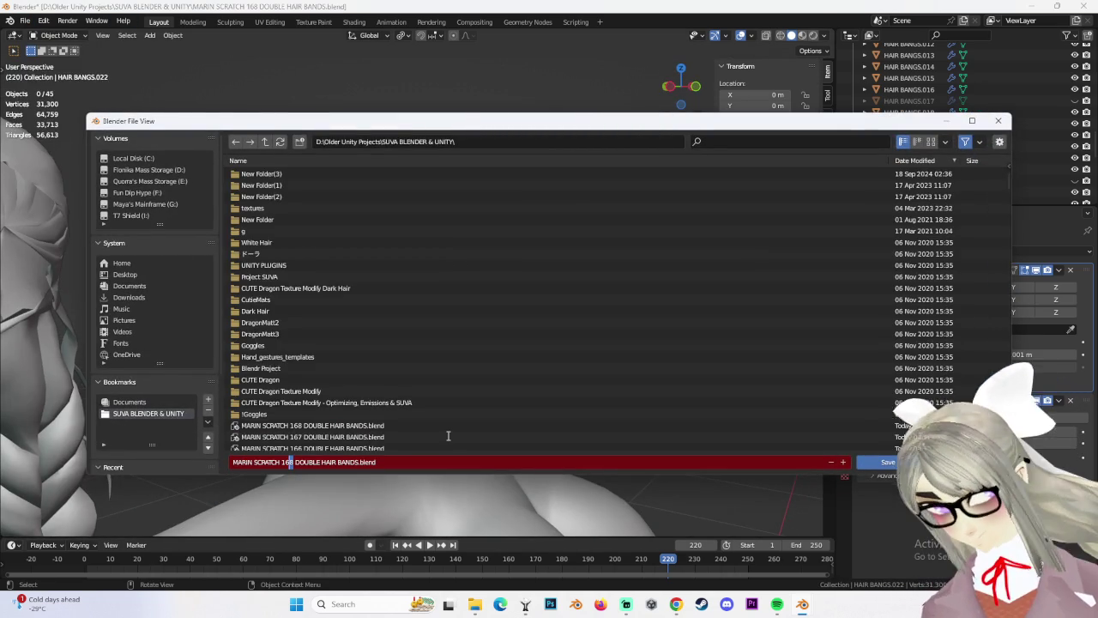
key("Return")
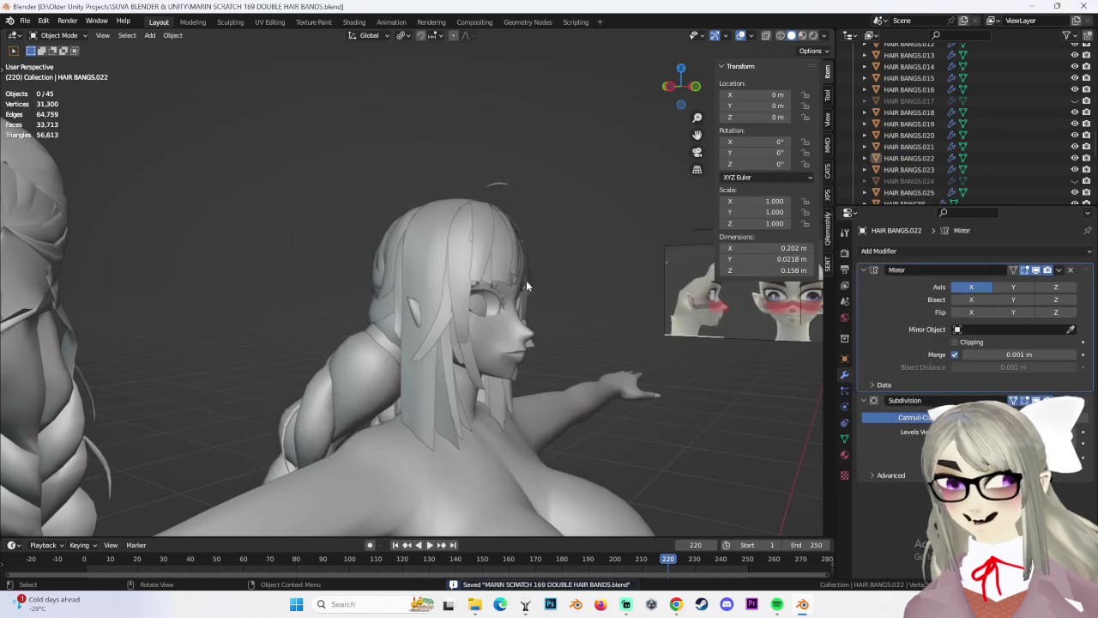
middle_click_drag(521, 282, 500, 248)
Select HAIR BANGS.024 in the Outliner and orbit the head to check it.
left_click(499, 248)
scroll(1027, 163, "down", 3)
left_click(1046, 113)
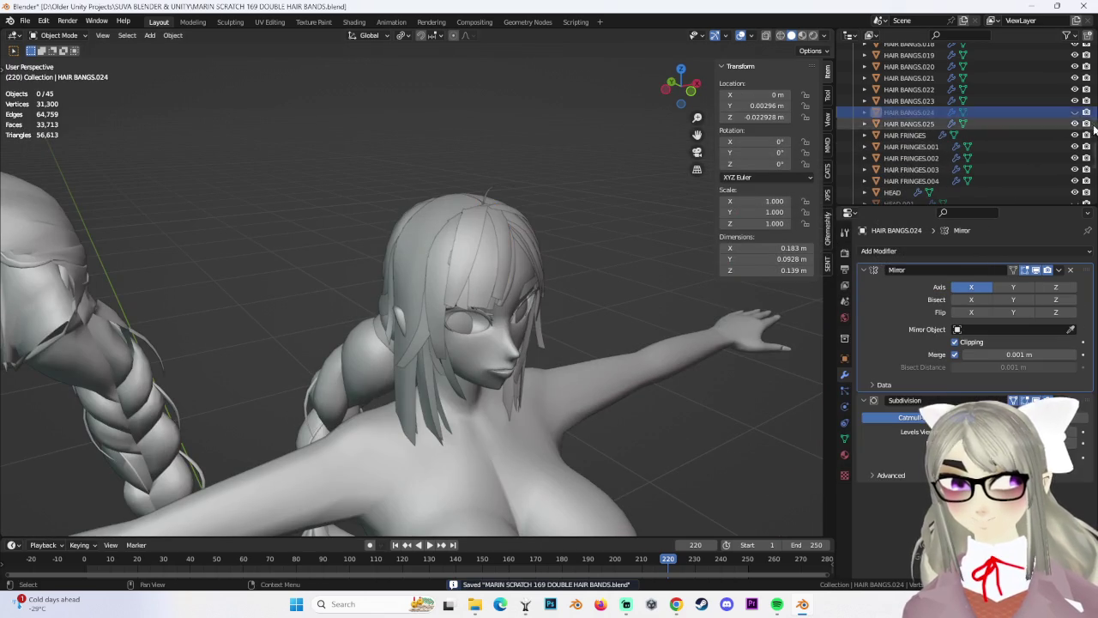
middle_click_drag(686, 197, 475, 249)
mouse_move(387, 309)
middle_mouse_down()
mouse_move(551, 294)
mouse_move(375, 309)
middle_mouse_up()
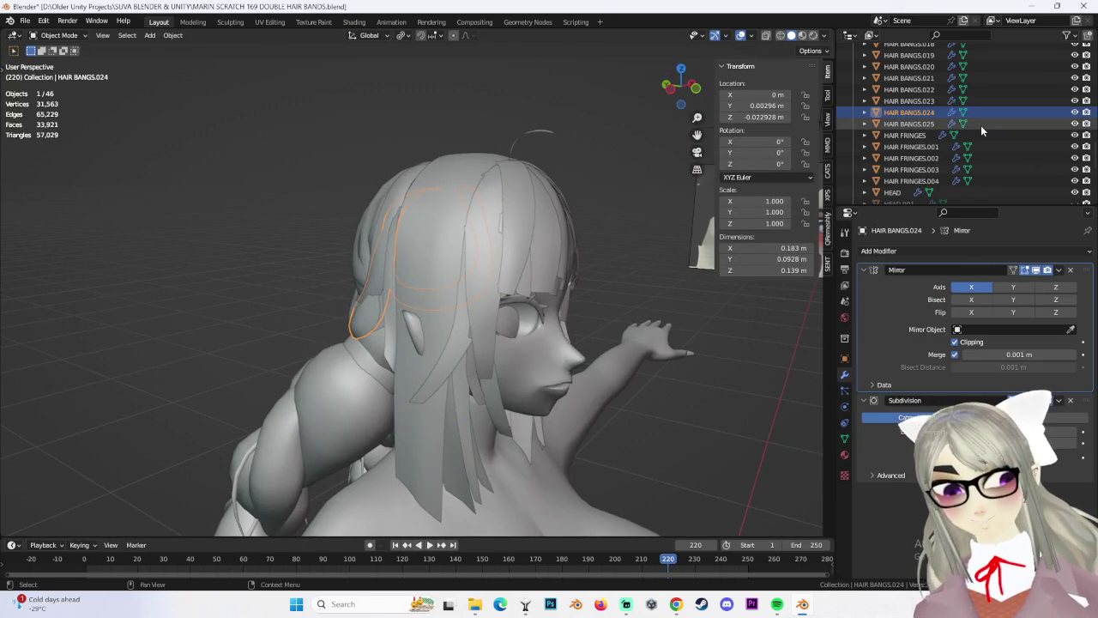
Hide and delete HAIR BANGS.024, then delete HAIR BANGS.017 from the Outliner.
key("h")
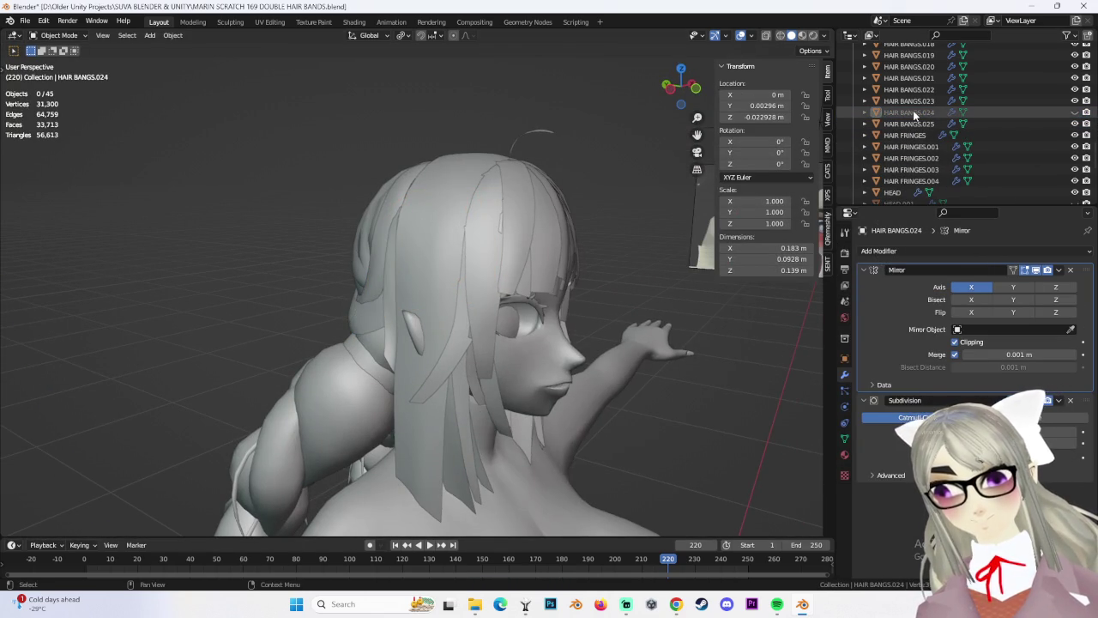
right_click(914, 113)
left_click(902, 150)
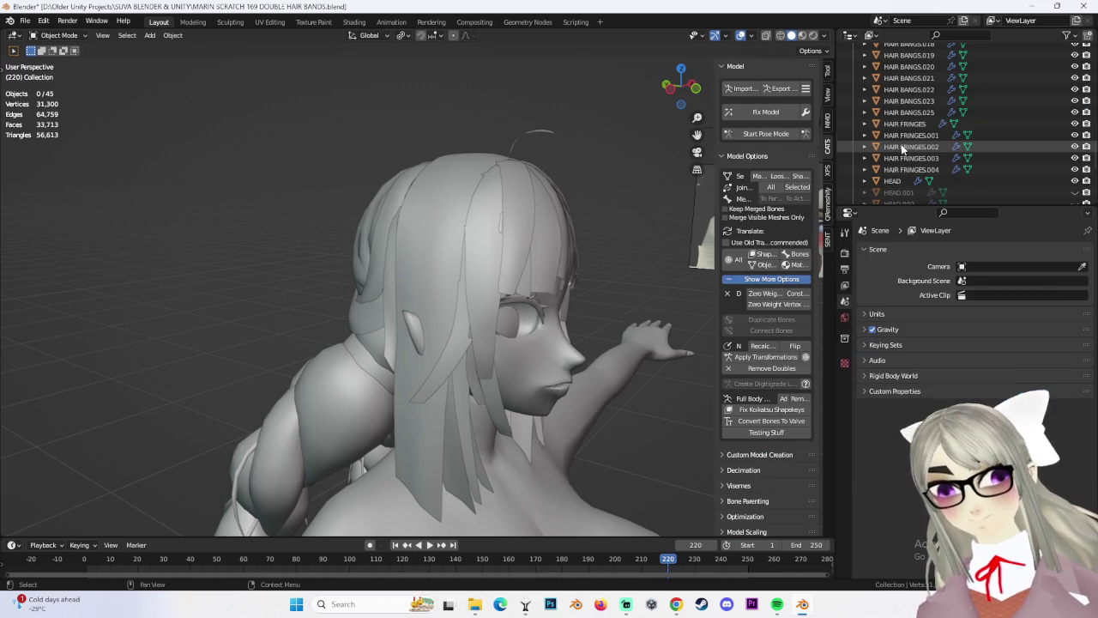
scroll(902, 150, "up", 2)
left_click(995, 78)
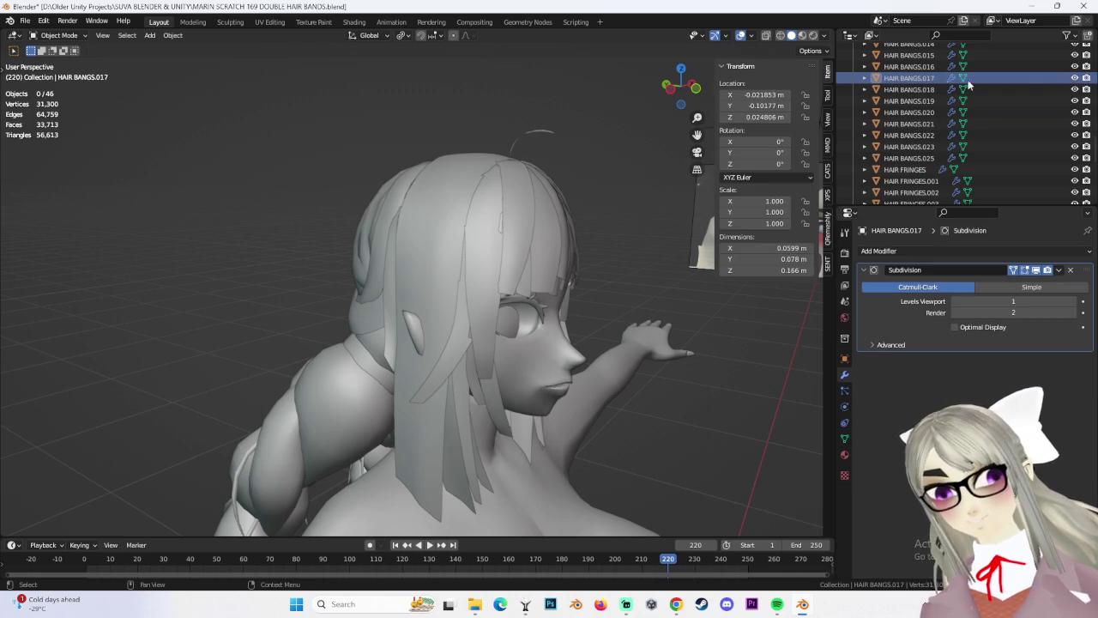
scroll(476, 335, "down", 3)
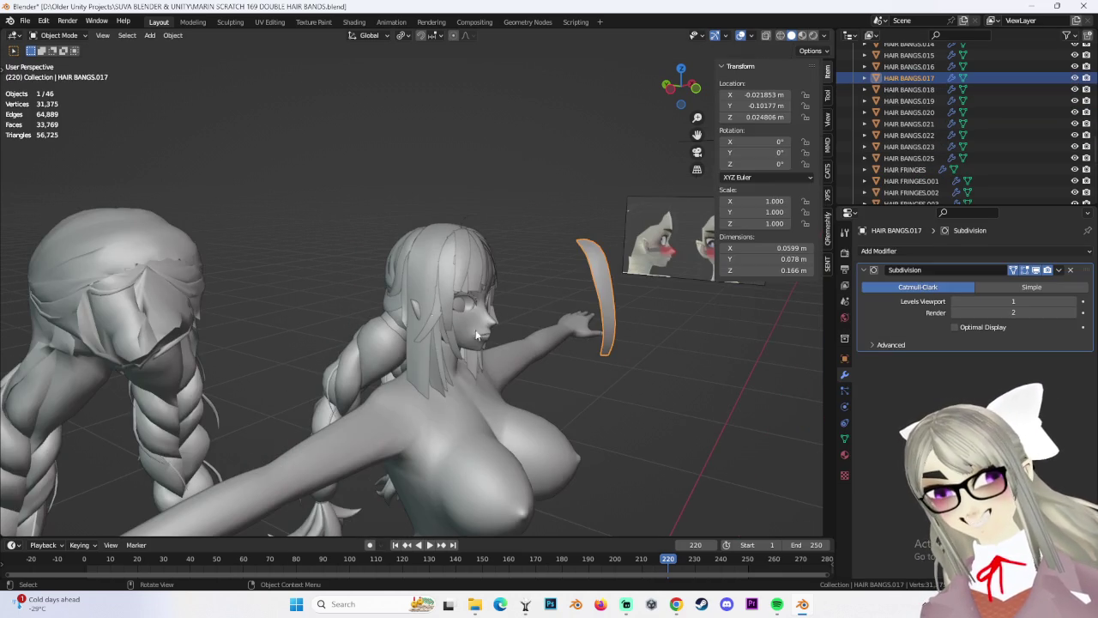
right_click(913, 78)
left_click(910, 77)
Unhide HAIR BANGS.004, check it from the front, and delete it.
scroll(529, 269, "up", 3)
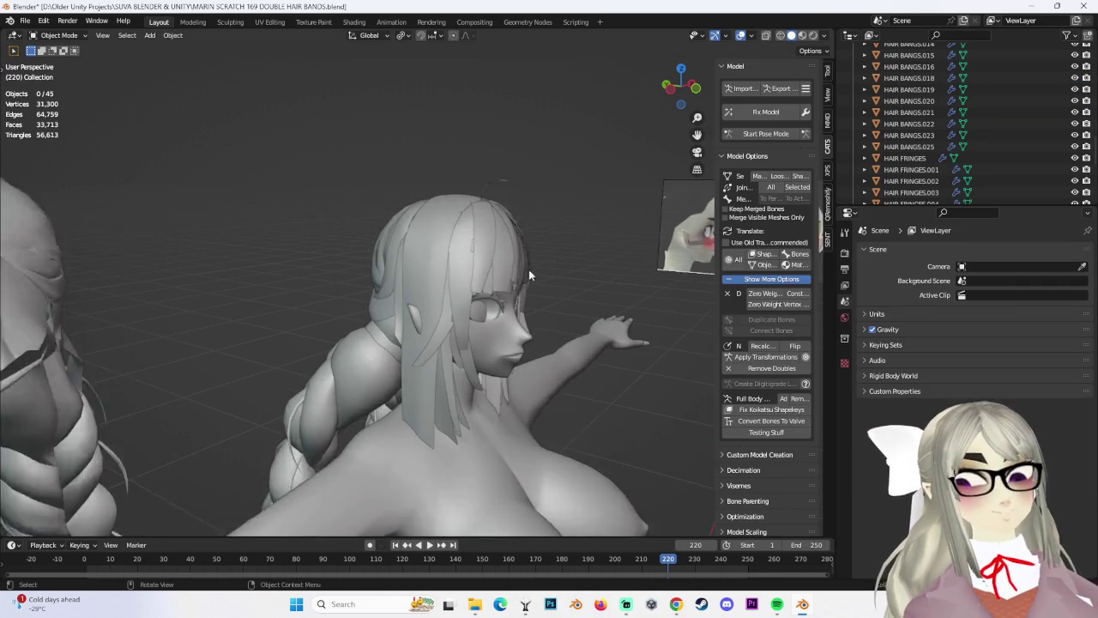
middle_click_drag(528, 269, 659, 221)
scroll(979, 84, "up", 3)
scroll(944, 108, "up", 3)
left_click(909, 134)
left_click(1073, 135)
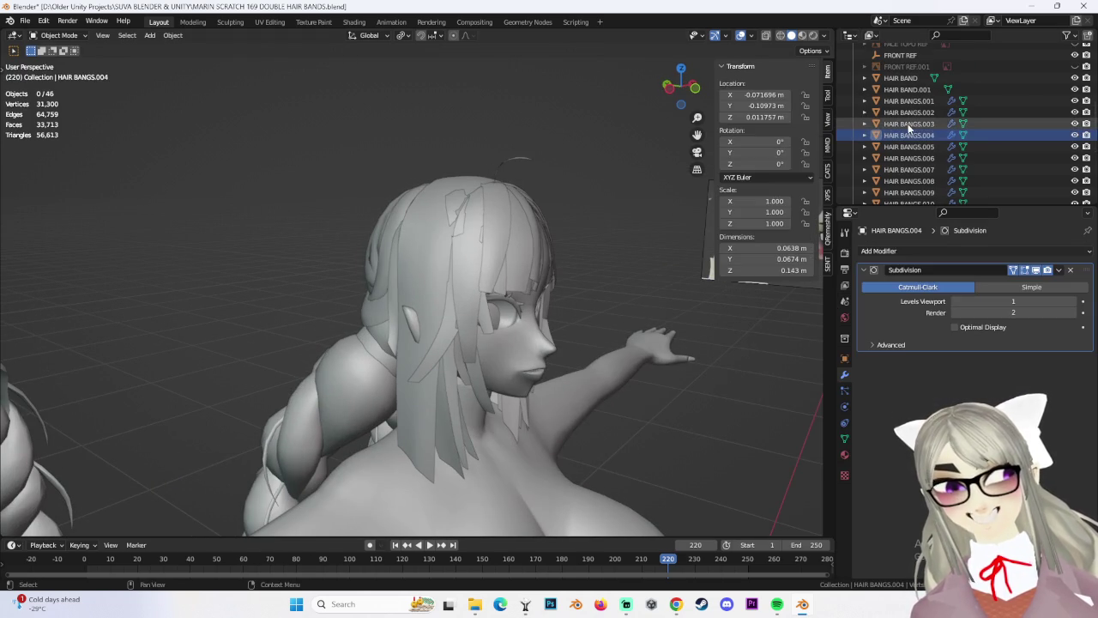
mouse_move(616, 185)
middle_mouse_down()
mouse_move(459, 197)
mouse_move(566, 193)
middle_mouse_up()
right_click(905, 134)
left_click(905, 135)
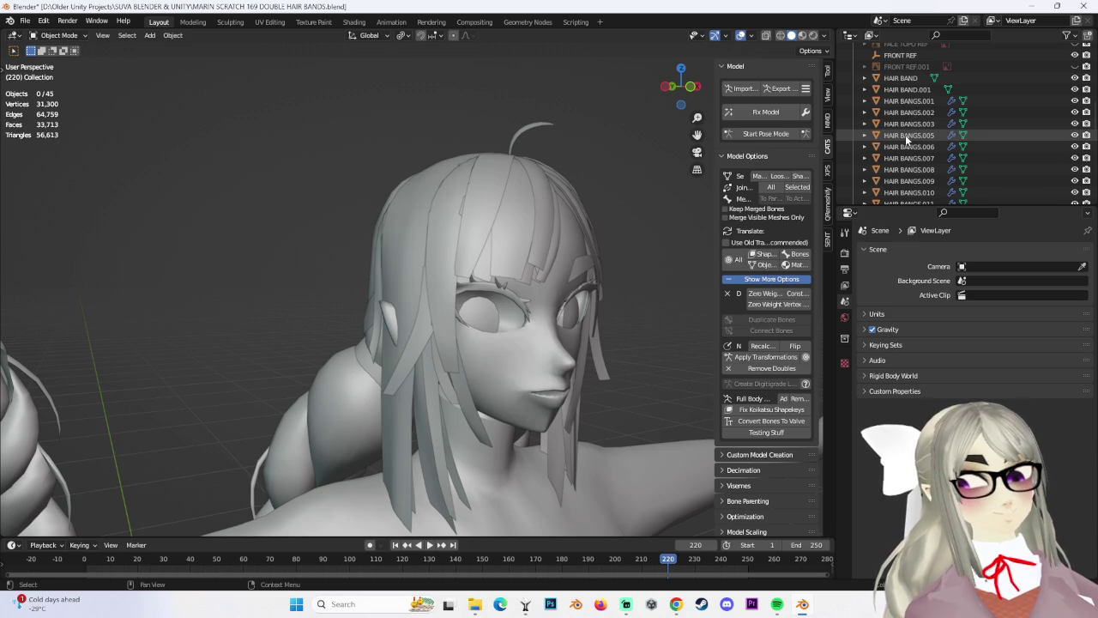
Select the HAIR BANGS.016 strand at the back of the head.
mouse_move(522, 227)
middle_mouse_down()
mouse_move(478, 177)
mouse_move(472, 201)
mouse_move(501, 216)
middle_mouse_up()
left_click(513, 236)
mouse_move(523, 253)
middle_mouse_down("shift")
mouse_move(548, 284)
mouse_move(489, 278)
mouse_move(498, 263)
mouse_move(559, 287)
mouse_move(516, 317)
mouse_move(446, 307)
mouse_move(530, 331)
mouse_move(483, 249)
middle_mouse_up("shift")
scroll(548, 283, "up", 3)
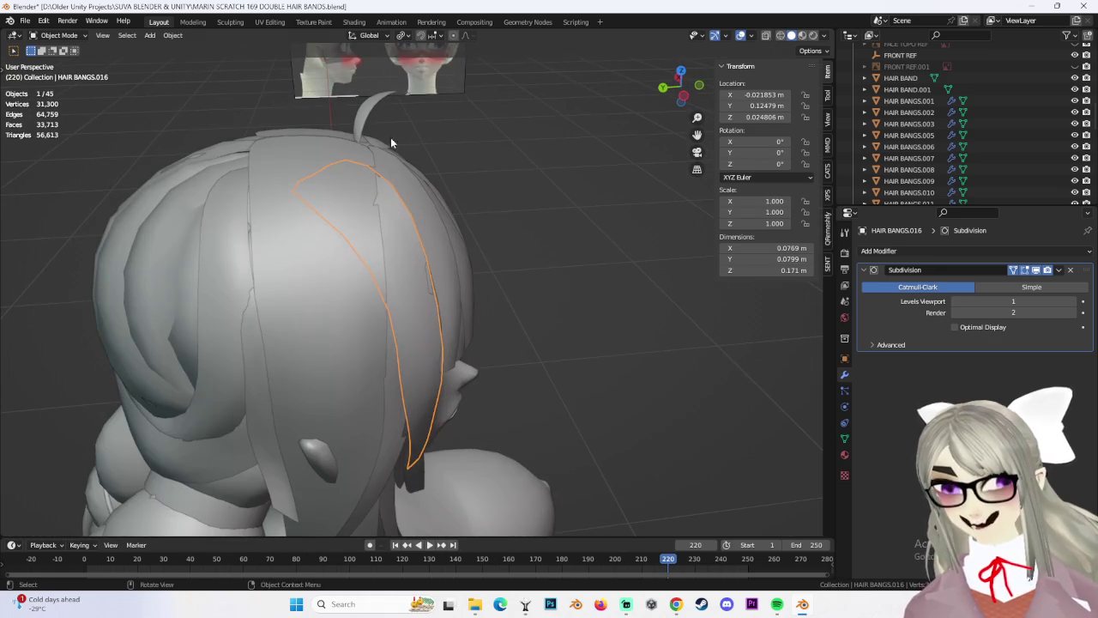
left_click(47, 36)
In Edit Mode, move and edge-slide the vertices near the tip of HAIR BANGS.016.
left_click(60, 76)
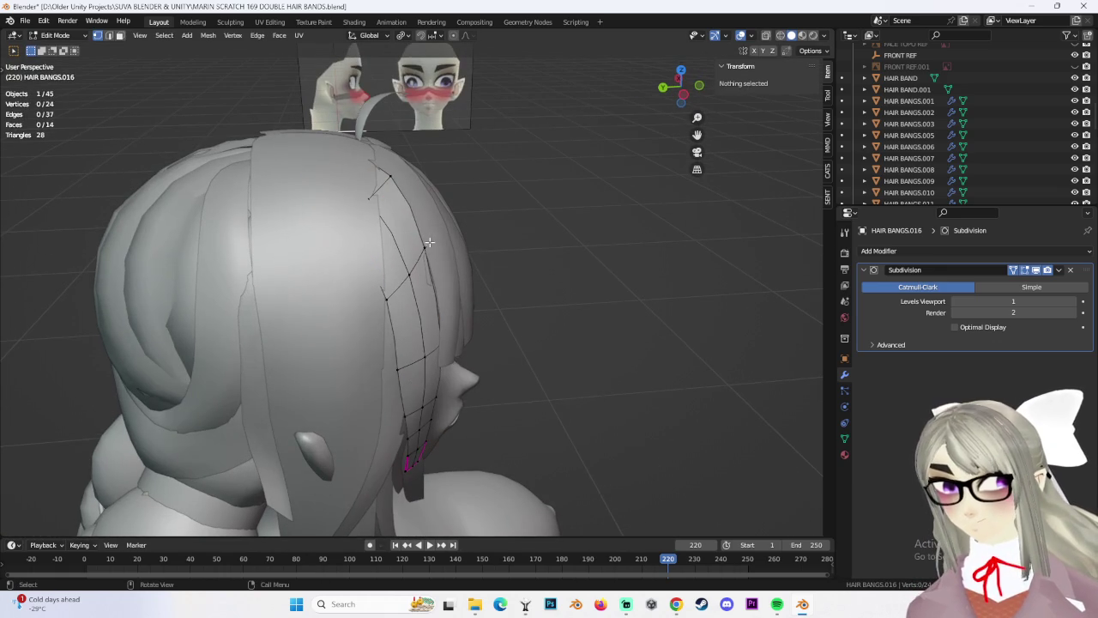
left_click_drag(412, 242, 447, 256)
key("g")
mouse_move(447, 256)
middle_mouse_down()
mouse_move(463, 241)
mouse_move(473, 248)
mouse_move(393, 295)
middle_mouse_up()
left_click(524, 255)
key("g")
key("g")
left_click(464, 276)
mouse_move(463, 276)
middle_mouse_down()
mouse_move(532, 258)
mouse_move(468, 261)
middle_mouse_up()
key("g")
left_click(538, 257)
Nudge another single vertex and a pair of vertices closer to the head, then deselect.
left_click(386, 233)
mouse_move(386, 233)
middle_mouse_down()
mouse_move(480, 261)
mouse_move(376, 261)
mouse_move(461, 283)
mouse_move(514, 252)
mouse_move(496, 274)
middle_mouse_up()
key("g")
left_click(482, 258)
key("g")
left_click(373, 260)
left_click(429, 266)
left_click(461, 285, "shift")
key("g")
left_click(462, 285)
left_click(515, 252)
Return to Object Mode and select HAIR BANGS.008, HAIR BANGS.009 and HAIR FRINGES.
left_click(55, 36)
left_click(54, 50)
left_click(530, 236)
mouse_move(530, 237)
middle_mouse_down()
mouse_move(559, 290)
mouse_move(594, 309)
mouse_move(561, 323)
mouse_move(388, 221)
mouse_move(472, 307)
mouse_move(459, 323)
mouse_move(485, 286)
mouse_move(480, 273)
mouse_move(473, 289)
middle_mouse_up()
left_click(387, 221)
left_click(472, 273)
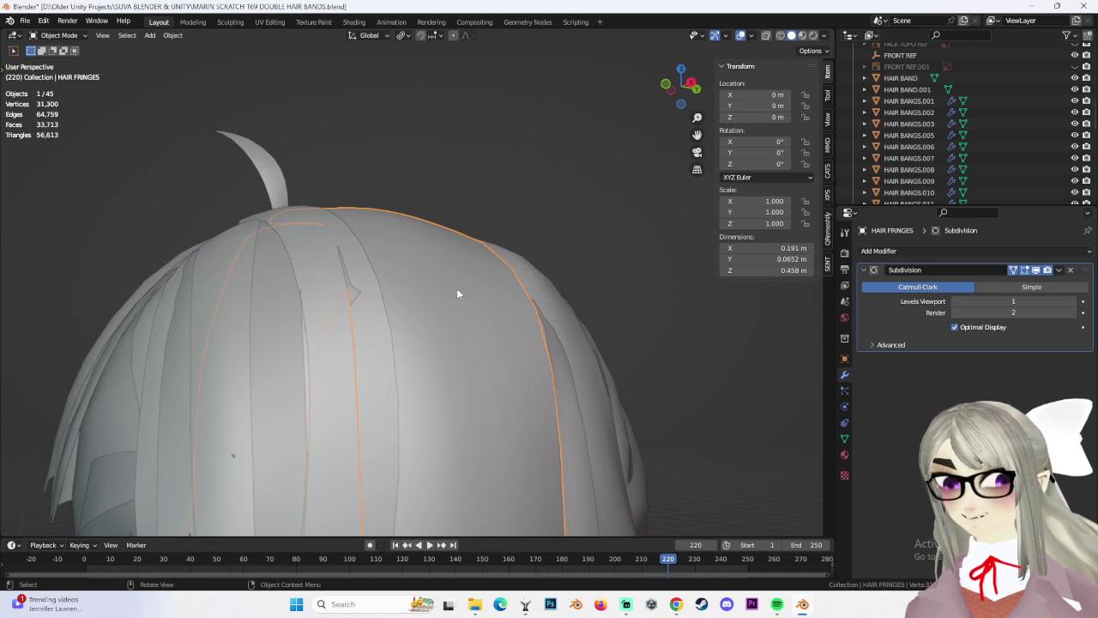
Inspect the back bangs, briefly hiding HAIR BANGS.009 to see HAIR BANGS.023 beneath.
mouse_move(355, 297)
middle_mouse_down()
mouse_move(245, 314)
mouse_move(476, 347)
middle_mouse_up()
left_click(397, 341)
left_click(290, 278)
middle_click_drag(290, 278, 369, 292)
left_click(1074, 181)
left_click(1075, 181)
mouse_move(378, 253)
middle_mouse_down()
mouse_move(443, 311)
mouse_move(436, 316)
mouse_move(428, 288)
middle_mouse_up()
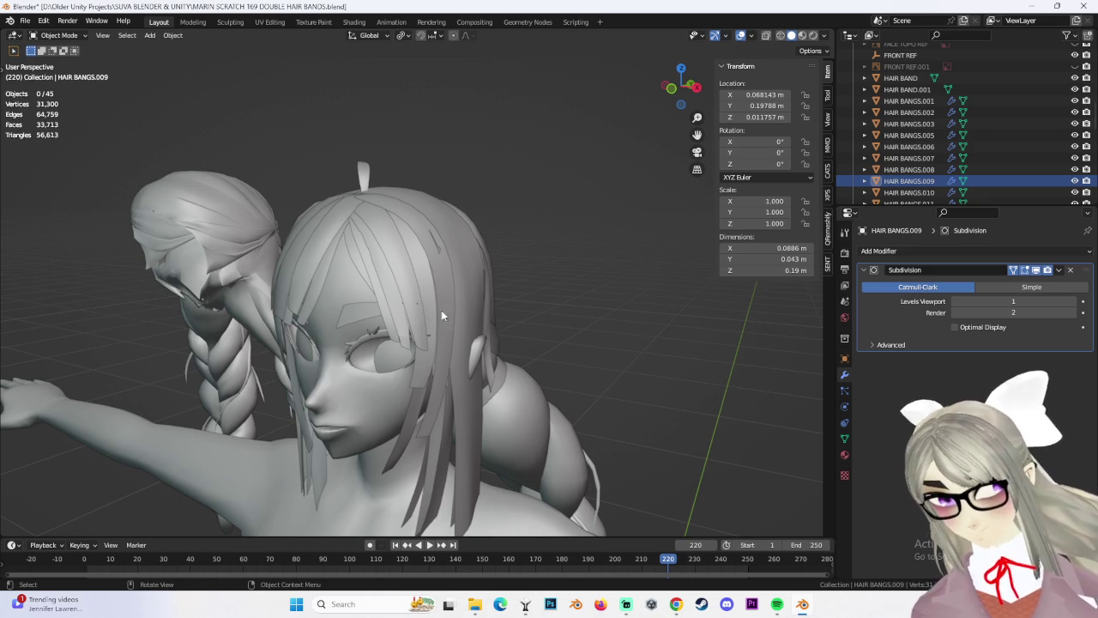
mouse_move(634, 297)
middle_mouse_down()
mouse_move(569, 335)
mouse_move(505, 325)
mouse_move(613, 336)
middle_mouse_up()
scroll(613, 335, "down", 3)
middle_click_drag(533, 317, 590, 377)
scroll(591, 377, "down", 2)
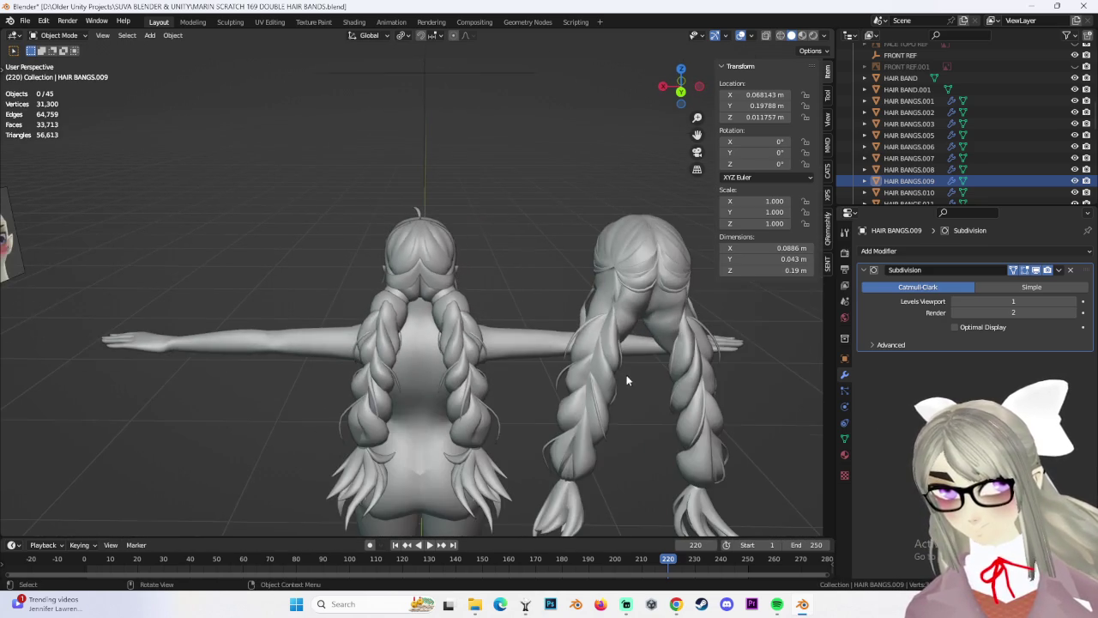
mouse_move(494, 361)
middle_mouse_down()
mouse_move(463, 354)
mouse_move(470, 329)
mouse_move(429, 337)
mouse_move(577, 324)
mouse_move(519, 324)
mouse_move(562, 331)
mouse_move(424, 188)
mouse_move(412, 227)
mouse_move(516, 253)
mouse_move(442, 243)
middle_mouse_up()
Apply the Mirror modifier on HAIR BANGS.023 and HAIR BANGS.025.
left_click(425, 188)
left_click(428, 293)
middle_click_drag(428, 293, 449, 278)
left_click(1058, 269)
left_click(1012, 286)
left_click(466, 265)
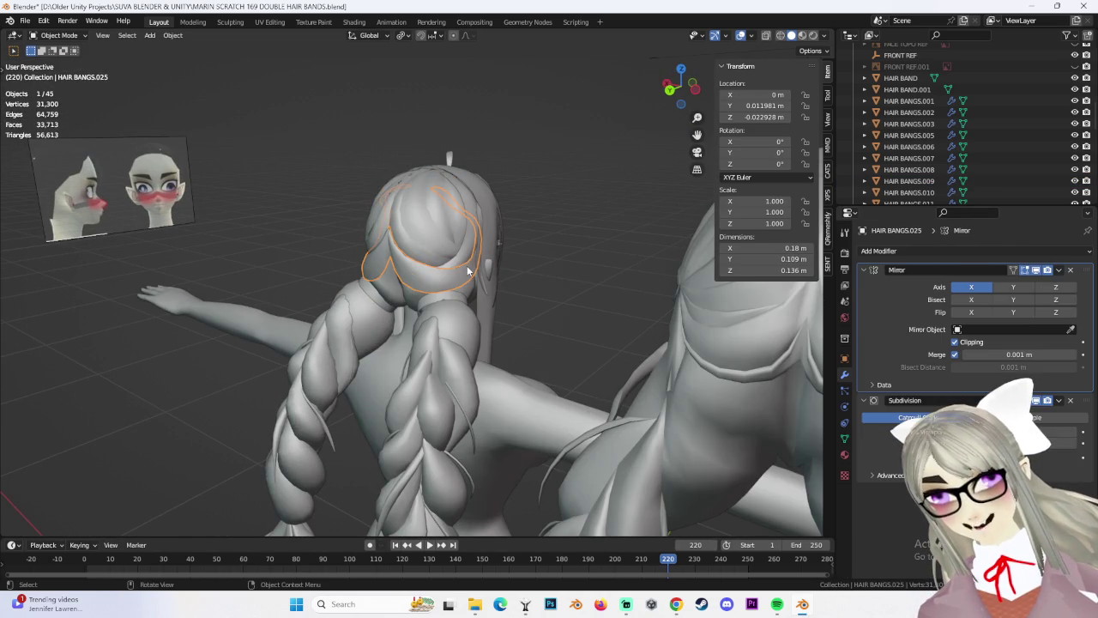
left_click(1058, 269)
left_click(1012, 286)
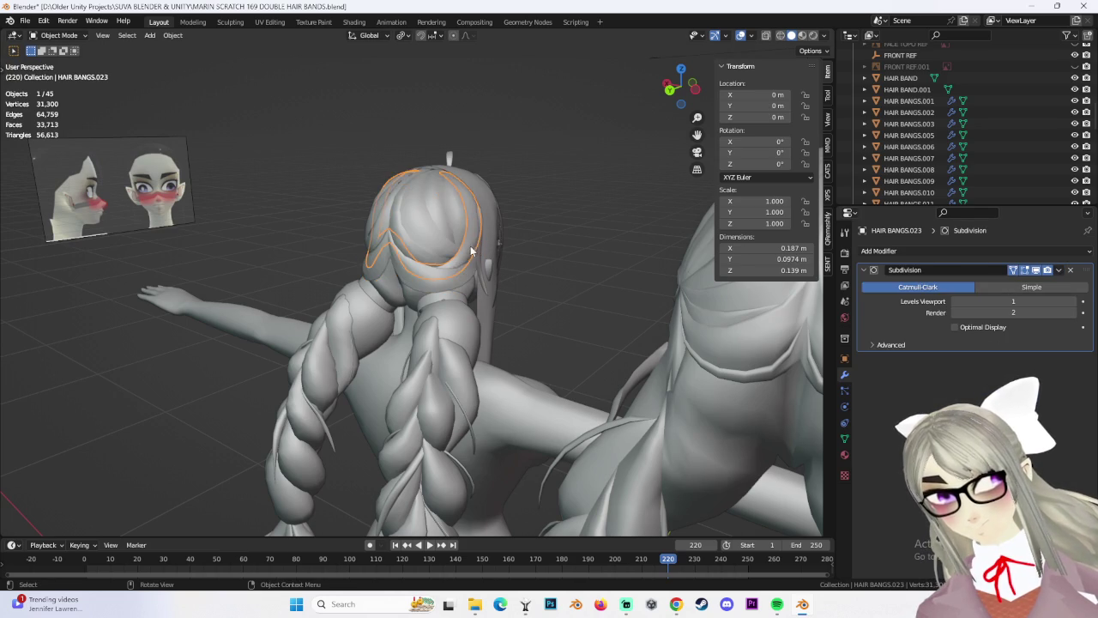
Merge the two back bang pieces with CATS Join Selected.
left_click(826, 174)
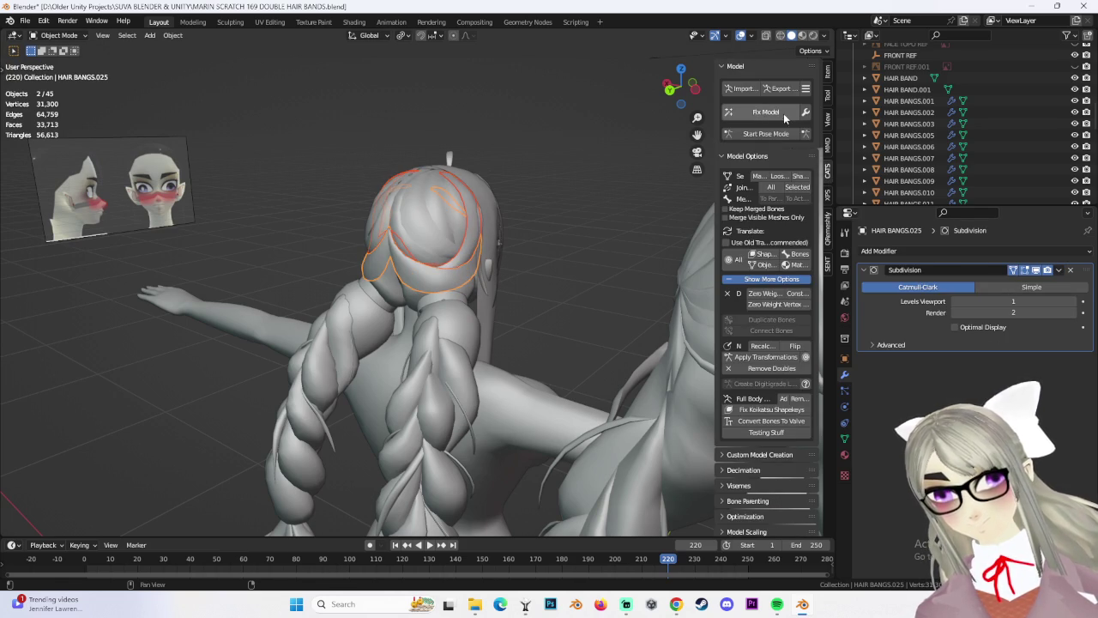
middle_click_drag(441, 183, 522, 196)
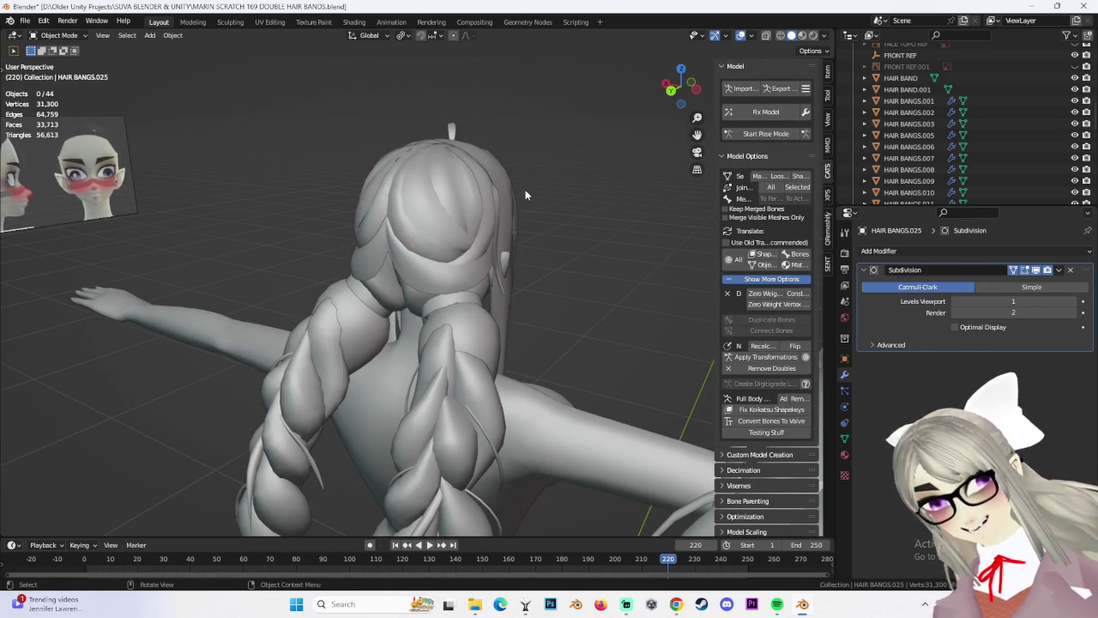
left_click(90, 77)
left_click(25, 21)
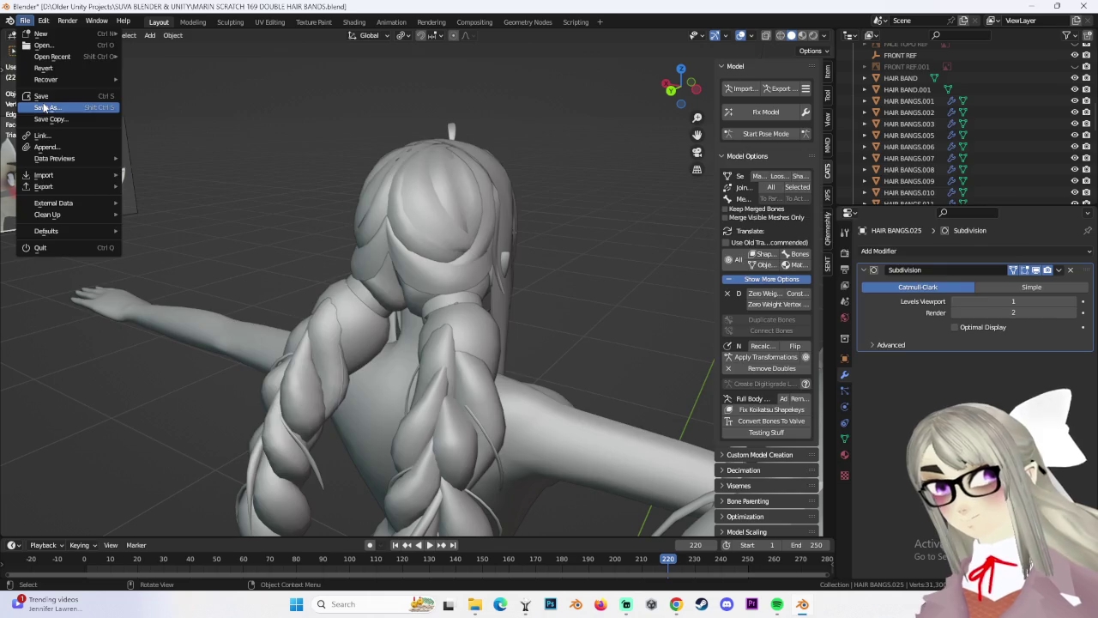
Save the file as MARIN SCRATCH 170 DOUBLE HAIR BANDS.blend.
left_click(45, 108)
left_click(290, 461)
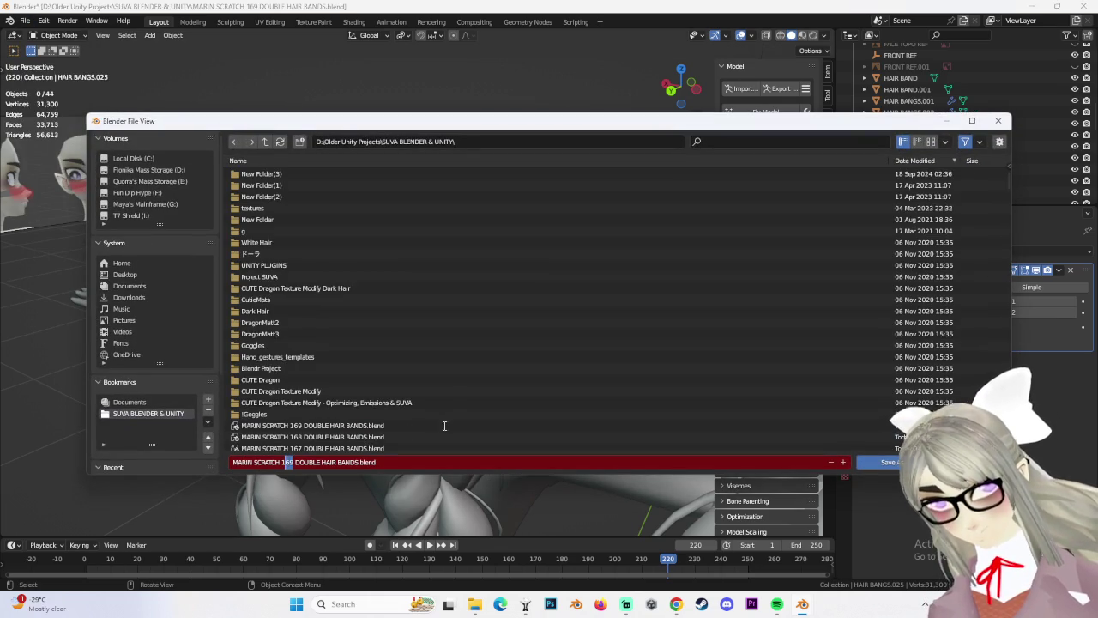
key("Return")
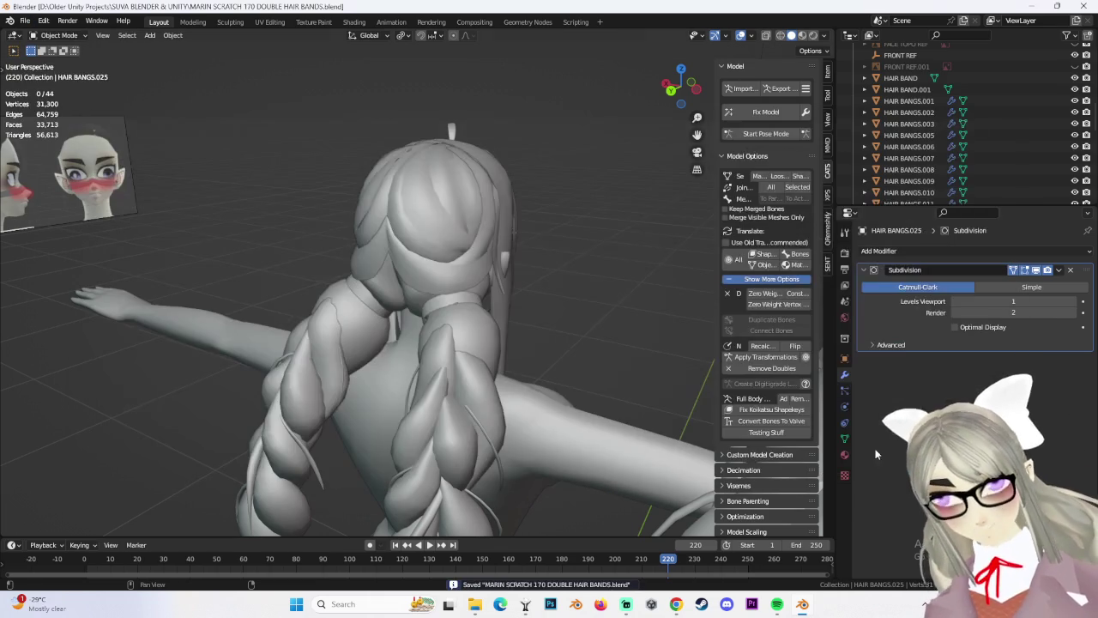
Join the selected hair objects with Ctrl+J, then select HAIR BAND.001 and HEAD.003.
key("ctrl+j")
left_click(477, 275)
left_click(509, 265, "shift")
mouse_move(477, 274)
middle_mouse_down()
mouse_move(510, 265)
mouse_move(462, 287)
mouse_move(553, 265)
mouse_move(527, 254)
mouse_move(542, 285)
mouse_move(563, 291)
mouse_move(518, 286)
mouse_move(586, 276)
mouse_move(424, 272)
mouse_move(410, 228)
middle_mouse_up()
Select the braids object Cube.004 together with the HEAD.003 hair.
left_click(429, 249)
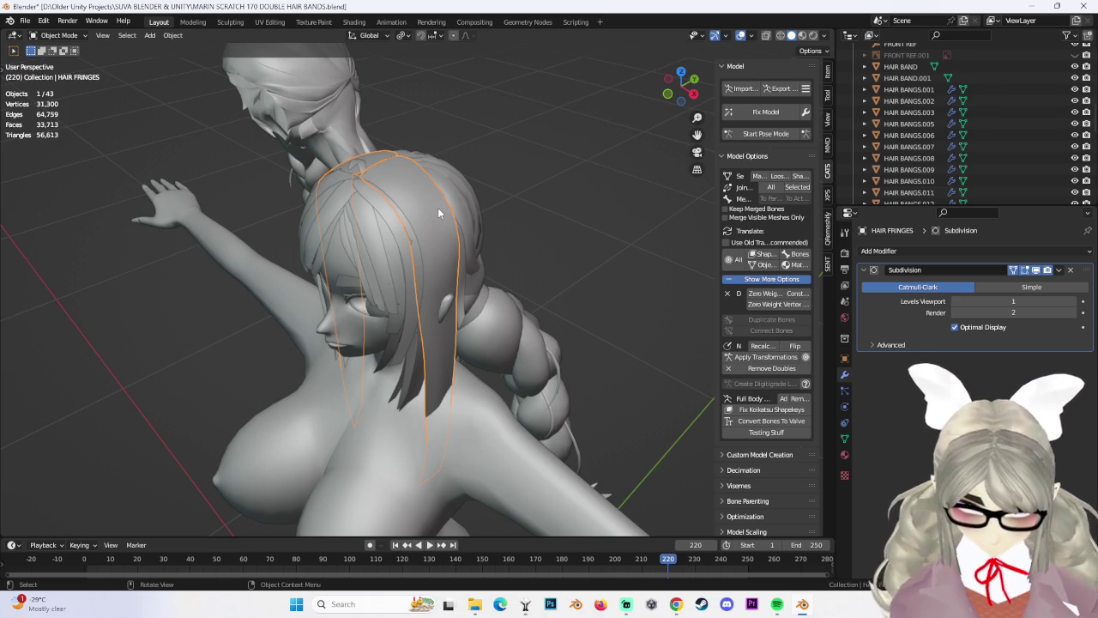
mouse_move(437, 207)
middle_mouse_down()
mouse_move(388, 228)
mouse_move(516, 296)
mouse_move(456, 305)
mouse_move(481, 313)
mouse_move(479, 290)
mouse_move(493, 348)
mouse_move(443, 256)
mouse_move(474, 332)
mouse_move(468, 292)
mouse_move(510, 219)
mouse_move(446, 303)
mouse_move(422, 295)
mouse_move(499, 287)
mouse_move(441, 239)
mouse_move(465, 292)
mouse_move(363, 293)
middle_mouse_up()
left_click(388, 229)
left_click(479, 289)
left_click(467, 292)
scroll(468, 293, "up", 3)
left_click(446, 298)
left_click(363, 292)
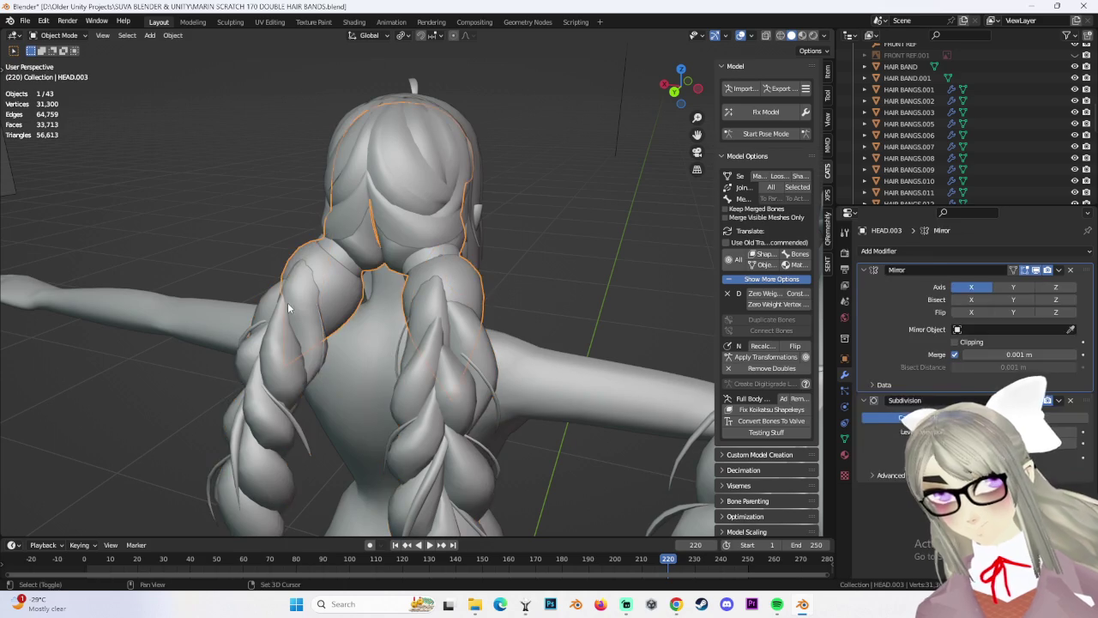
left_click(287, 302, "shift")
mouse_move(655, 210)
middle_mouse_down()
mouse_move(481, 228)
mouse_move(544, 262)
middle_mouse_up()
Apply HEAD.003's Mirror modifier and join it into the braids Cube.004.
key("ctrl+j")
key("ctrl+z")
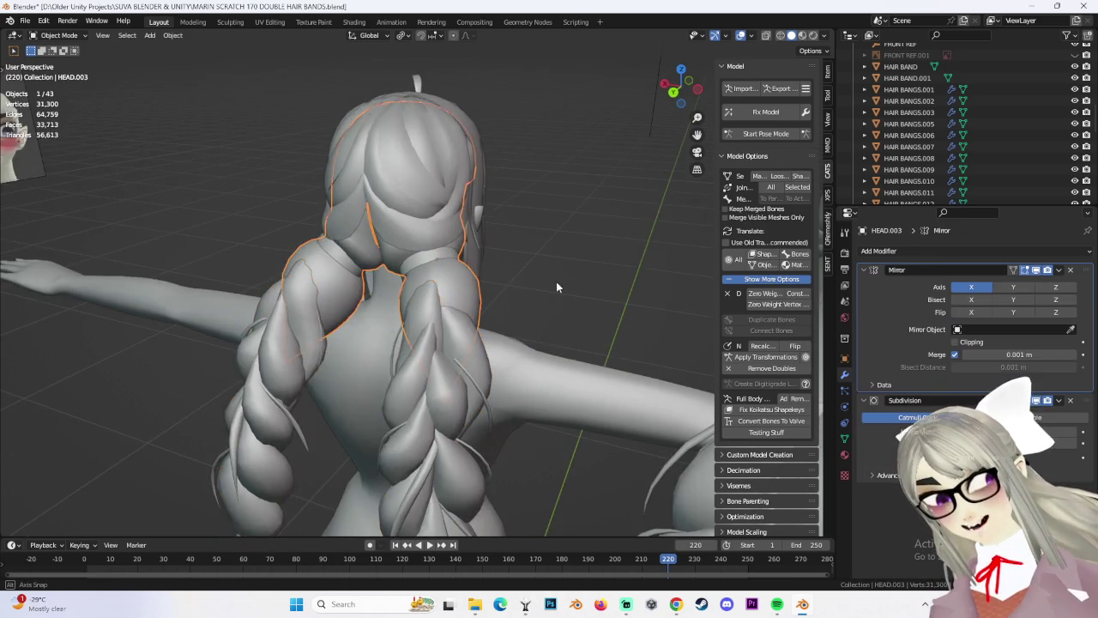
left_click(1054, 286)
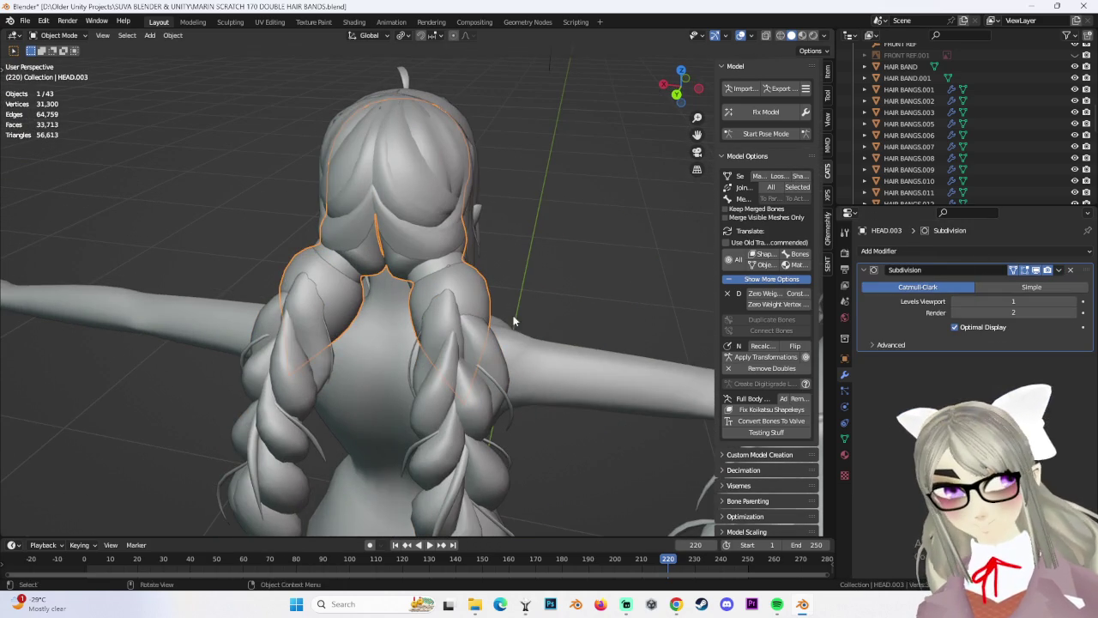
middle_click_drag(546, 321, 520, 320)
key("ctrl+j")
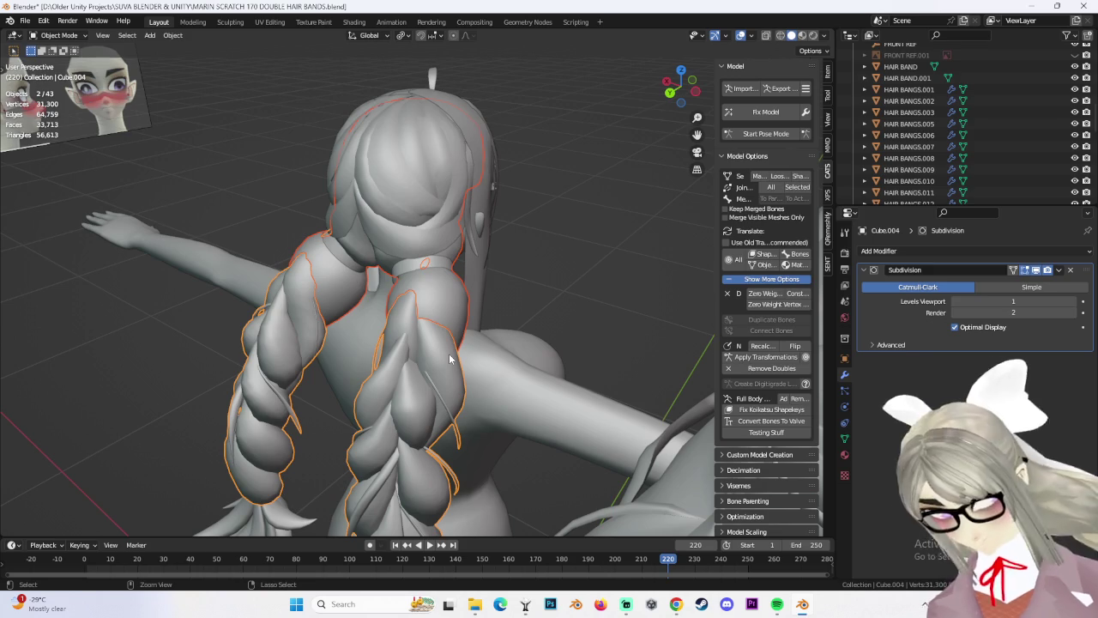
mouse_move(436, 310)
middle_mouse_down()
mouse_move(508, 313)
mouse_move(631, 236)
mouse_move(506, 247)
mouse_move(464, 233)
mouse_move(508, 257)
mouse_move(486, 259)
mouse_move(558, 250)
mouse_move(517, 264)
mouse_move(516, 300)
mouse_move(458, 272)
middle_mouse_up()
Join the HAIR BANGS.025 back bangs into the braids, then select HAIR BANGS.016.
left_click(497, 243)
left_click(464, 233)
left_click(446, 254, "shift")
key("ctrl+j")
left_click(485, 259)
left_click(458, 271)
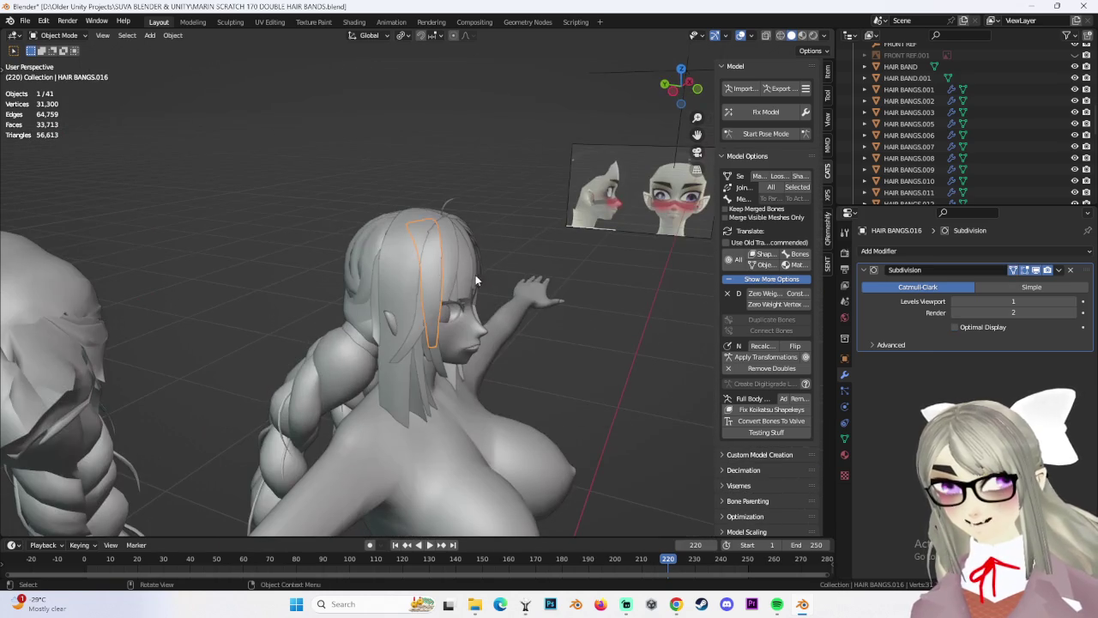
middle_click_drag(390, 263, 416, 270)
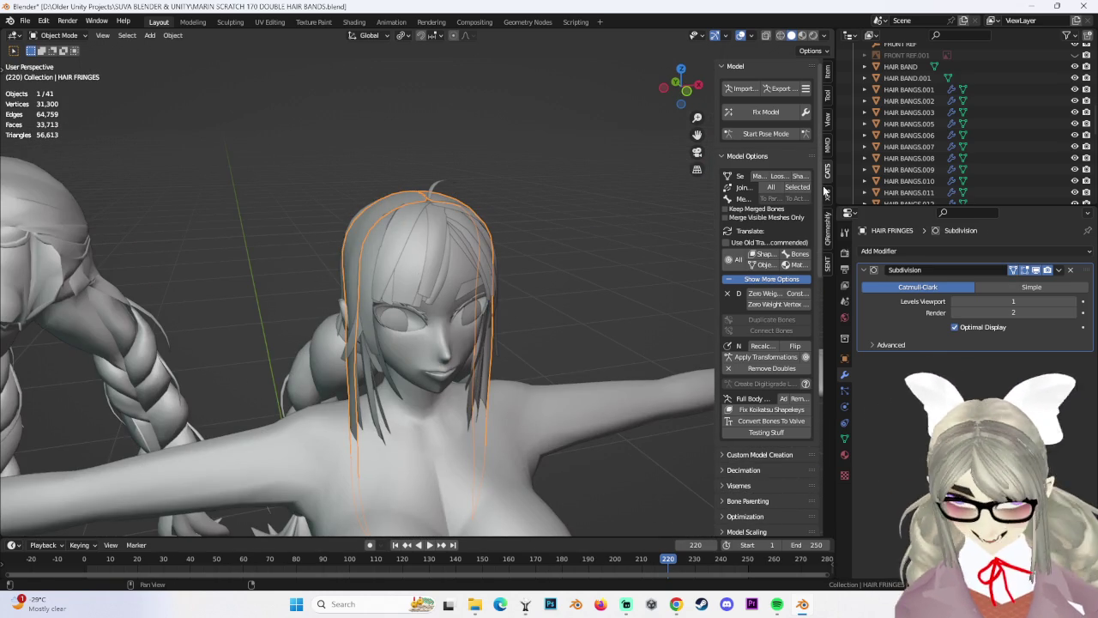
mouse_move(557, 224)
middle_mouse_down()
mouse_move(492, 231)
mouse_move(458, 263)
mouse_move(395, 283)
middle_mouse_up()
Try selecting hair pieces from HAIR BAND through HAIR FRINGES.004, then clear the selection.
left_click(493, 232)
left_click(458, 263)
scroll(948, 97, "down", 2)
left_click(901, 66)
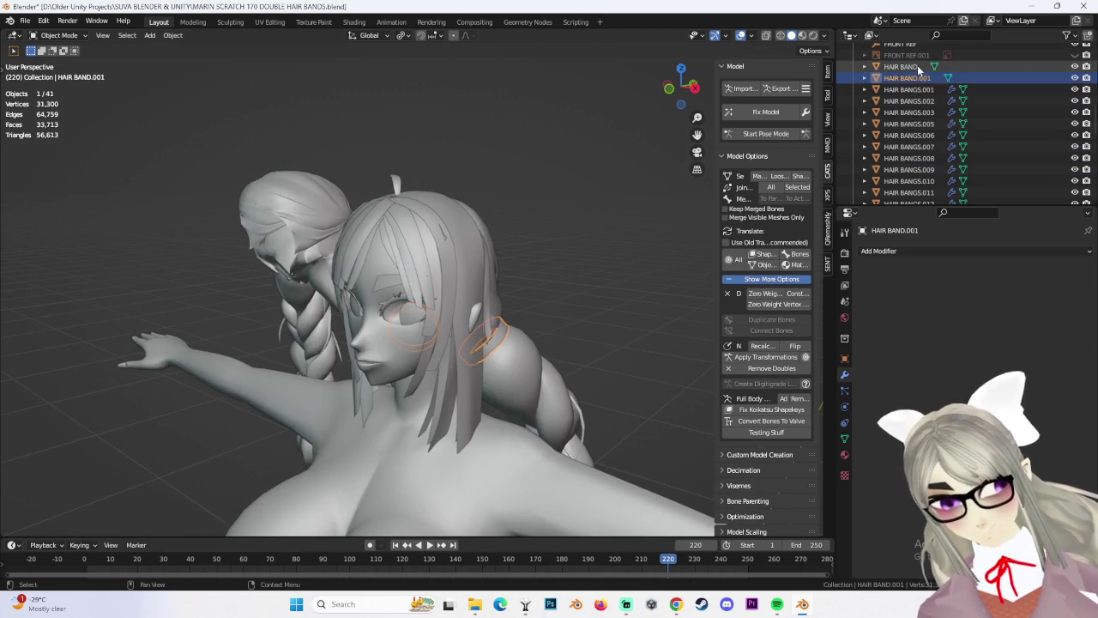
scroll(907, 157, "down", 6)
left_click(934, 181, "shift")
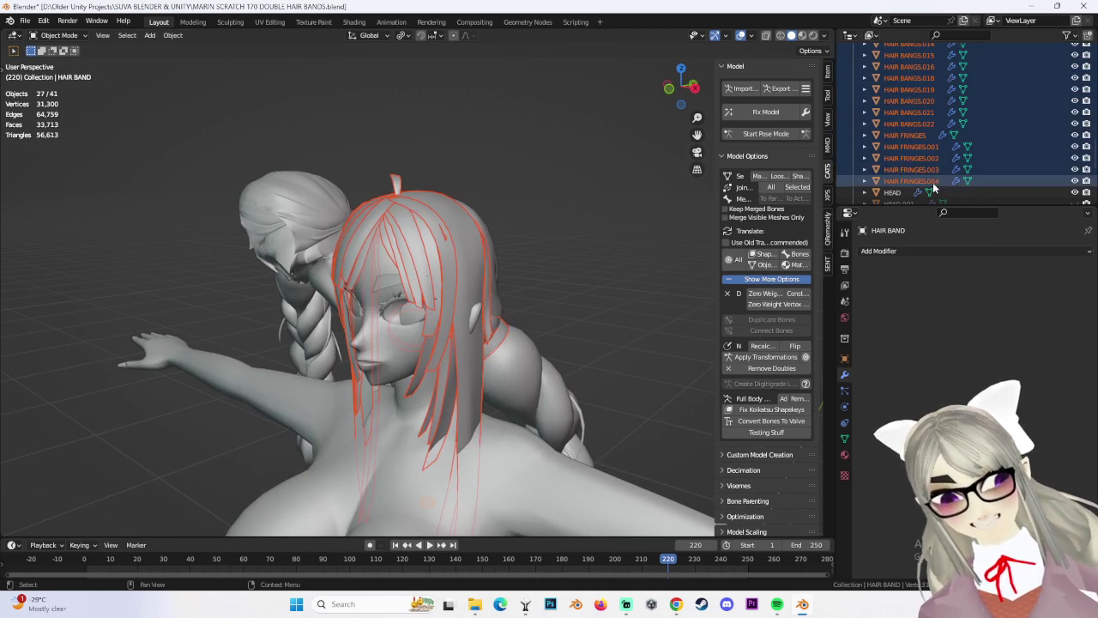
middle_click_drag(531, 286, 488, 302)
scroll(414, 321, "up", 5)
mouse_move(423, 314)
middle_mouse_down()
mouse_move(364, 403)
mouse_move(602, 346)
mouse_move(476, 345)
middle_mouse_up()
left_click(364, 403)
left_click(602, 346)
scroll(459, 305, "up", 5)
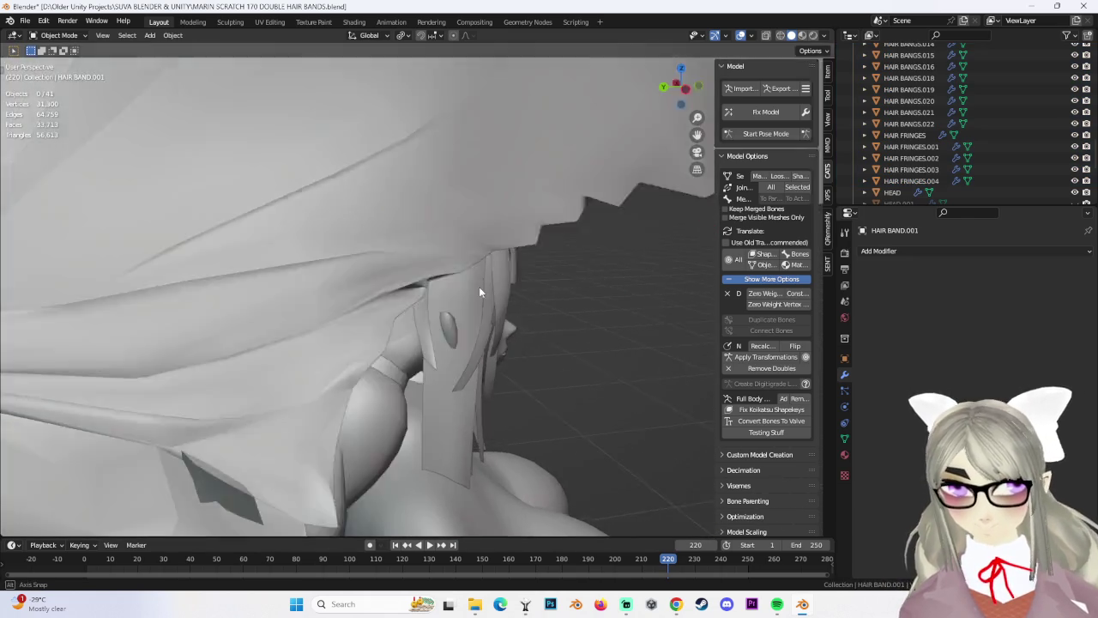
scroll(474, 300, "down", 5)
Select every HAIR BANGS piece from the first through HAIR BANGS.022 in the Outliner.
left_click(475, 299)
mouse_move(475, 299)
middle_mouse_down()
mouse_move(475, 264)
mouse_move(506, 318)
mouse_move(446, 309)
middle_mouse_up()
left_click(929, 170)
mouse_move(532, 304)
middle_mouse_down()
mouse_move(481, 307)
mouse_move(677, 317)
middle_mouse_up()
left_click(490, 322)
scroll(951, 139, "down", 3)
scroll(956, 152, "down", 3)
scroll(956, 152, "up", 3)
scroll(958, 154, "up", 2)
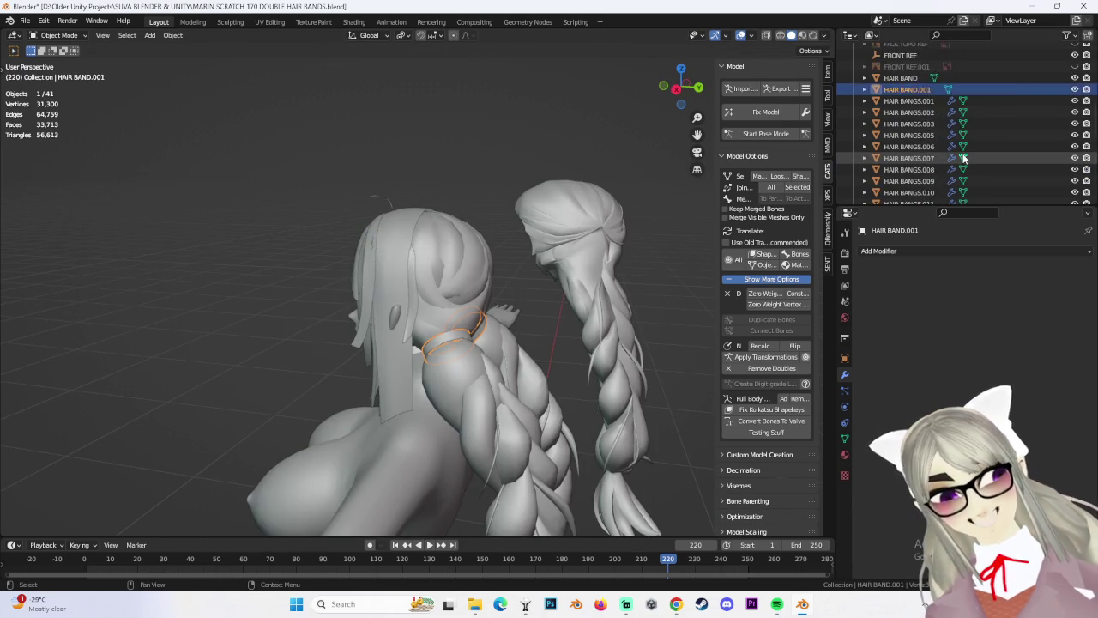
scroll(962, 157, "up", 2)
left_click(932, 146)
scroll(935, 145, "down", 3)
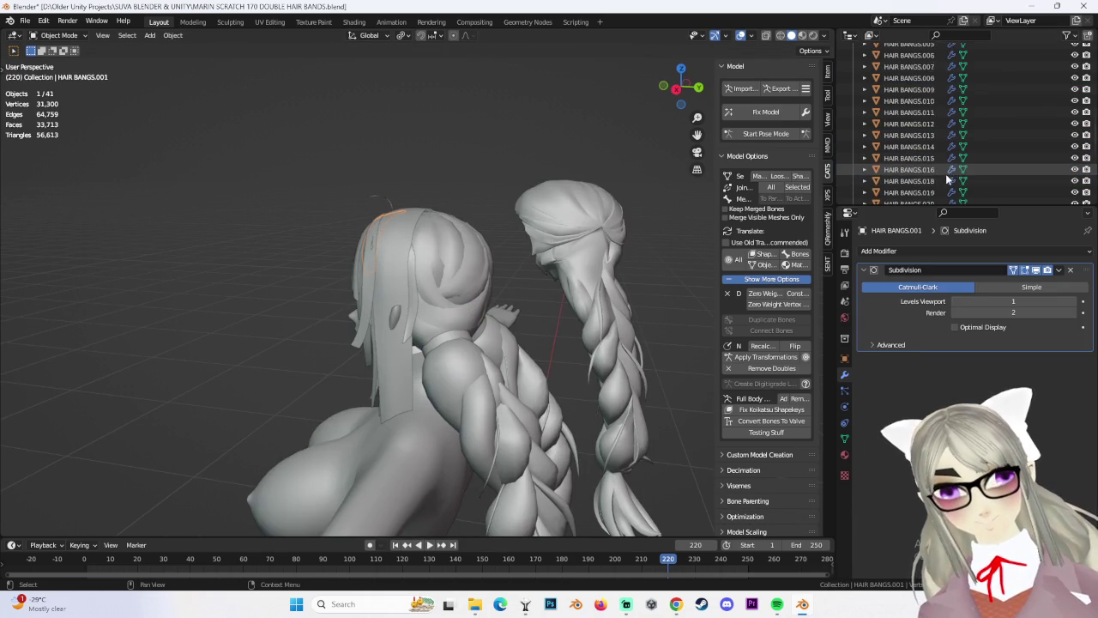
left_click(937, 157, "shift")
Make HAIR BANGS.001 active and merge the selected bang pieces into it.
mouse_move(601, 223)
middle_mouse_down()
mouse_move(426, 233)
mouse_move(396, 265)
mouse_move(427, 246)
mouse_move(451, 257)
mouse_move(511, 246)
mouse_move(424, 246)
mouse_move(449, 251)
middle_mouse_up()
left_click(432, 208)
left_click(410, 258)
left_click(456, 261)
left_click(397, 265, "shift")
key("Delete")
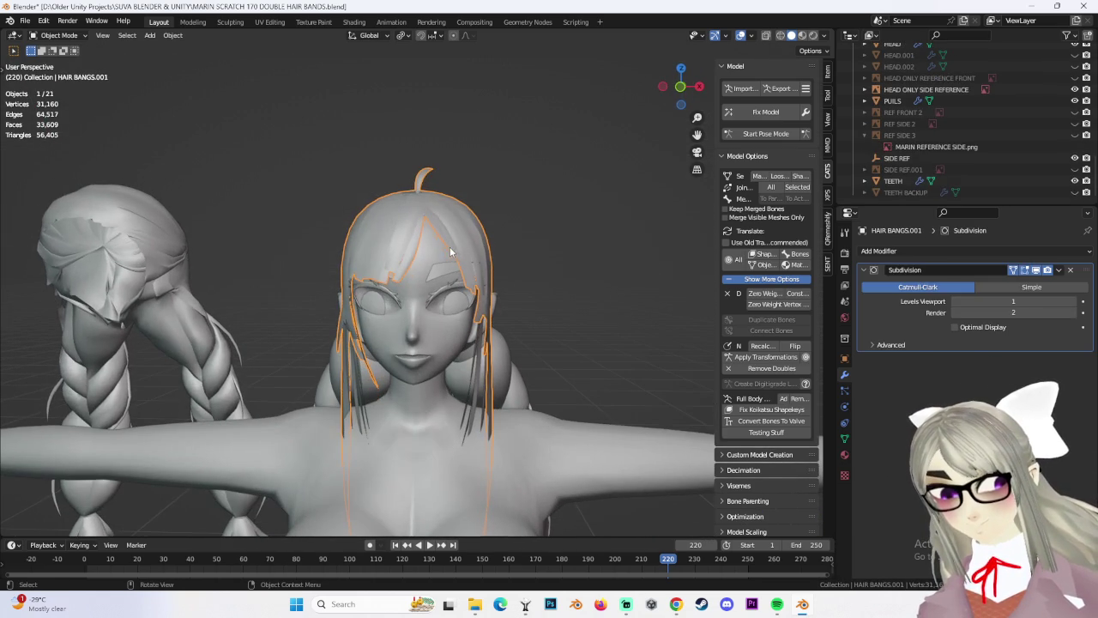
left_click(58, 35)
left_click(54, 60)
mouse_move(527, 245)
middle_mouse_down()
mouse_move(605, 253)
mouse_move(579, 257)
mouse_move(568, 302)
middle_mouse_up()
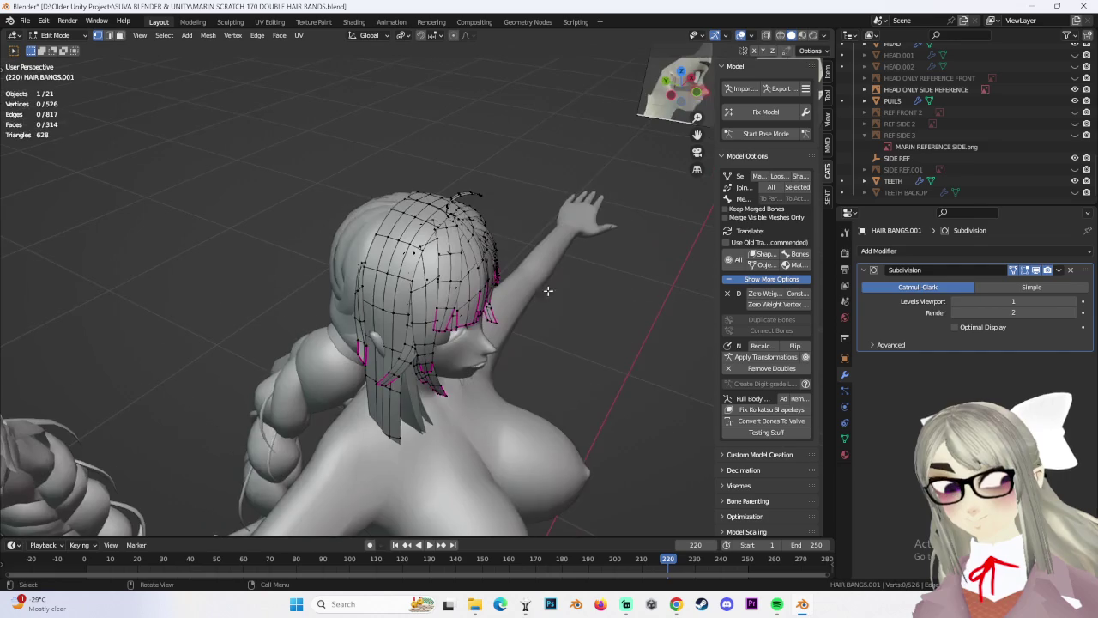
left_click(58, 35)
left_click(53, 41)
mouse_move(459, 241)
middle_mouse_down()
mouse_move(400, 254)
mouse_move(485, 258)
middle_mouse_up()
left_click(485, 258, "shift")
left_click(410, 259)
mouse_move(410, 259)
middle_mouse_down()
mouse_move(604, 248)
mouse_move(522, 255)
mouse_move(443, 404)
mouse_move(506, 396)
middle_mouse_up()
left_click(443, 404)
scroll(947, 159, "up", 5)
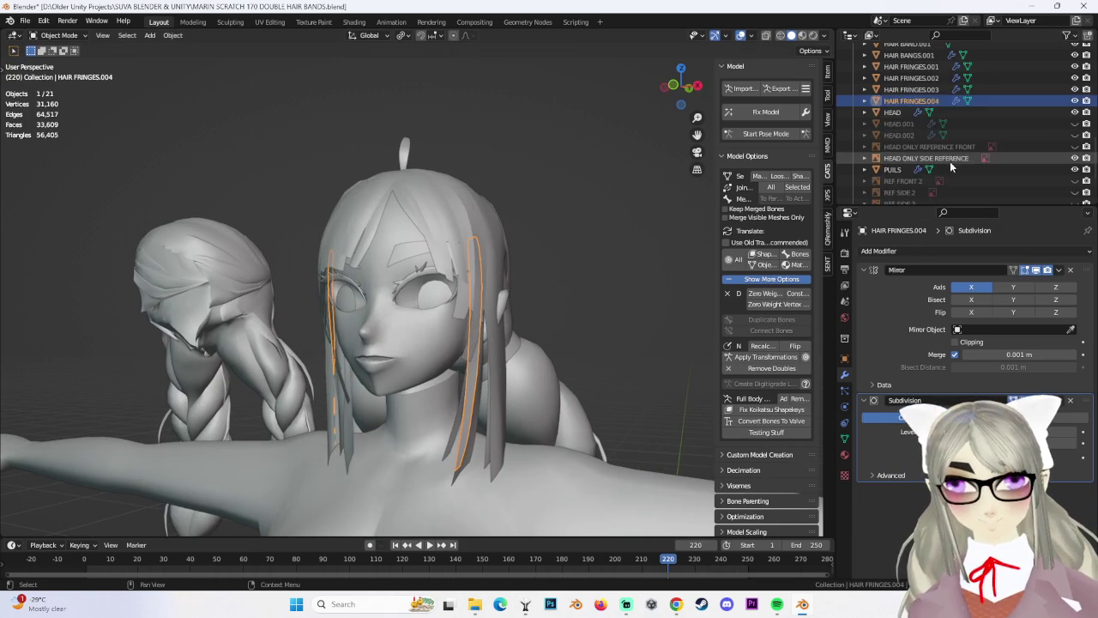
Join HAIR FRINGES.001 through HAIR FRINGES.004 into one object.
left_click(935, 158)
left_click(923, 148)
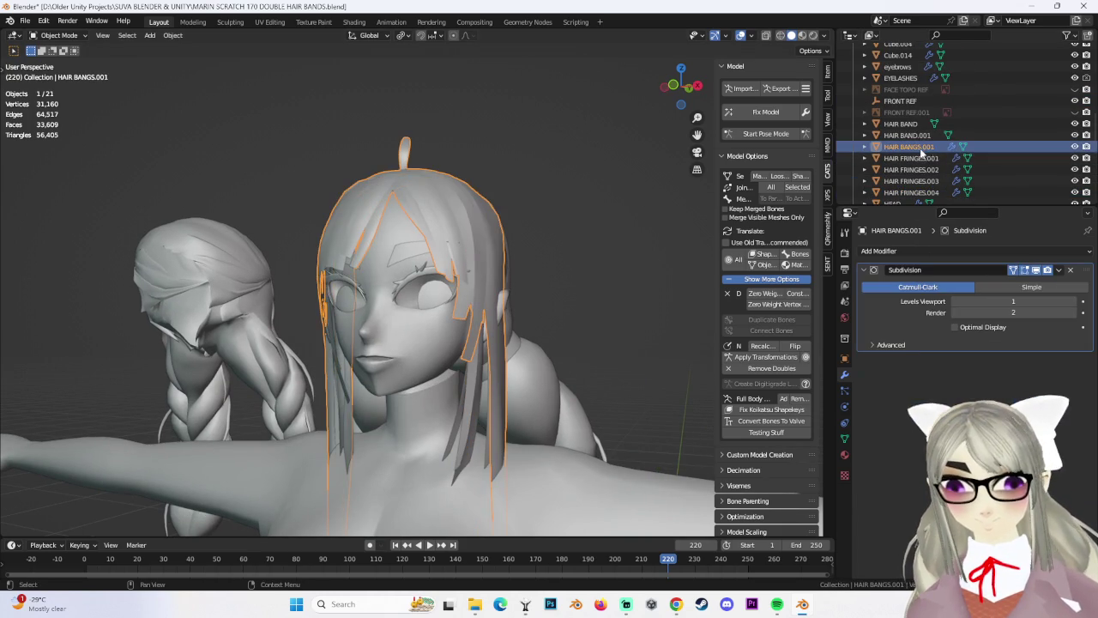
left_click_drag(935, 194, 935, 158)
mouse_move(515, 283)
middle_mouse_down()
mouse_move(563, 265)
mouse_move(462, 290)
mouse_move(618, 279)
middle_mouse_up()
key("ctrl+j")
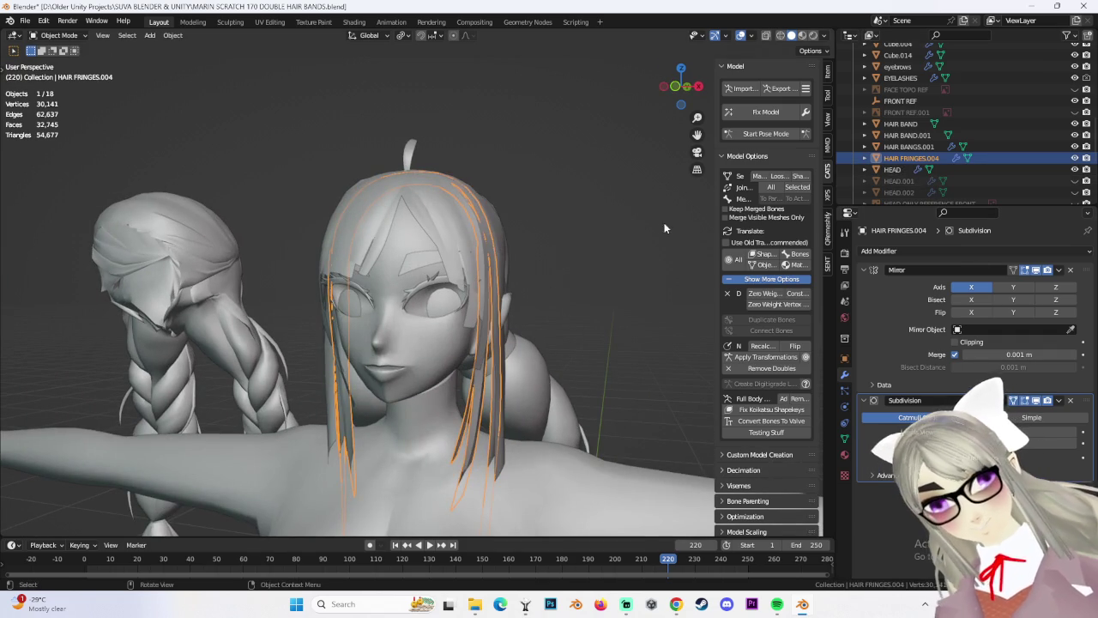
Apply the Mirror modifier on the joined fringes.
left_click(1044, 286)
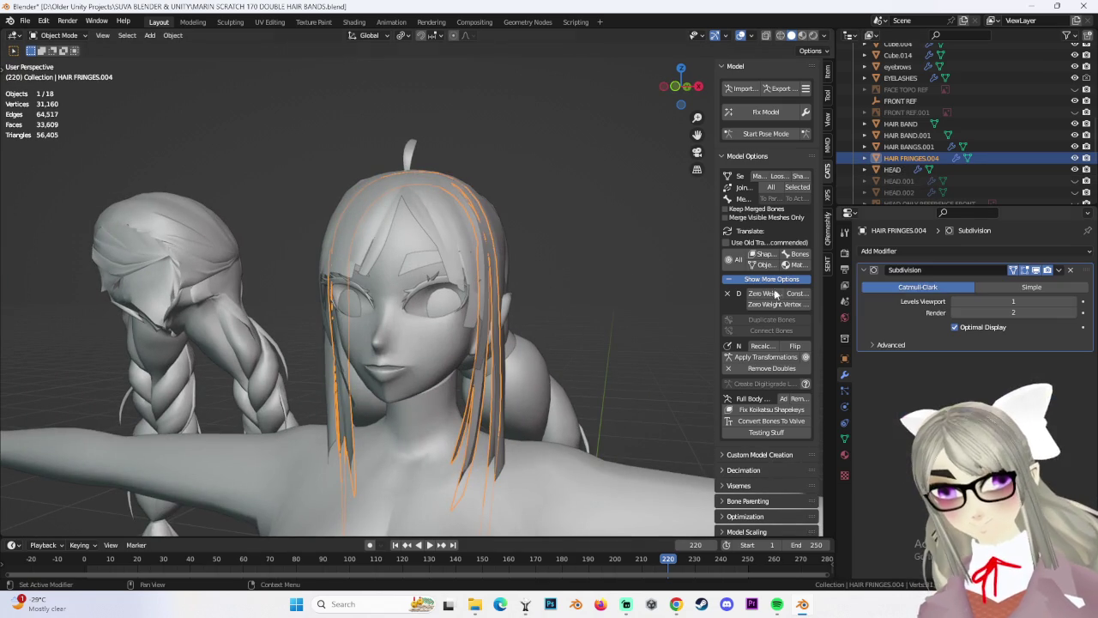
middle_click_drag(515, 283, 595, 289)
left_click(911, 147)
left_click(916, 135)
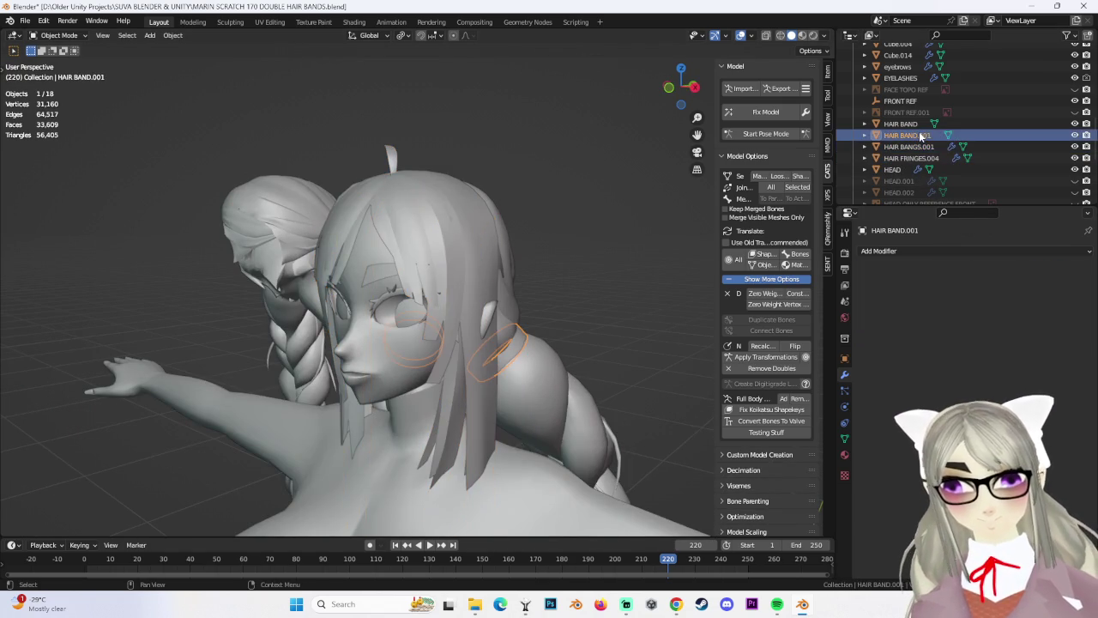
mouse_move(515, 275)
middle_mouse_down()
mouse_move(490, 238)
mouse_move(444, 224)
middle_mouse_up()
Merge the braids Cube.004 into HAIR BANGS.001.
left_click(909, 146)
left_click(916, 158, "ctrl")
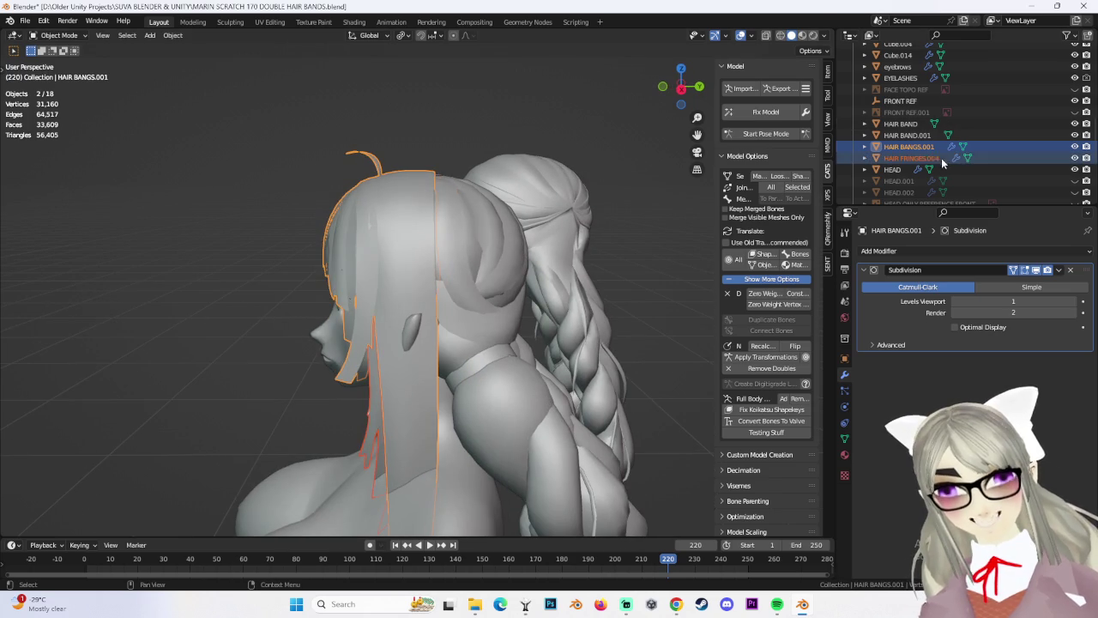
middle_click_drag(669, 197, 596, 230)
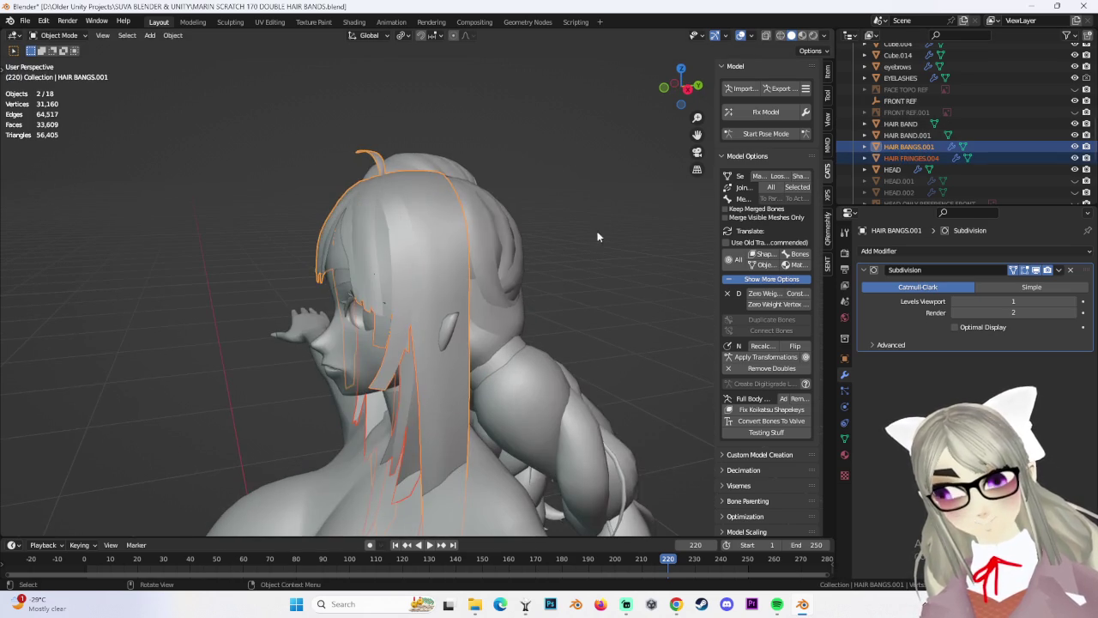
left_click(479, 265)
left_click(448, 248, "ctrl")
mouse_move(447, 249)
middle_mouse_down()
mouse_move(487, 241)
mouse_move(495, 278)
mouse_move(508, 273)
middle_mouse_up()
key("ctrl+j")
Merge HAIR FRINGES.004 into HAIR BANGS.001.
left_click(1075, 135)
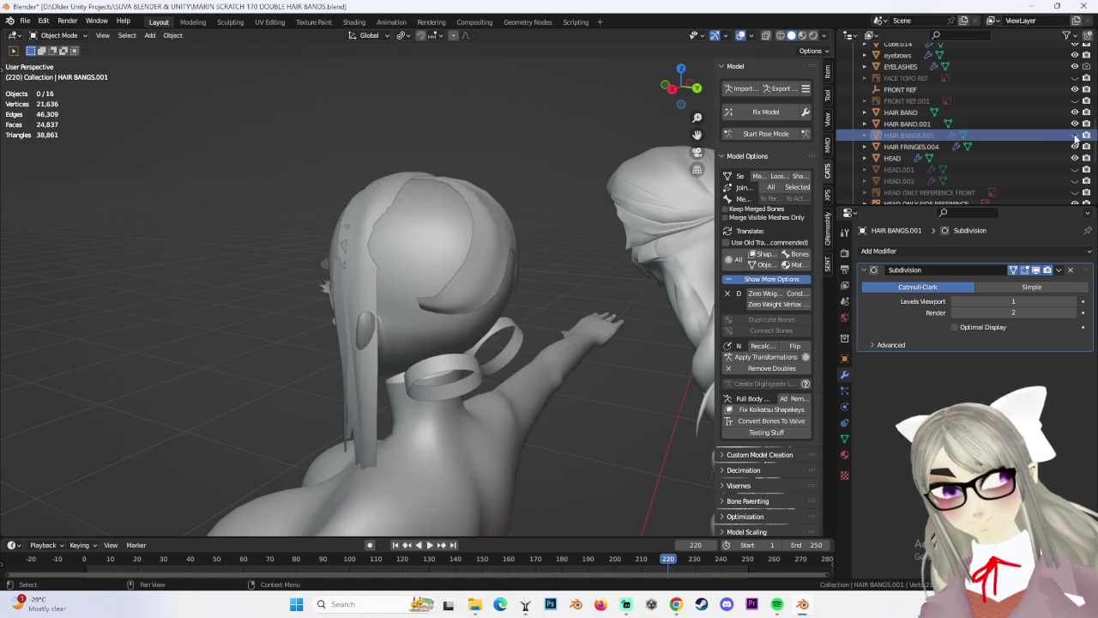
left_click(1075, 135)
mouse_move(474, 275)
middle_mouse_down()
mouse_move(549, 300)
mouse_move(583, 296)
middle_mouse_up()
left_click(911, 147)
left_click(909, 135, "ctrl")
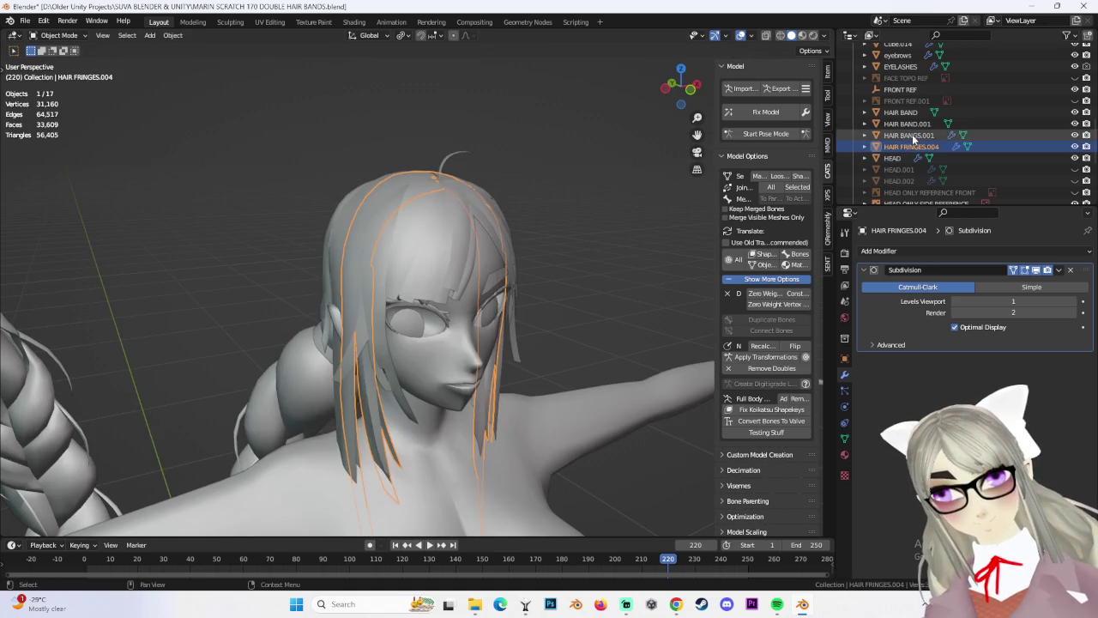
mouse_move(515, 232)
middle_mouse_down()
mouse_move(550, 230)
mouse_move(477, 229)
mouse_move(546, 232)
mouse_move(577, 251)
mouse_move(518, 281)
mouse_move(596, 344)
mouse_move(433, 304)
mouse_move(392, 335)
mouse_move(529, 307)
mouse_move(498, 343)
mouse_move(438, 286)
mouse_move(462, 307)
mouse_move(411, 316)
mouse_move(484, 170)
middle_mouse_up()
key("ctrl+j")
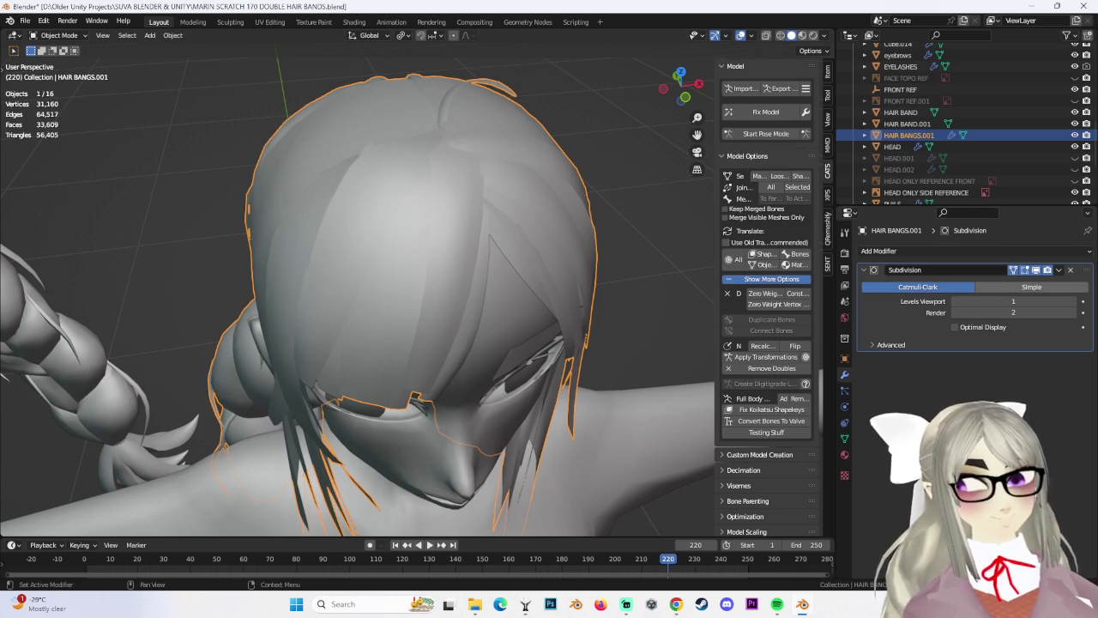
mouse_move(378, 326)
middle_mouse_down()
mouse_move(372, 263)
mouse_move(439, 242)
mouse_move(374, 264)
mouse_move(448, 251)
mouse_move(414, 254)
mouse_move(527, 269)
mouse_move(468, 268)
mouse_move(410, 319)
mouse_move(397, 312)
mouse_move(408, 385)
mouse_move(544, 338)
mouse_move(493, 317)
middle_mouse_up()
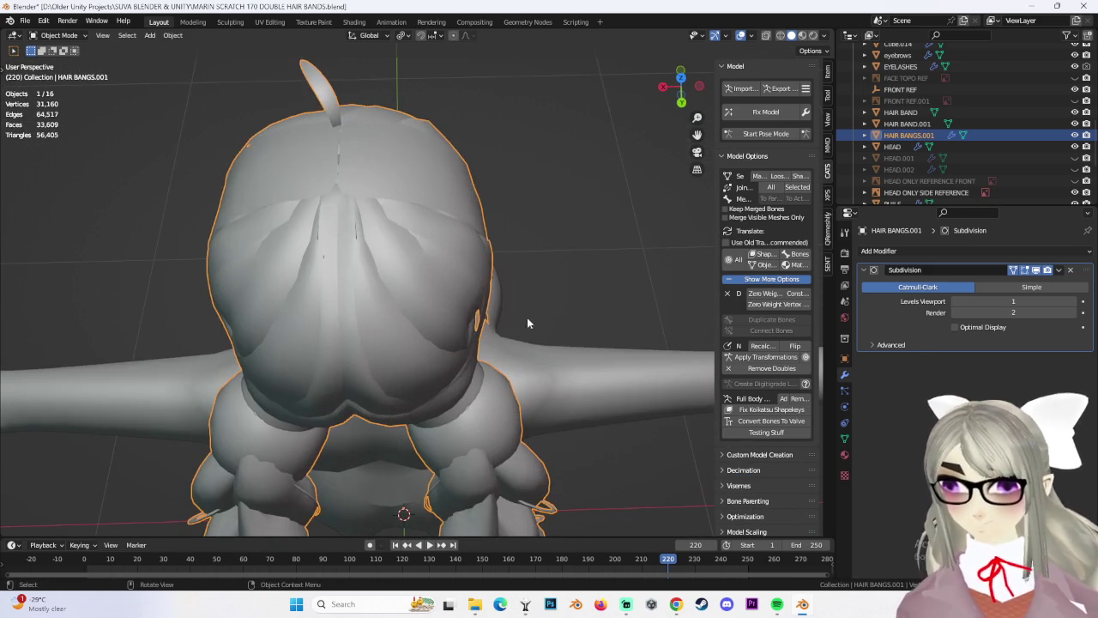
left_click(58, 35)
In Edit Mode, deselect HAIR BANGS.001's vertices and toggle its Outliner eye icon off to reveal the head.
left_click(56, 60)
middle_click_drag(411, 326, 473, 327)
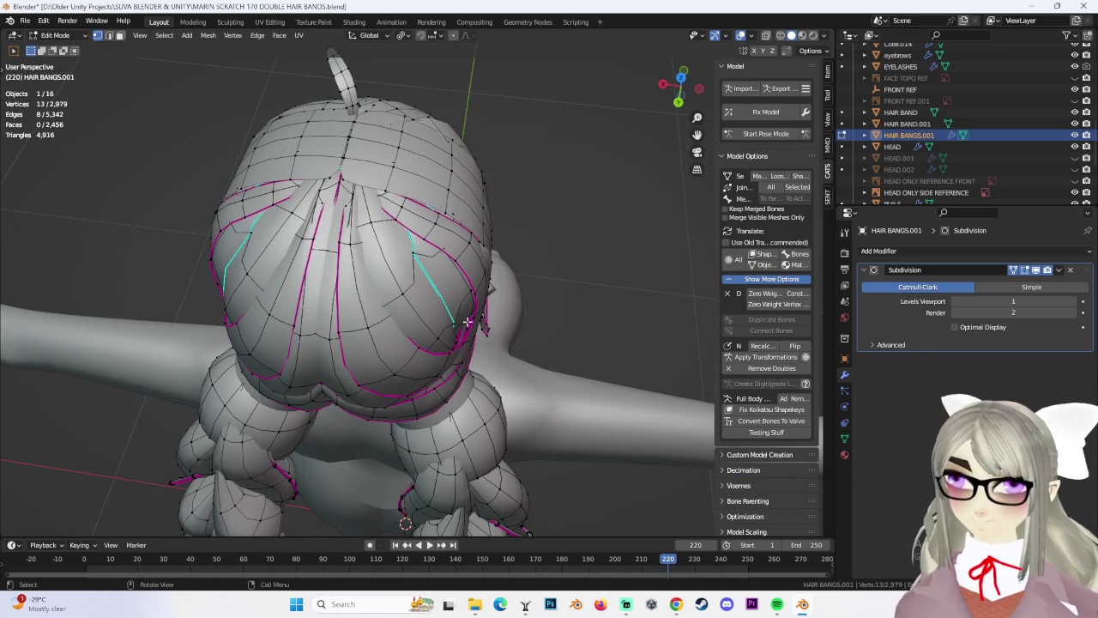
mouse_move(588, 314)
middle_mouse_down()
mouse_move(412, 345)
mouse_move(411, 331)
middle_mouse_up()
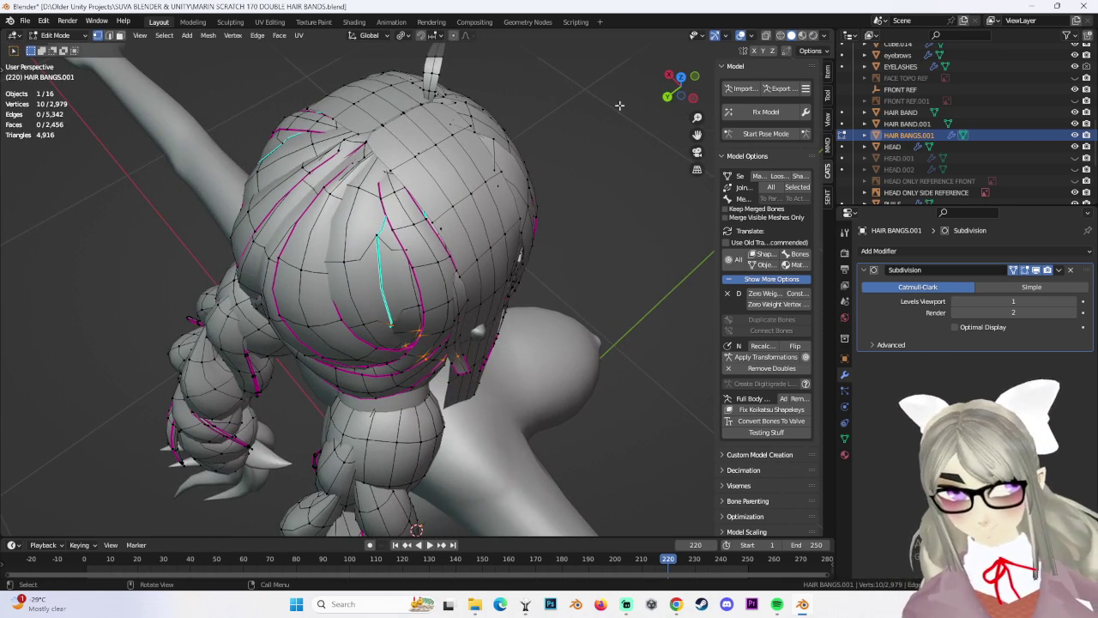
left_click(670, 102)
mouse_move(670, 103)
middle_mouse_down()
mouse_move(461, 268)
mouse_move(378, 233)
mouse_move(586, 281)
middle_mouse_up()
left_click(586, 281)
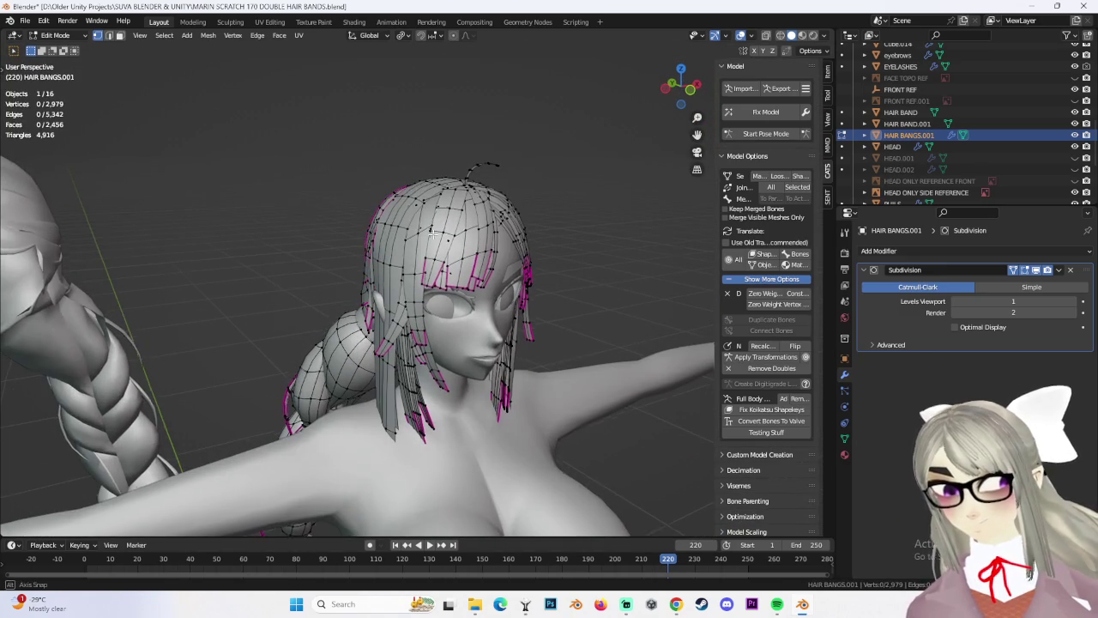
left_click(1073, 136)
mouse_move(481, 238)
middle_mouse_down()
mouse_move(400, 233)
mouse_move(422, 166)
middle_mouse_up()
left_click(57, 37)
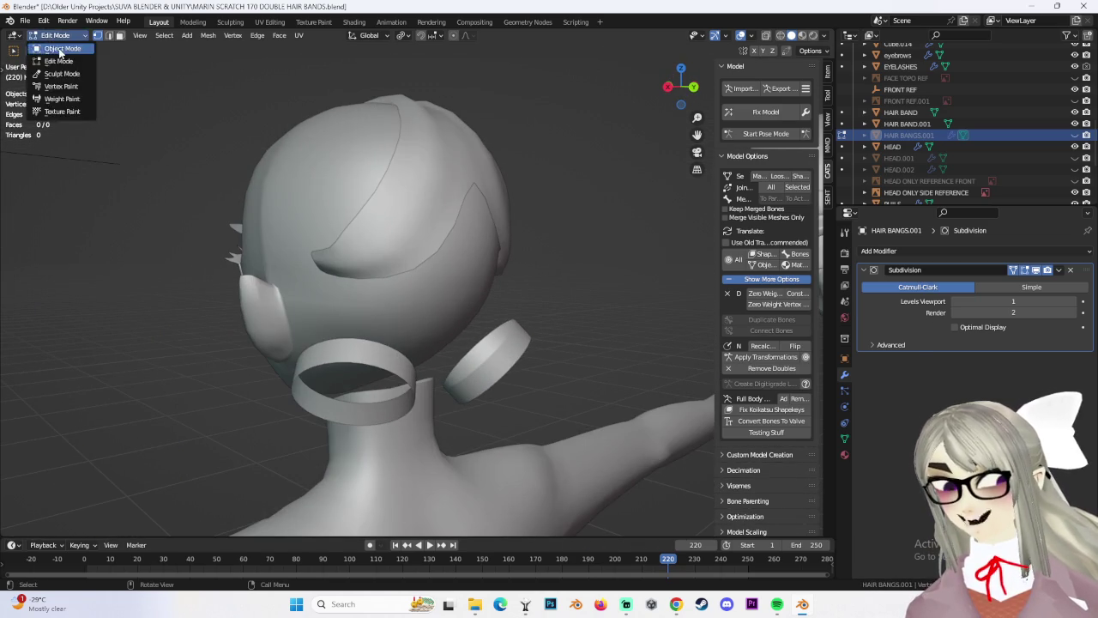
Return to Object Mode, select BACK HAIR.008, and make HAIR BANGS.001 visible again.
left_click(54, 47)
left_click(403, 163)
middle_click_drag(600, 225, 573, 218)
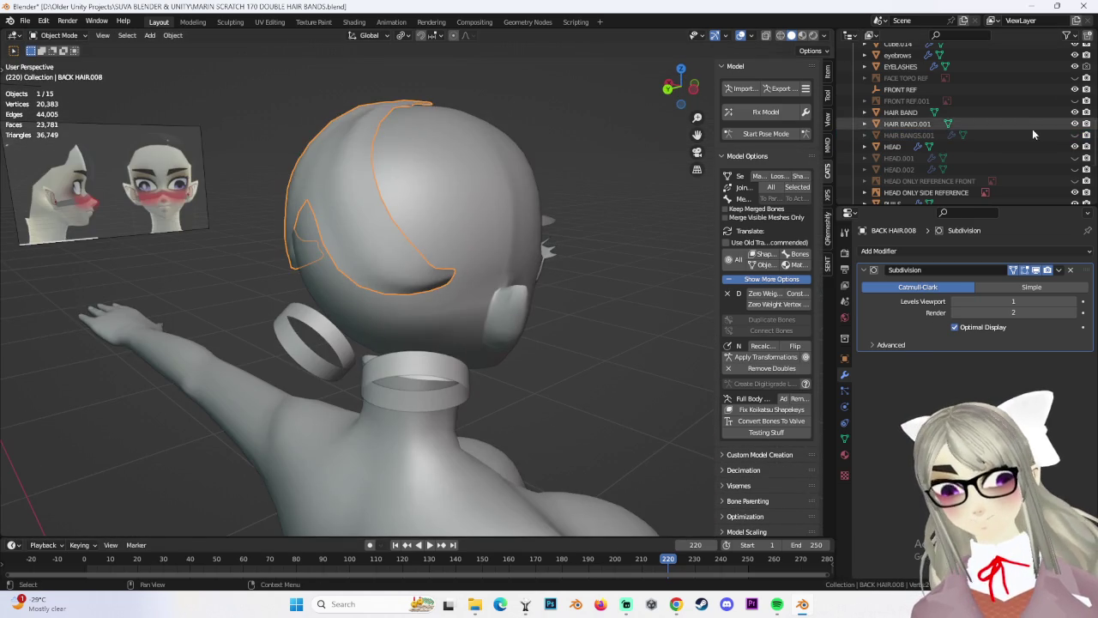
left_click(1075, 135)
mouse_move(446, 225)
middle_mouse_down()
mouse_move(459, 158)
mouse_move(525, 169)
mouse_move(584, 201)
mouse_move(581, 238)
mouse_move(528, 203)
mouse_move(439, 204)
middle_mouse_up()
Try raising BACK HAIR.008 along Z, then undo the move.
key("g")
key("z")
left_click(549, 176)
key("ctrl+z")
scroll(952, 161, "down", 2)
scroll(953, 161, "up", 3)
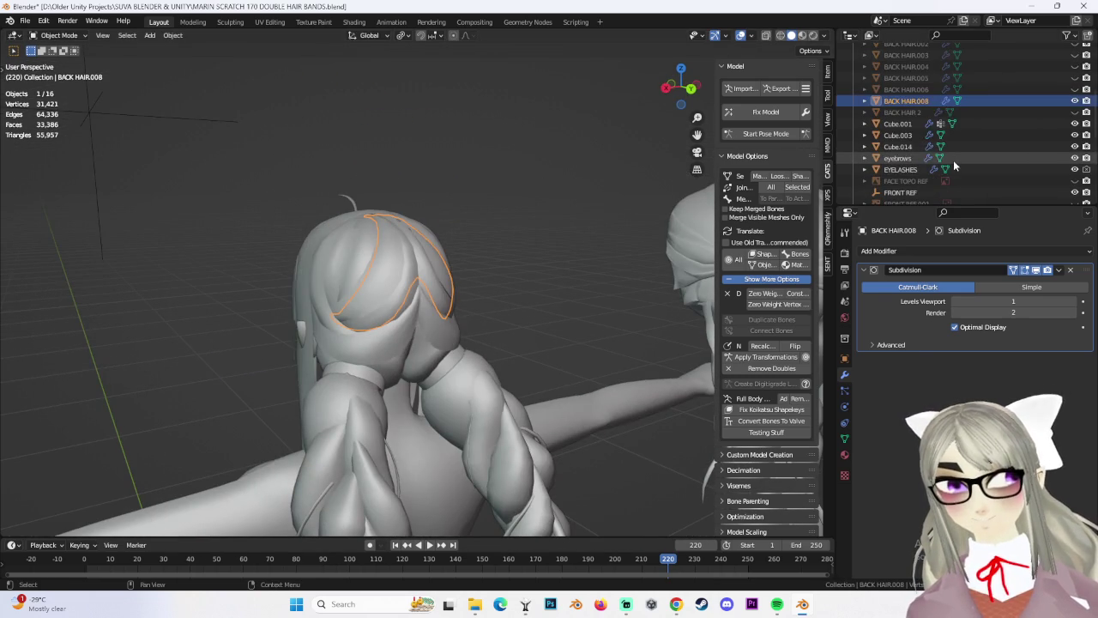
scroll(927, 110, "up", 2)
Delete BACK HAIR.008 from the Outliner.
right_click(919, 103)
left_click(938, 95)
scroll(960, 120, "up", 2)
scroll(1029, 155, "up", 1)
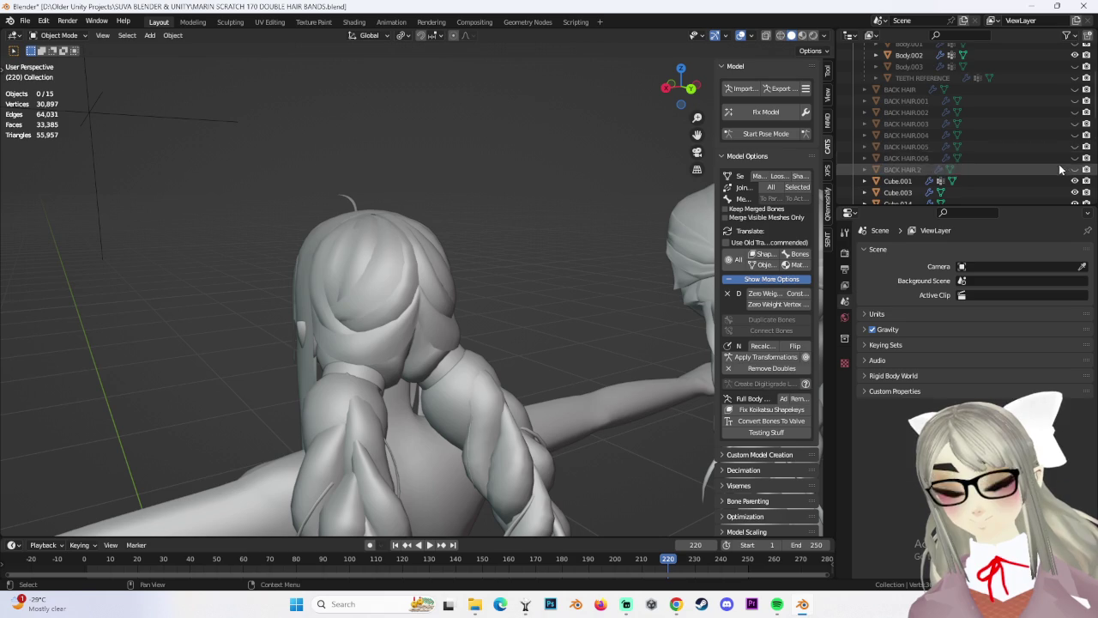
Unhide BACK HAIR.004 through .006 and select BACK HAIR through BACK HAIR.006.
left_click_drag(1073, 159, 1078, 100)
left_click(1063, 102)
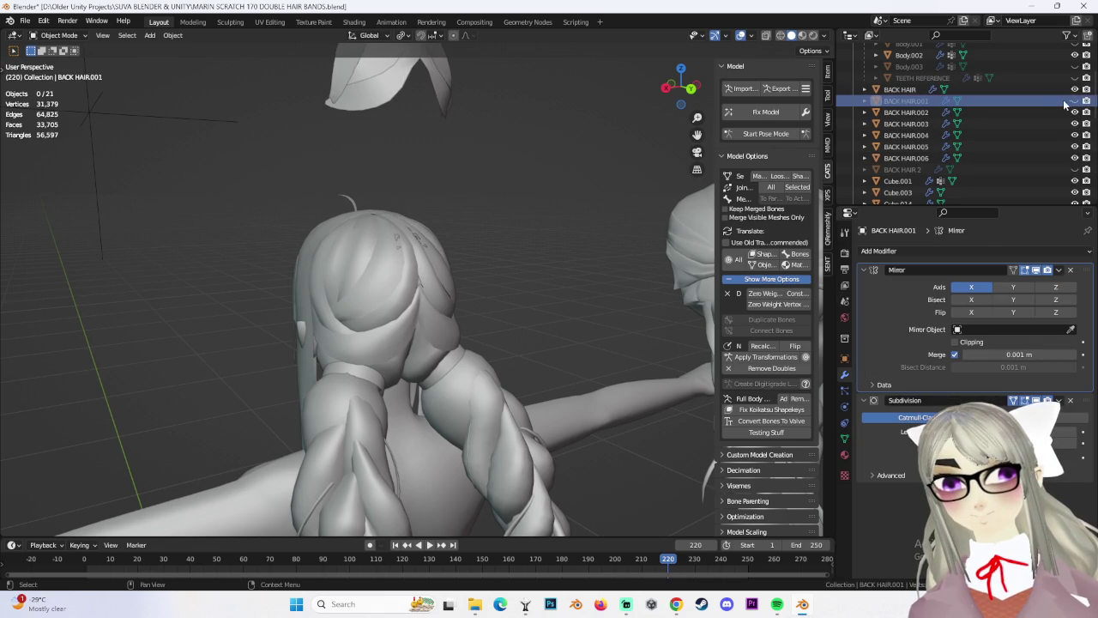
left_click_drag(899, 89, 924, 161)
mouse_move(531, 232)
middle_mouse_down()
mouse_move(474, 213)
mouse_move(478, 202)
middle_mouse_up()
key("ctrl+z")
key("ctrl+z")
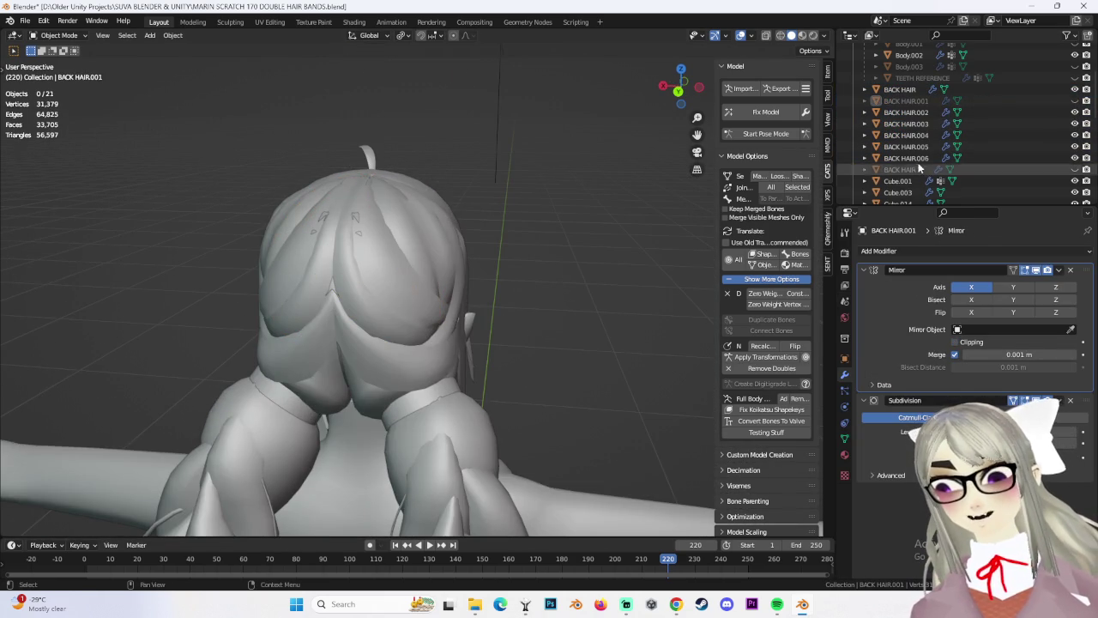
Lift BACK HAIR.001–.006 along Z above the head, then undo the stray selection.
left_click(919, 157, "shift")
key("g")
key("z")
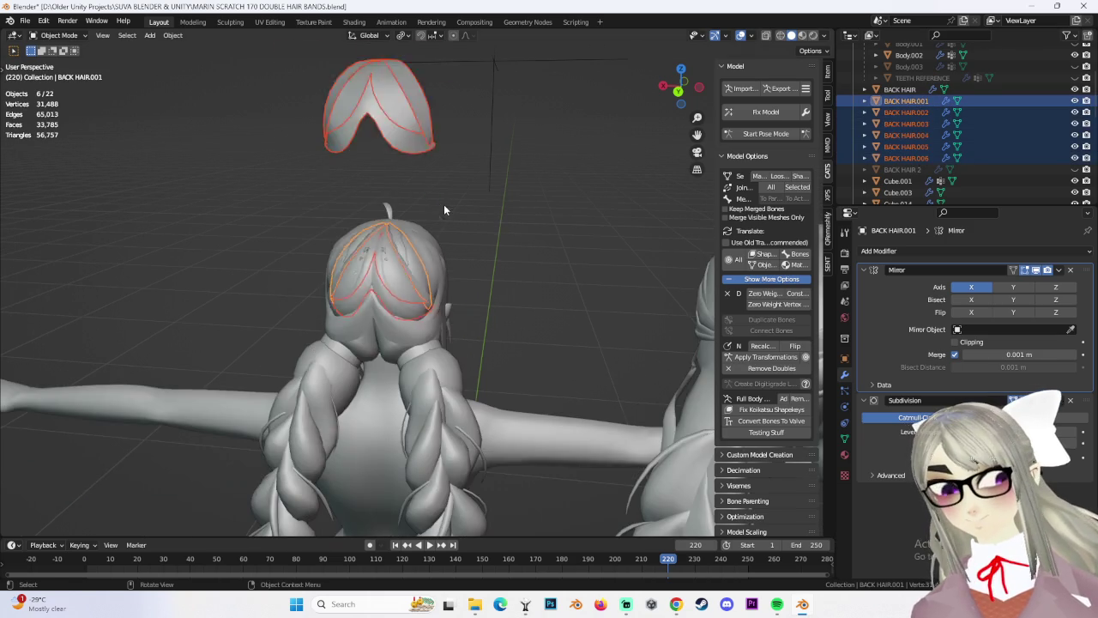
left_click(472, 161)
mouse_move(473, 161)
middle_mouse_down()
mouse_move(484, 204)
mouse_move(435, 222)
mouse_move(480, 241)
middle_mouse_up()
scroll(514, 257, "up", 5)
mouse_move(547, 275)
middle_mouse_down()
mouse_move(513, 243)
mouse_move(441, 326)
mouse_move(440, 269)
mouse_move(549, 294)
mouse_move(540, 340)
mouse_move(498, 390)
mouse_move(510, 372)
mouse_move(378, 309)
mouse_move(479, 324)
middle_mouse_up()
left_click(512, 243)
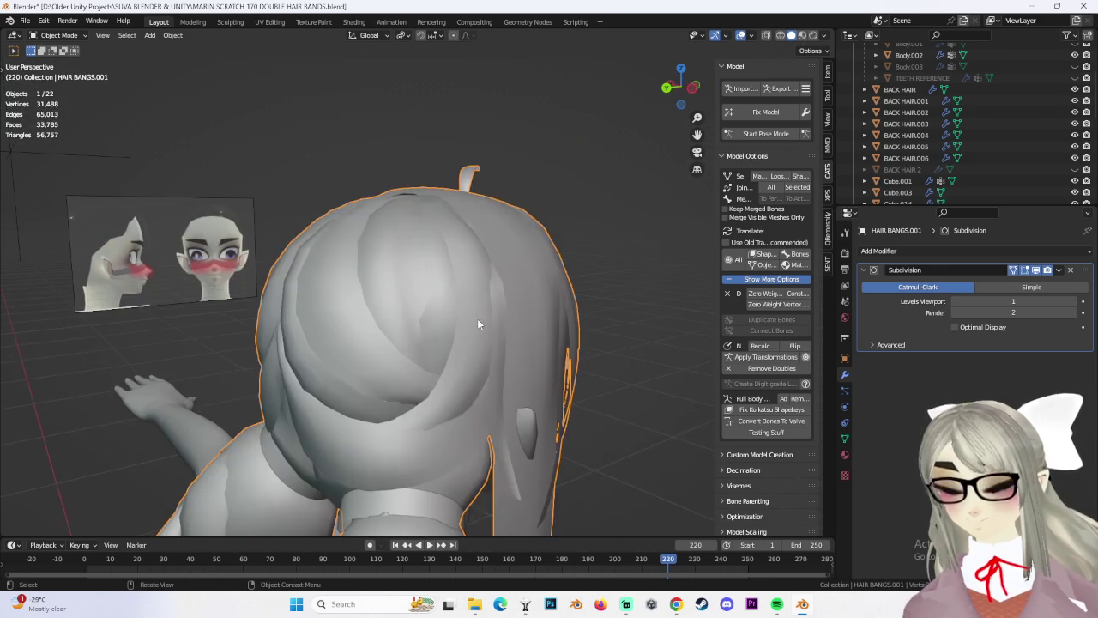
key("ctrl+z")
key("ctrl+z")
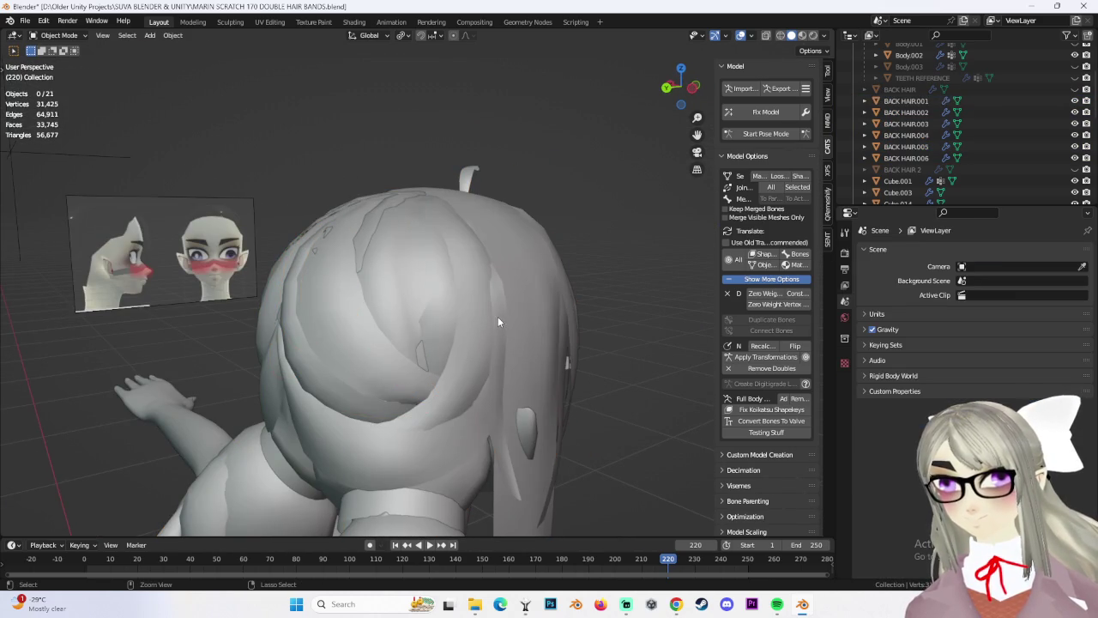
middle_click_drag(504, 303, 532, 369)
Hide BACK HAIR.002, then select BACK HAIR through BACK HAIR.006 and delete them.
left_click(1073, 111)
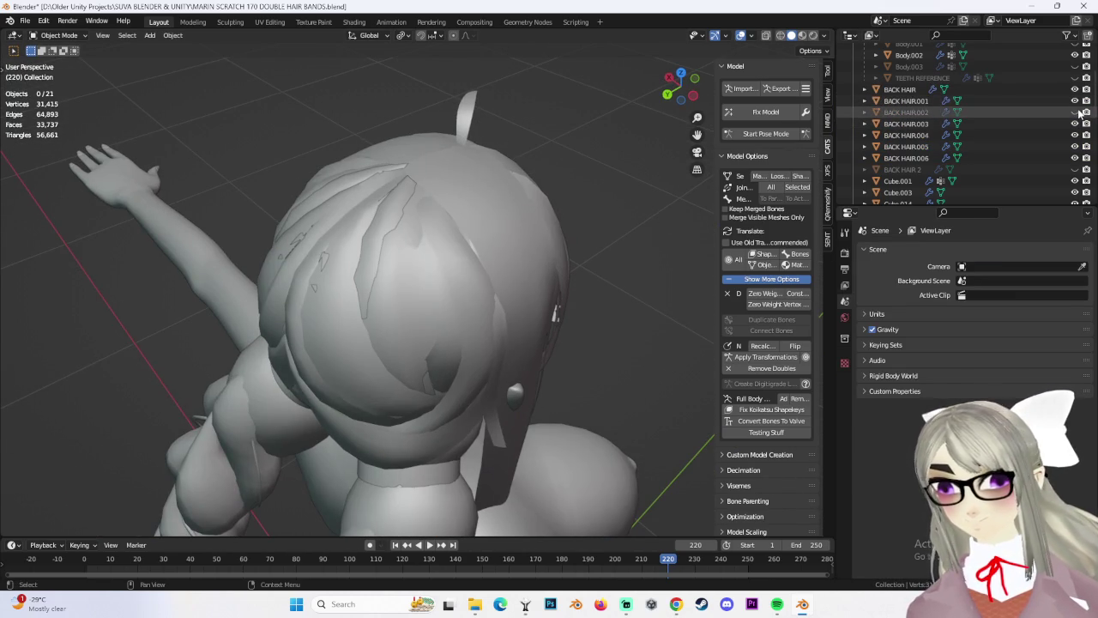
left_click(923, 161, "shift")
middle_click_drag(515, 257, 499, 150)
key("g")
left_click(449, 161)
right_click(928, 135)
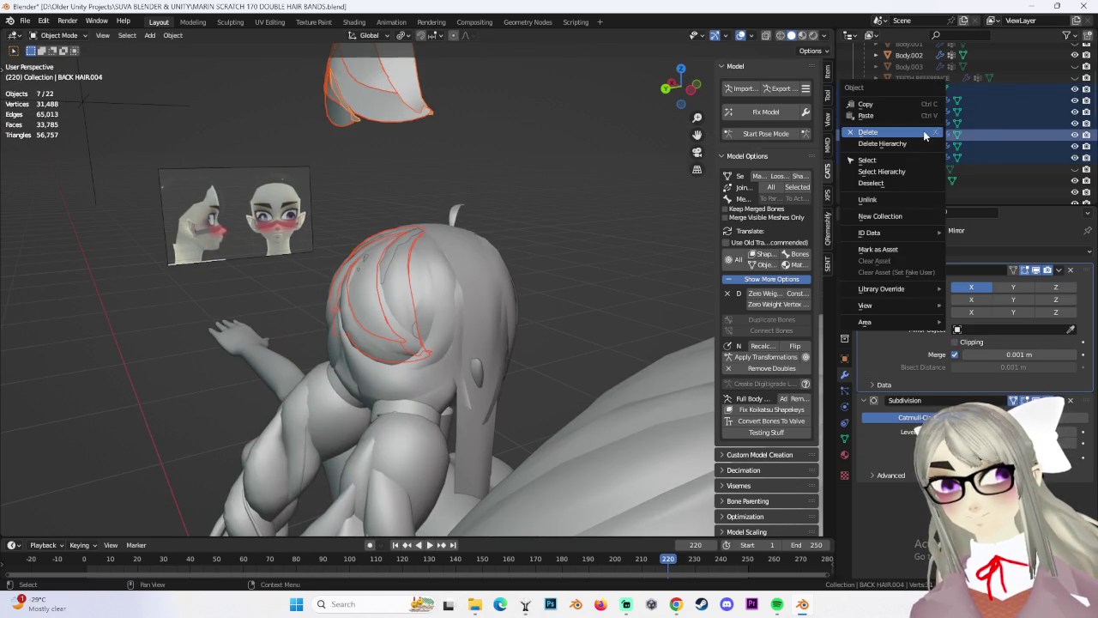
left_click(933, 131)
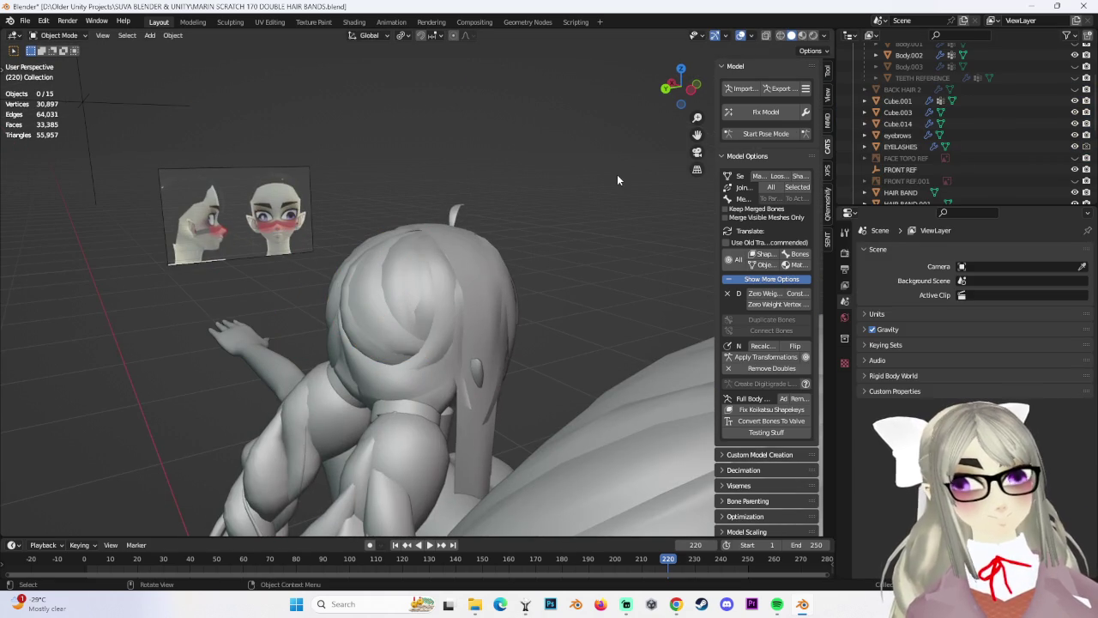
mouse_move(398, 226)
middle_mouse_down()
mouse_move(463, 256)
mouse_move(455, 331)
mouse_move(380, 342)
mouse_move(375, 378)
mouse_move(388, 262)
mouse_move(484, 303)
mouse_move(488, 320)
mouse_move(437, 264)
mouse_move(354, 282)
mouse_move(555, 290)
mouse_move(512, 290)
mouse_move(560, 275)
middle_mouse_up()
Select HAIR BANGS.001 and enter Edit Mode, viewing the hair from behind.
left_click(463, 261)
left_click(59, 35)
left_click(62, 60)
middle_click_drag(454, 283, 533, 298)
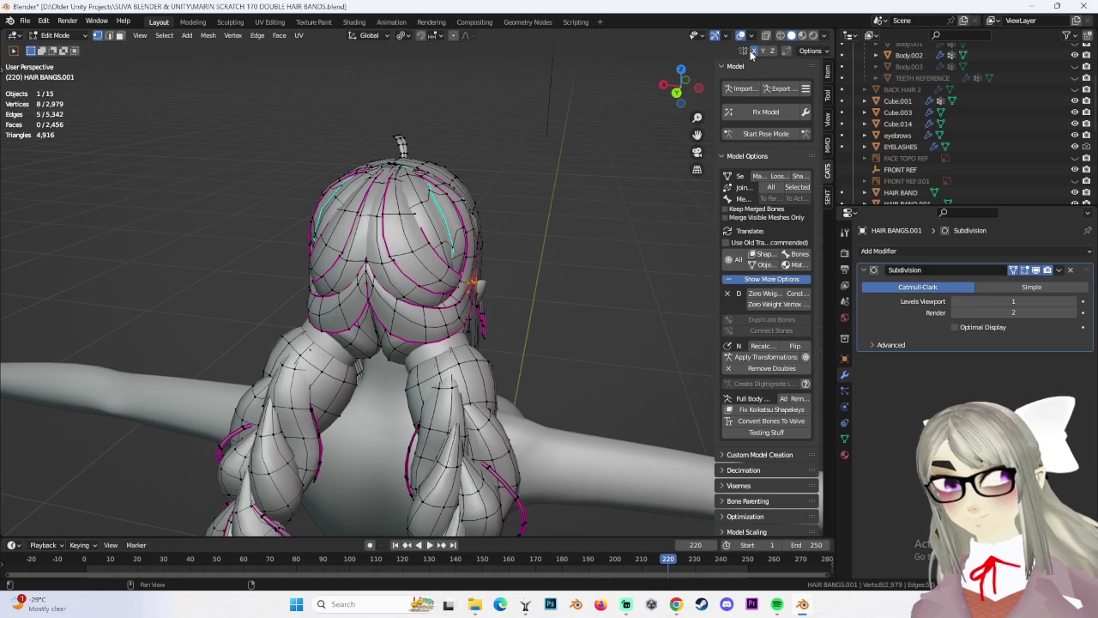
mouse_move(503, 245)
middle_mouse_down()
mouse_move(529, 248)
mouse_move(486, 293)
mouse_move(471, 290)
middle_mouse_up()
Move the selected back-of-head hair vertices three times with proportional falloff.
key("g")
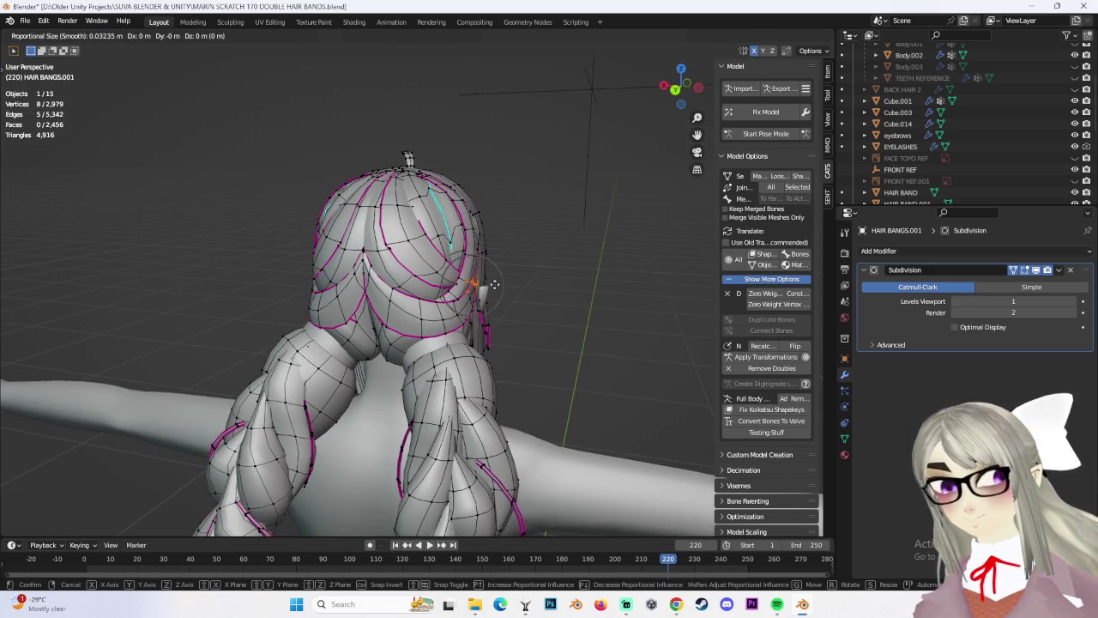
left_click(504, 286)
middle_click_drag(505, 286, 503, 292)
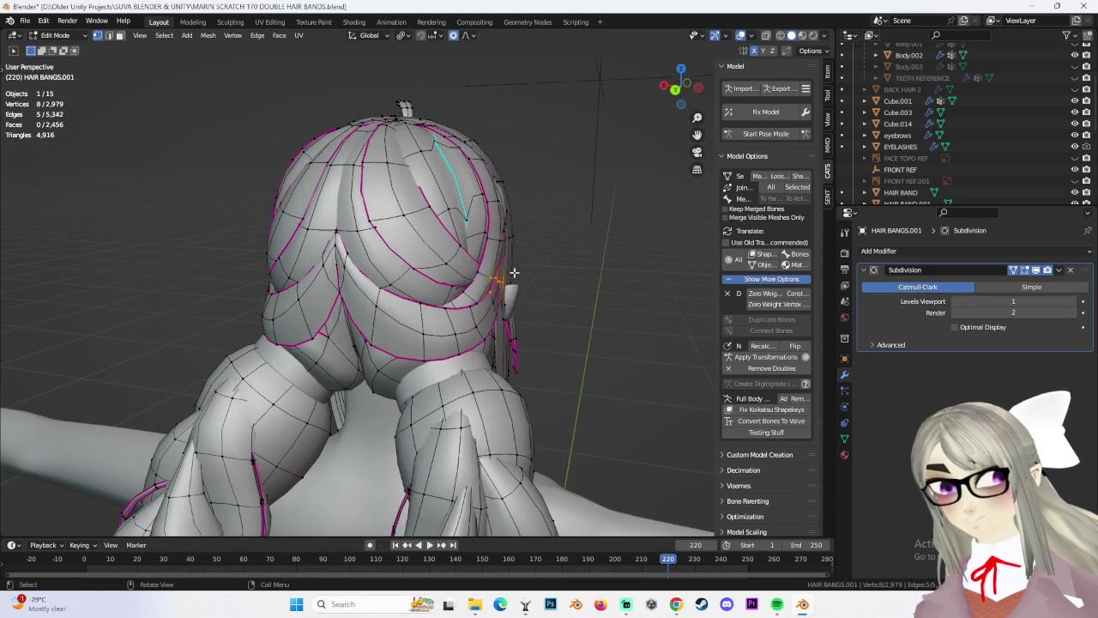
key("g")
left_click(497, 280)
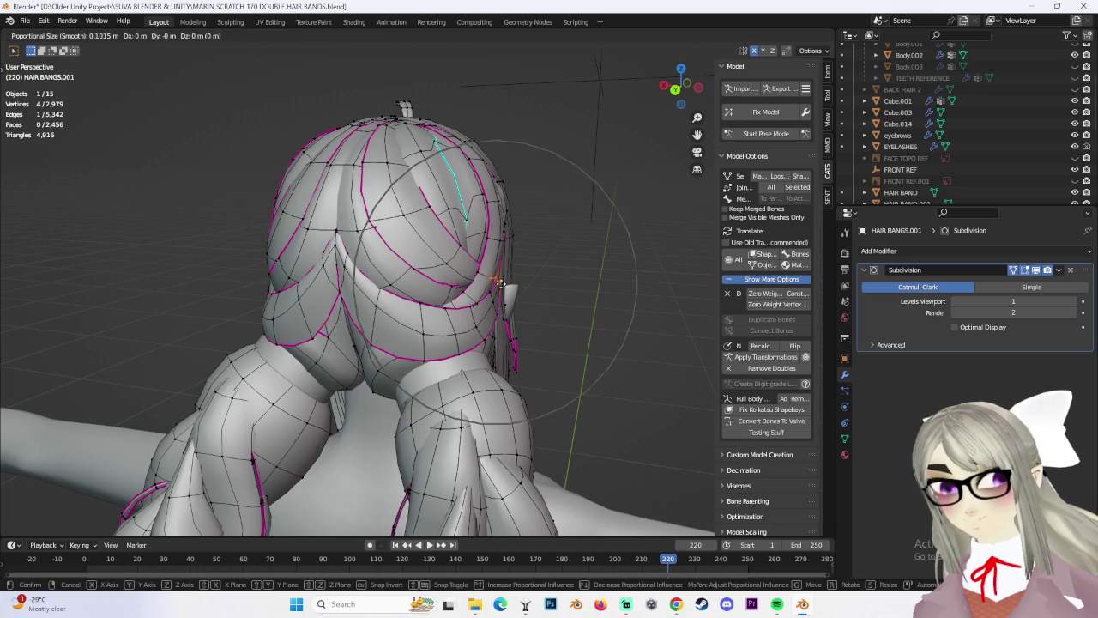
key("g")
left_click(500, 283)
mouse_move(500, 283)
middle_mouse_down()
mouse_move(455, 296)
mouse_move(515, 257)
middle_mouse_up()
Cancel an unwanted vertex move, clear the selection, and return to Object Mode.
key("g")
right_click(575, 214)
left_click(574, 214)
mouse_move(575, 215)
middle_mouse_down()
mouse_move(600, 243)
mouse_move(603, 313)
middle_mouse_up()
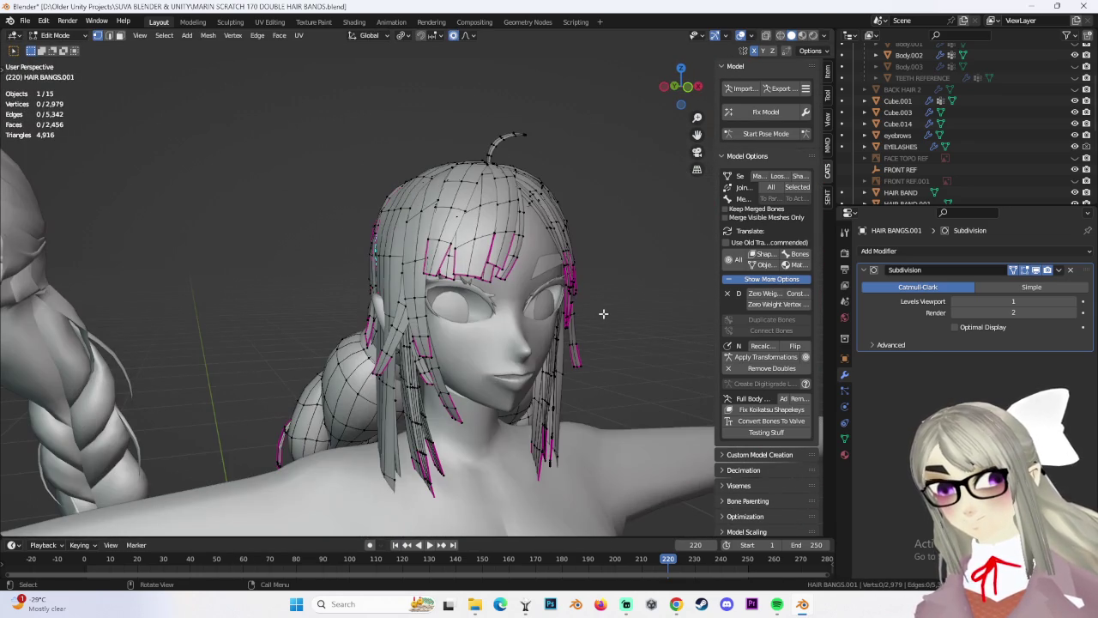
left_click(72, 51)
mouse_move(343, 120)
middle_mouse_down()
mouse_move(417, 127)
mouse_move(527, 176)
middle_mouse_up()
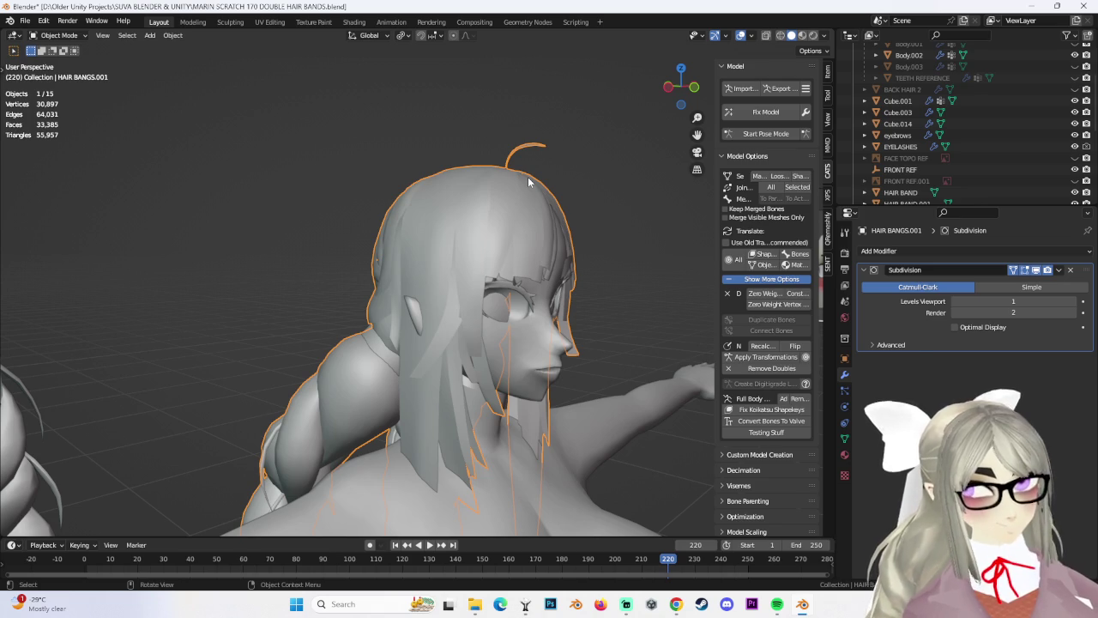
Orbit around the head, snap to Left Orthographic via the gizmo X axis, and zoom in.
mouse_move(528, 181)
middle_mouse_down()
mouse_move(478, 209)
mouse_move(642, 255)
mouse_move(464, 306)
mouse_move(580, 275)
mouse_move(444, 289)
middle_mouse_up()
mouse_move(489, 326)
middle_mouse_down()
mouse_move(532, 312)
mouse_move(499, 327)
mouse_move(421, 323)
mouse_move(418, 348)
mouse_move(470, 339)
mouse_move(456, 358)
mouse_move(532, 354)
mouse_move(469, 364)
mouse_move(489, 347)
mouse_move(468, 370)
mouse_move(498, 403)
mouse_move(385, 344)
mouse_move(493, 307)
mouse_move(475, 383)
mouse_move(545, 275)
mouse_move(449, 268)
mouse_move(480, 317)
mouse_move(383, 351)
mouse_move(283, 353)
mouse_move(516, 360)
mouse_move(583, 257)
middle_mouse_up()
scroll(470, 339, "down", 3)
left_click(681, 90)
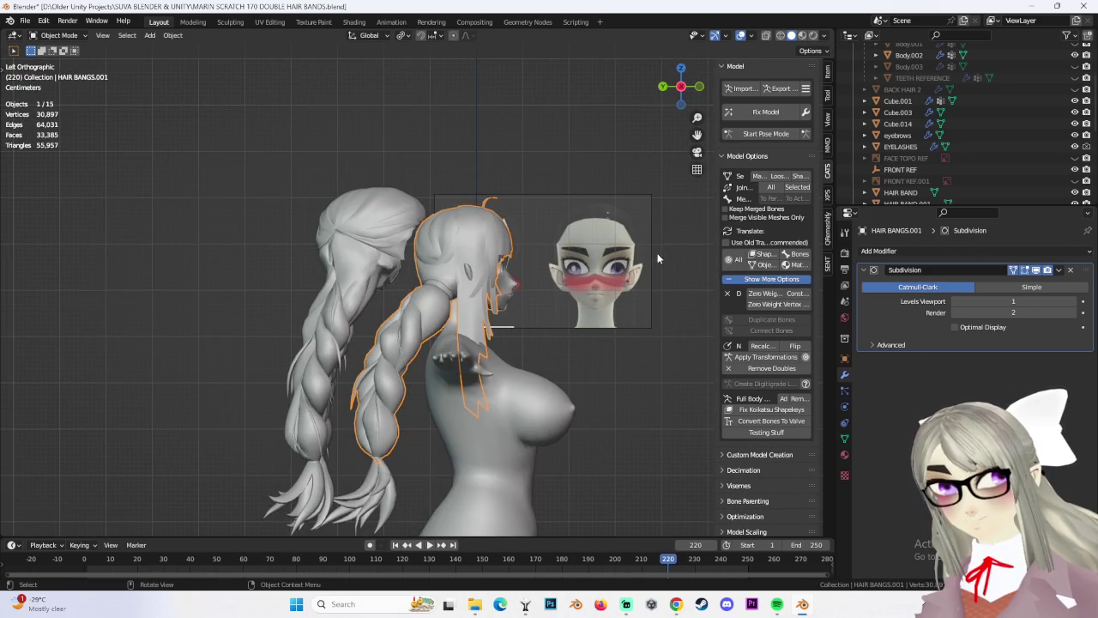
scroll(432, 267, "up", 2)
In Edit Mode, clear the selection and move hair vertices with smooth proportional falloff.
left_click(68, 61)
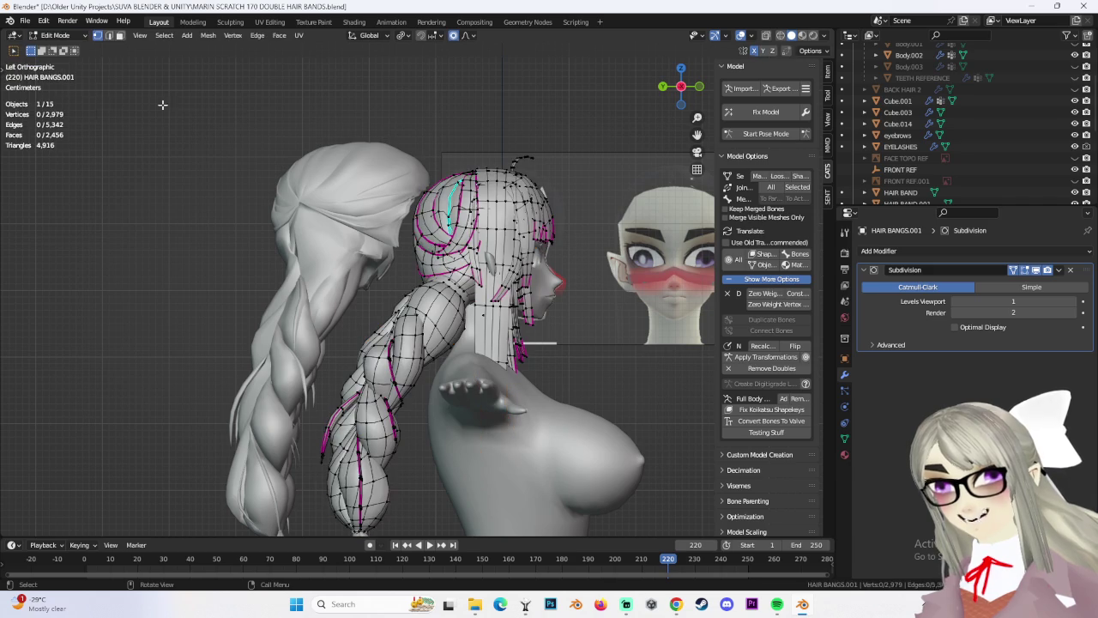
key("alt+a")
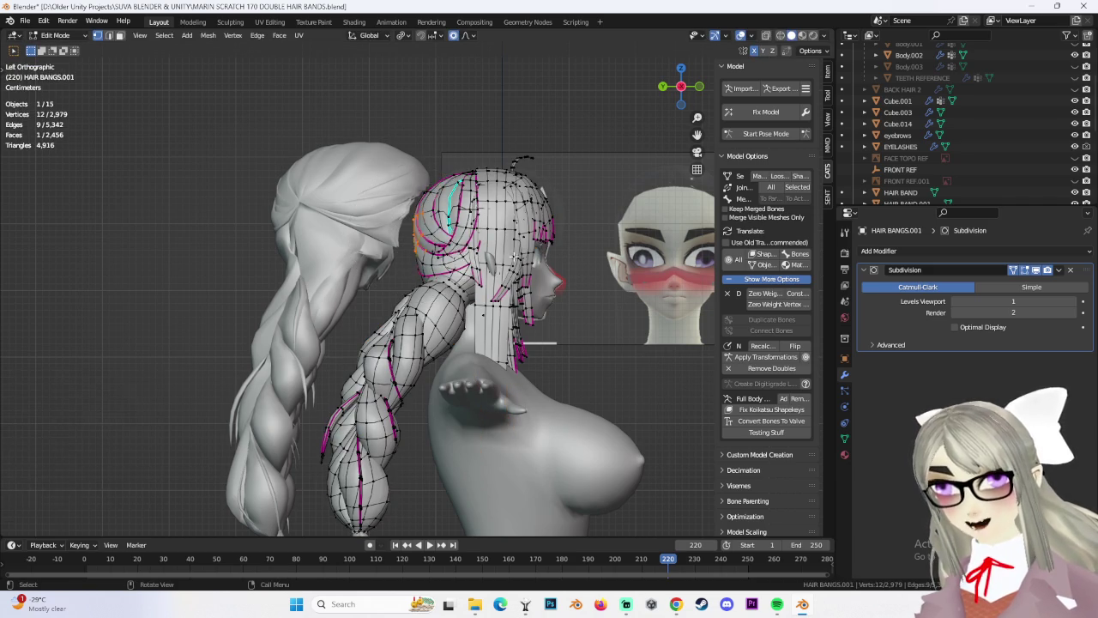
scroll(428, 256, "down", 2)
mouse_move(428, 256)
middle_mouse_down()
mouse_move(479, 255)
mouse_move(463, 284)
mouse_move(480, 316)
mouse_move(470, 254)
mouse_move(504, 267)
middle_mouse_up()
left_click(480, 316, "alt")
key("g")
left_click(476, 322)
Move four bang vertices, then undo that move.
left_click(470, 254, "alt")
key("g")
left_click(470, 254)
scroll(470, 254, "up", 3)
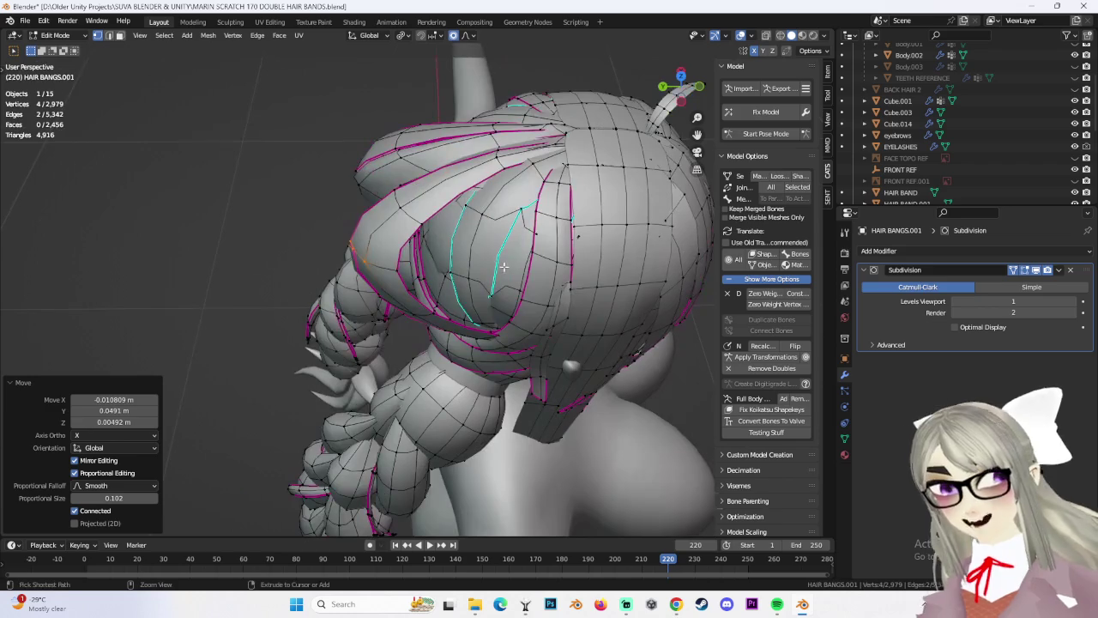
key("ctrl+z")
scroll(952, 133, "down", 2)
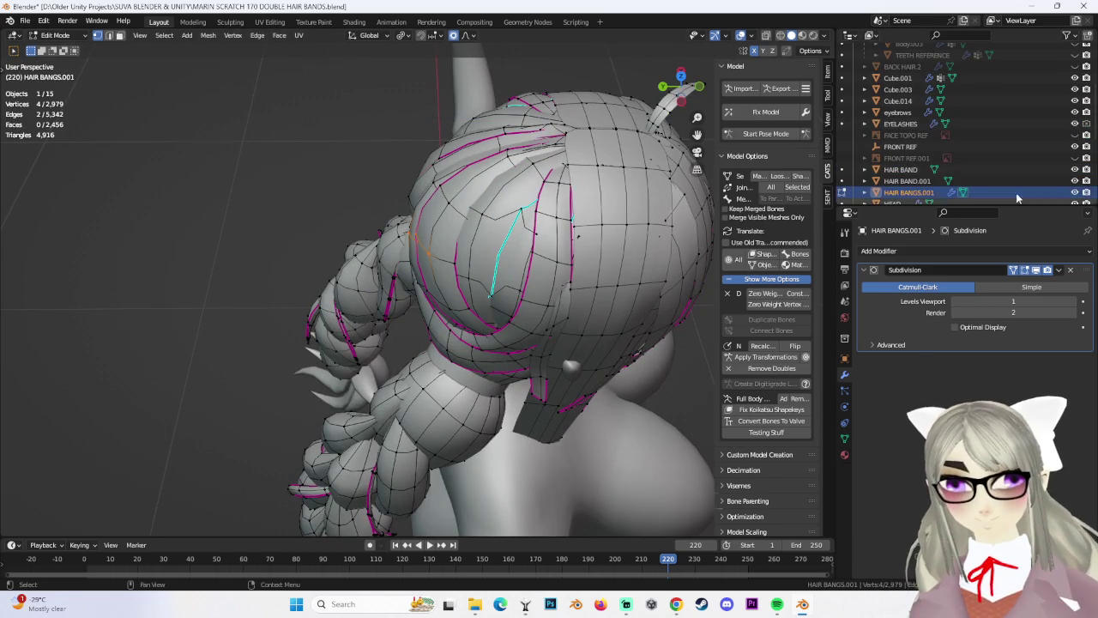
From the front of the face, select a single hair vertex and frame the view on it.
mouse_move(481, 283)
middle_mouse_down()
mouse_move(343, 180)
mouse_move(269, 143)
middle_mouse_up()
left_click(414, 176)
key("KP_Decimal")
scroll(421, 217, "down", 5)
scroll(422, 215, "down", 3)
Return to Object Mode and select the second braided character, Body.002.
key("Tab")
mouse_move(113, 90)
middle_mouse_down()
mouse_move(343, 251)
mouse_move(515, 258)
middle_mouse_up()
left_click(128, 343)
scroll(994, 184, "down", 2)
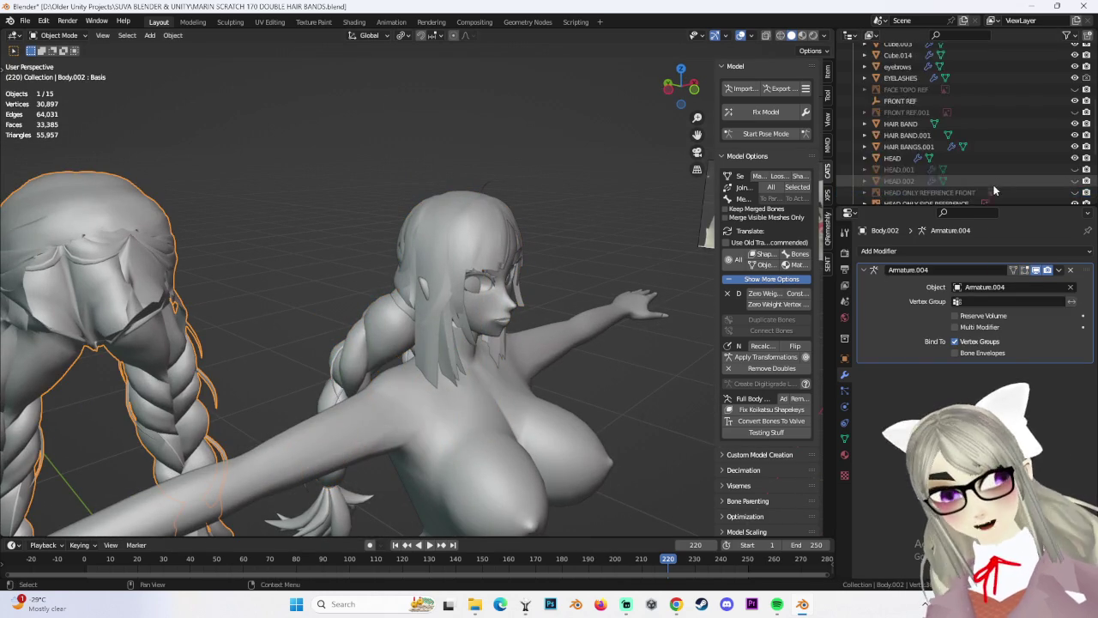
Hide Body.002 in the Outliner, snap to Left Orthographic, and select HAIR BANGS.001.
scroll(999, 184, "up", 3)
scroll(1040, 166, "up", 3)
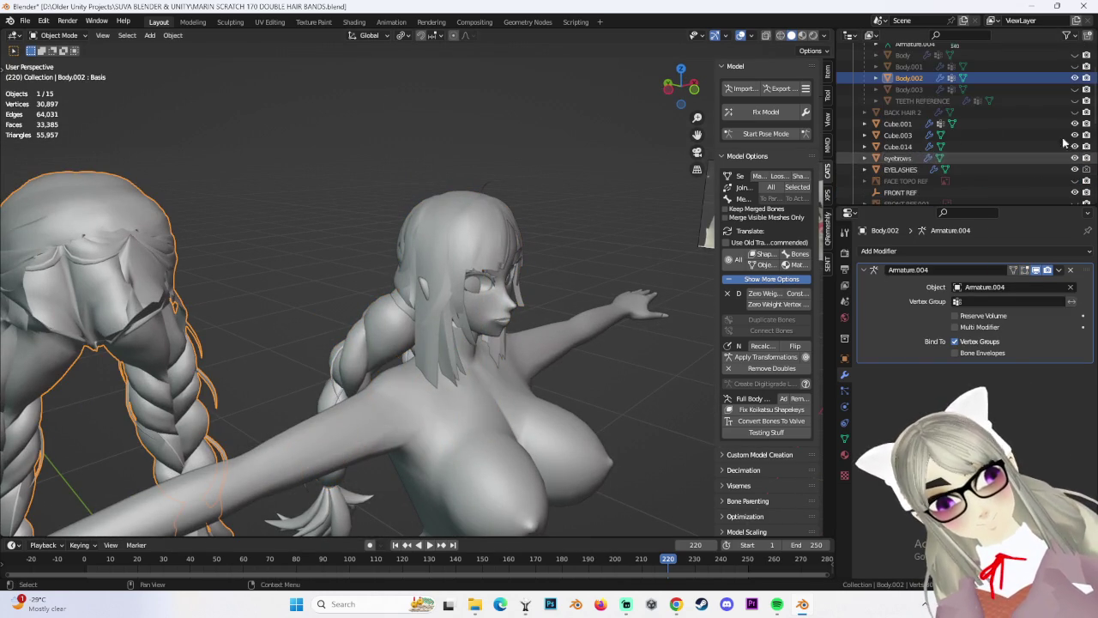
left_click(1074, 78)
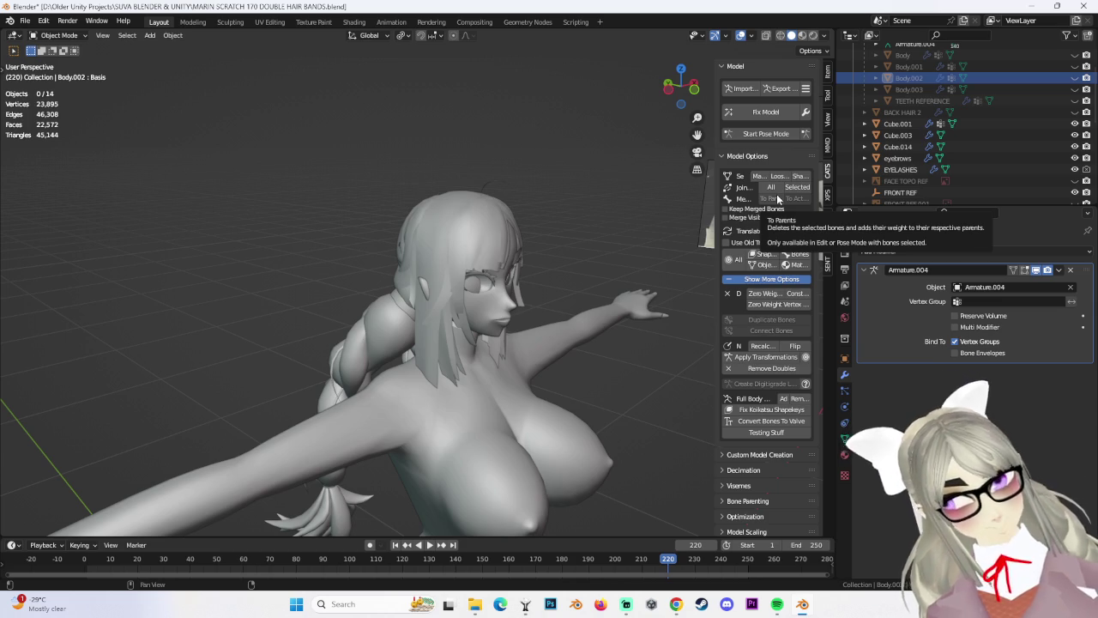
middle_click_drag(583, 146, 494, 136)
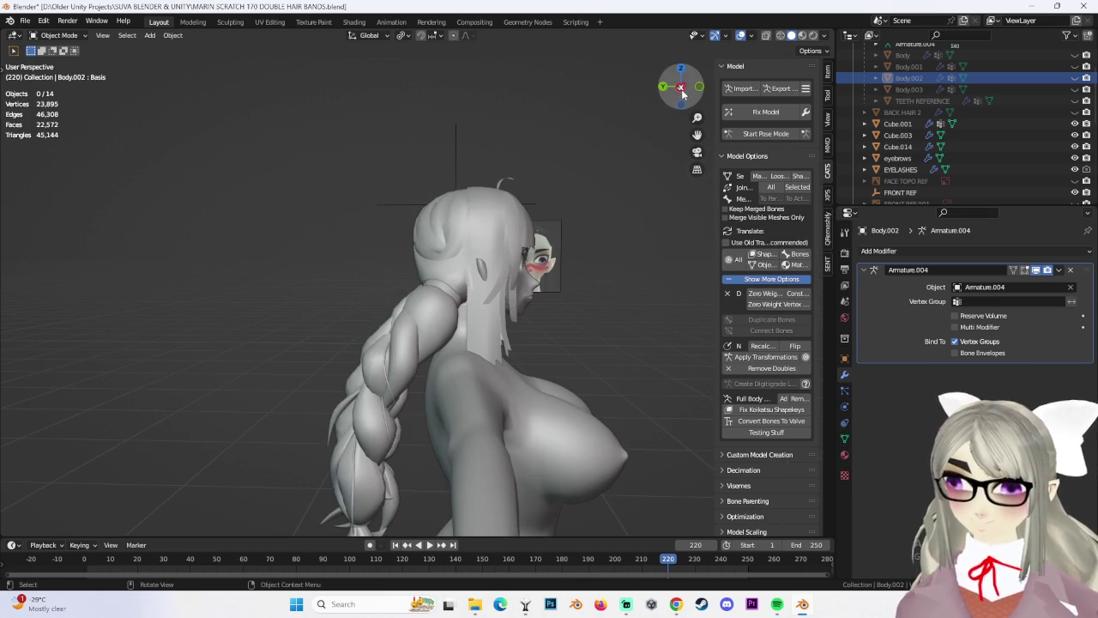
left_click(682, 87)
left_click(473, 232)
scroll(473, 231, "up", 2)
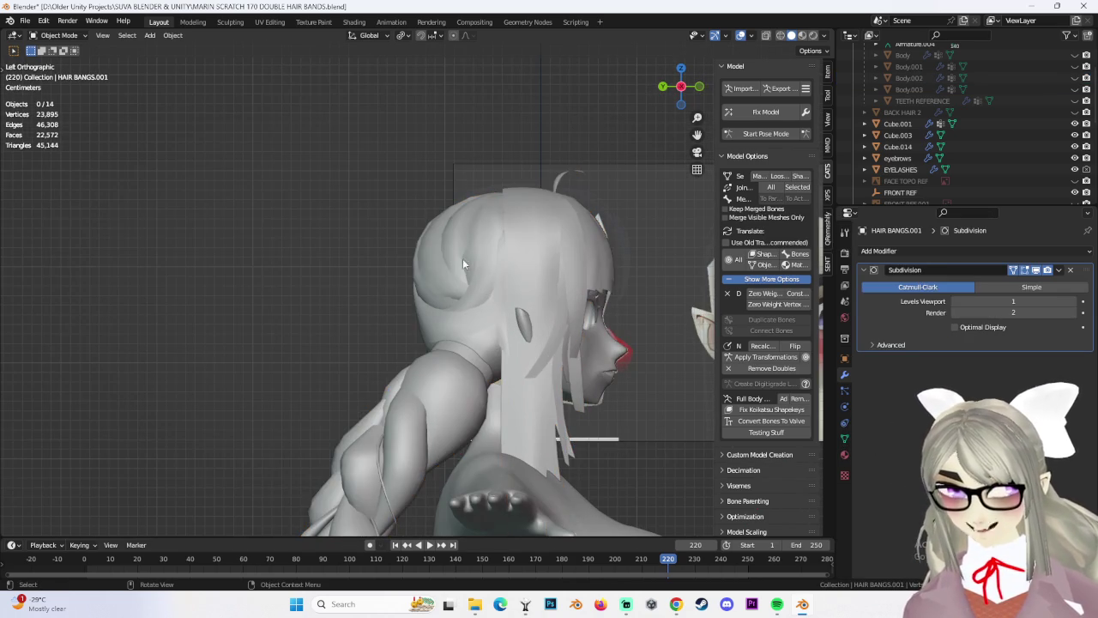
Enter Edit Mode on the hair bangs in X-ray and nudge the back hair vertices twice.
left_click(79, 61)
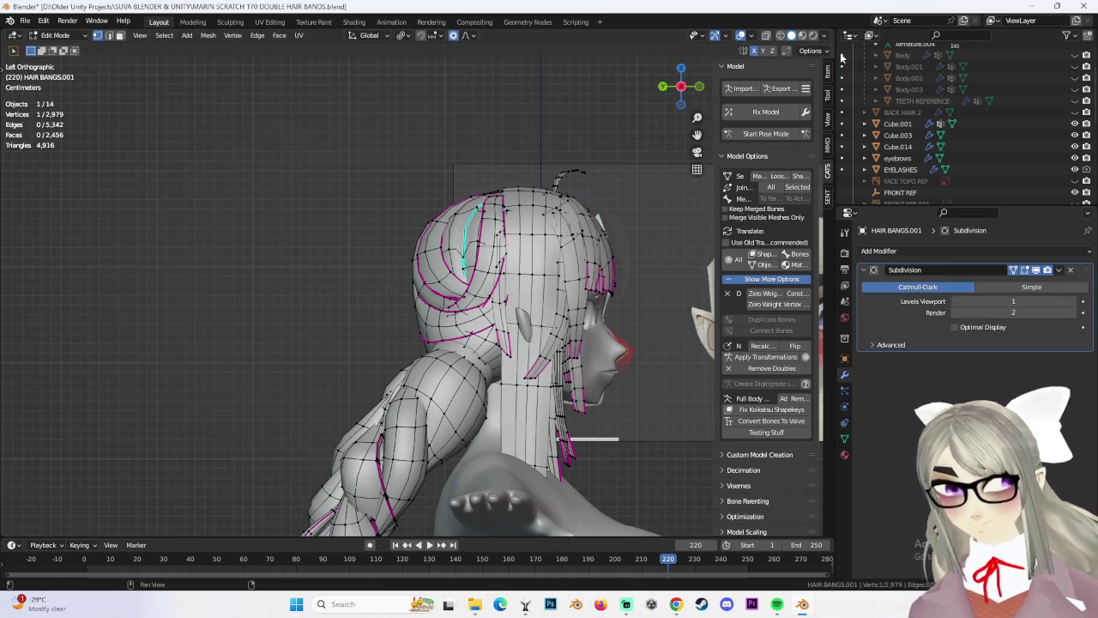
key("alt+z")
left_click_drag(364, 171, 472, 297)
key("g")
left_click(471, 272)
key("g")
left_click(502, 222)
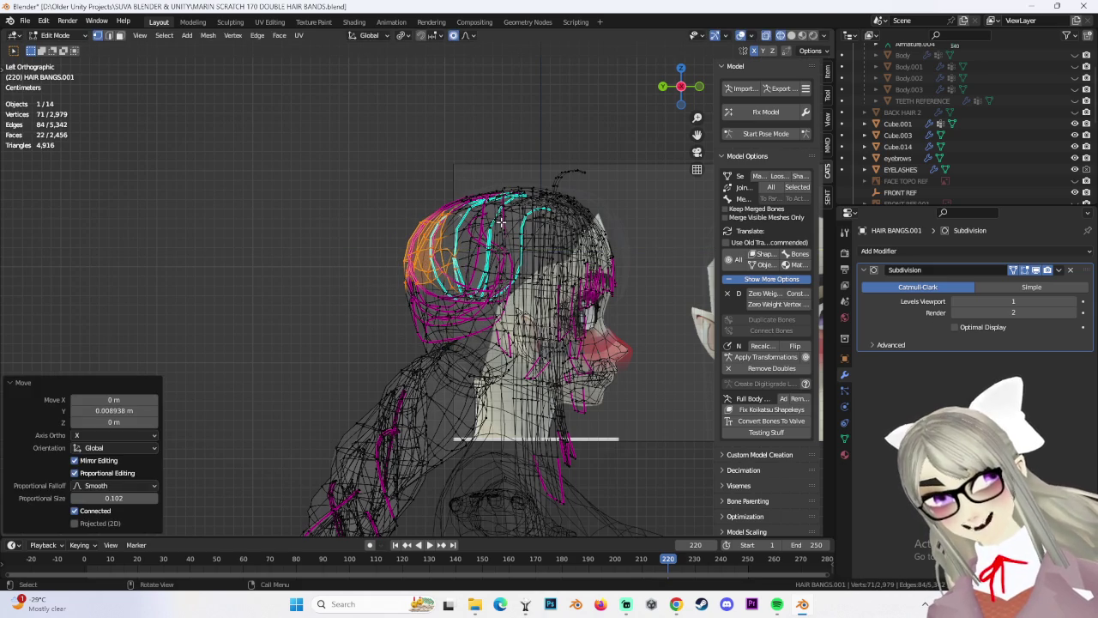
Select the lower hair vertices and move them with smooth falloff, then along Y.
left_click_drag(380, 268, 442, 324)
key("g")
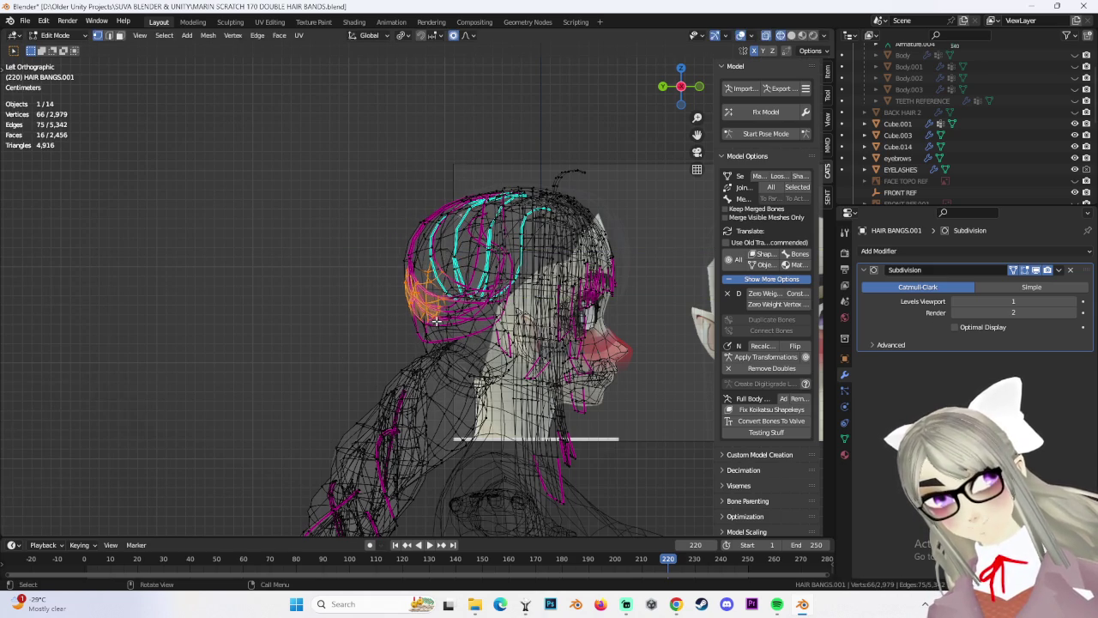
scroll(436, 321, "down", 4)
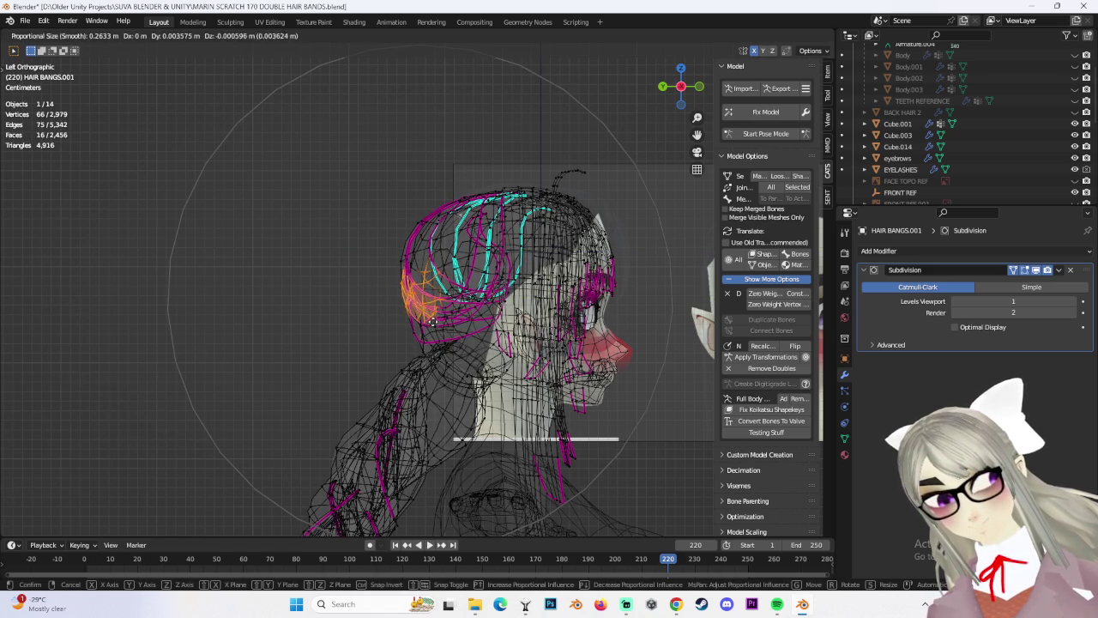
left_click(436, 321)
mouse_move(436, 320)
middle_mouse_down()
mouse_move(608, 234)
mouse_move(751, 88)
middle_mouse_up()
key("g")
key("y")
left_click(547, 228)
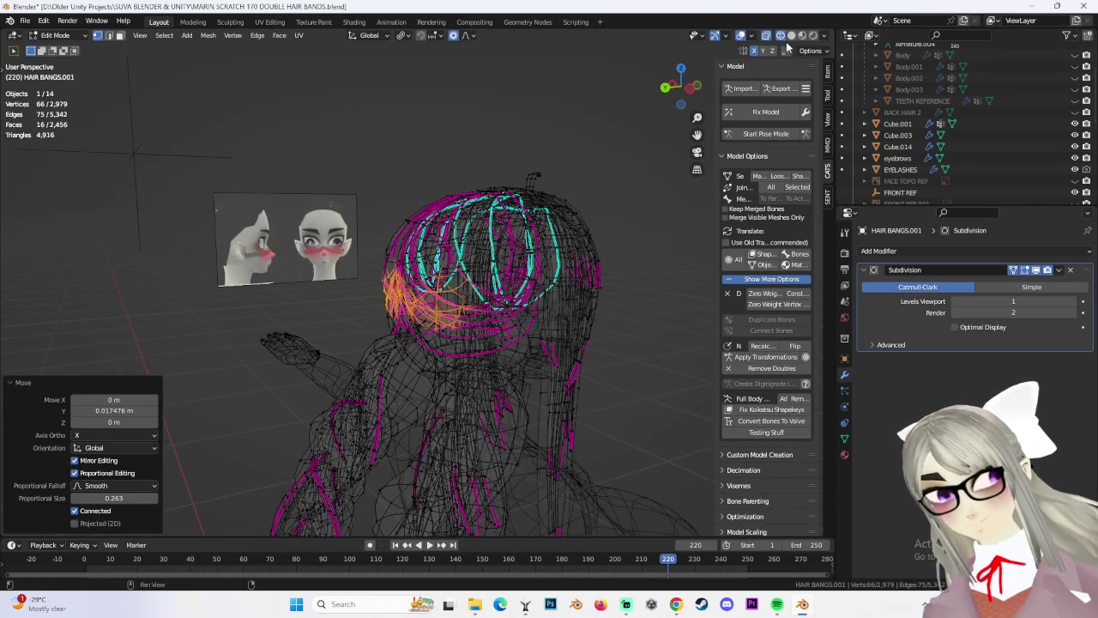
In the left side view, undo the last hair move and redo it along Y.
left_click(791, 36)
middle_click_drag(588, 203, 520, 213)
key("ctrl+KP_3")
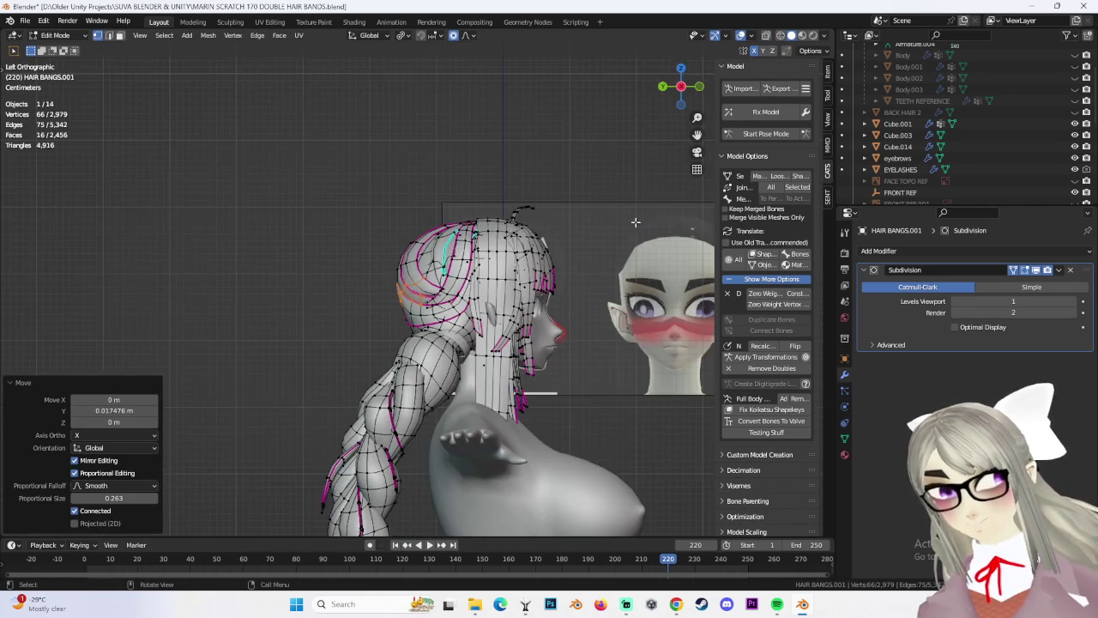
scroll(606, 299, "up", 1)
scroll(606, 300, "up", 1)
key("ctrl+z")
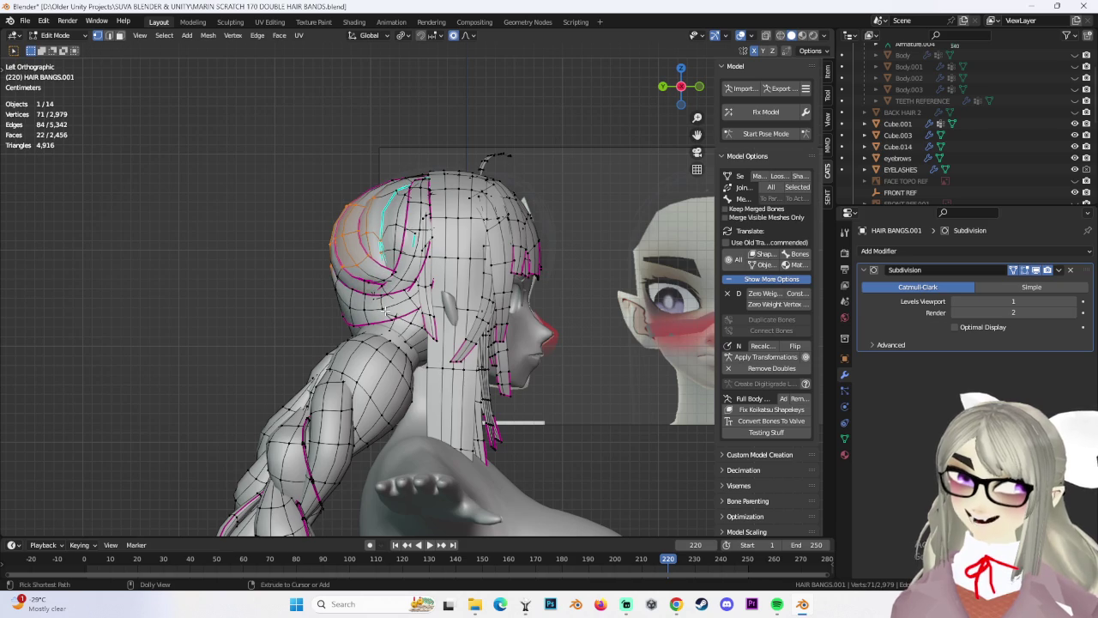
key("g")
key("Escape")
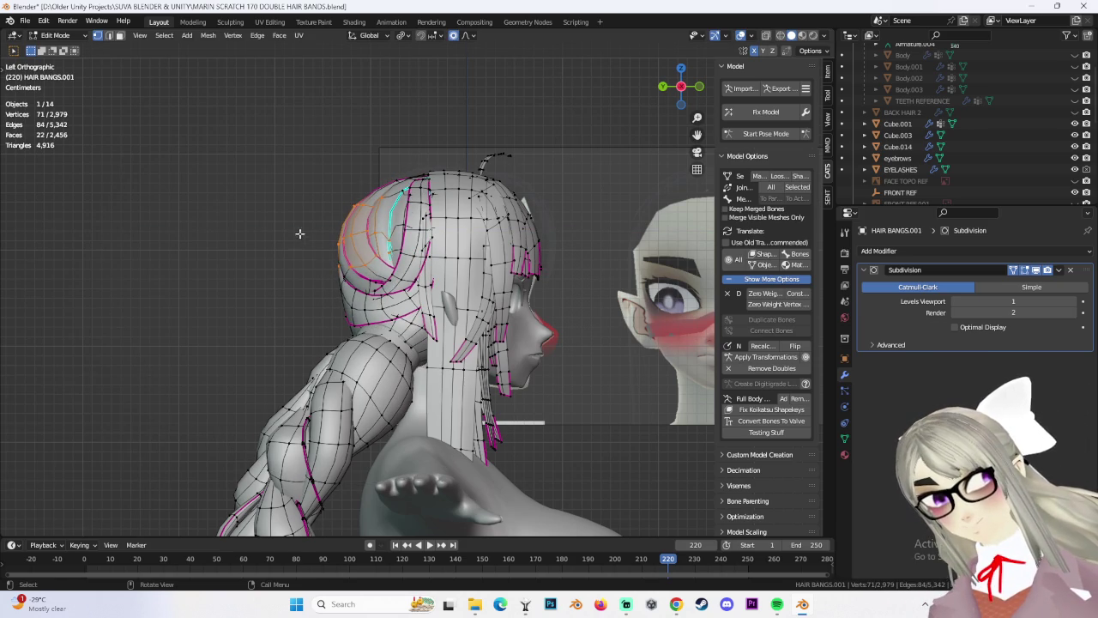
key("g")
key("y")
left_click(360, 258)
Select the hair bun vertices in X-ray and reposition them, including a Y-axis move.
mouse_move(360, 258)
middle_mouse_down()
mouse_move(420, 302)
mouse_move(515, 249)
middle_mouse_up()
left_click(699, 92)
key("alt+z")
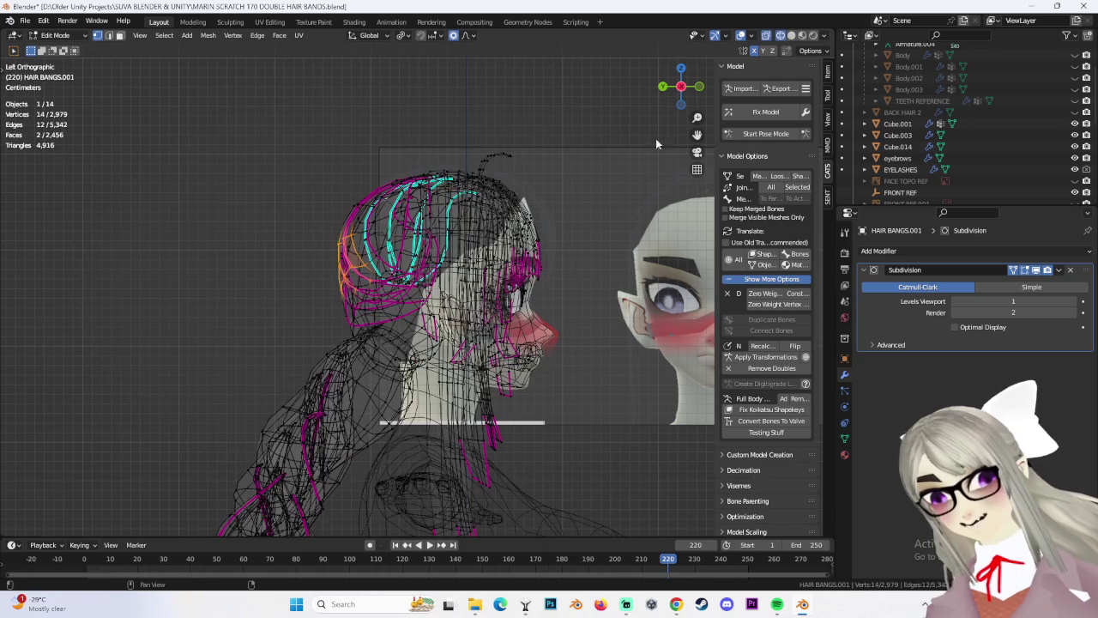
left_click_drag(382, 281, 382, 283)
key("g")
left_click(514, 188)
key("alt+z")
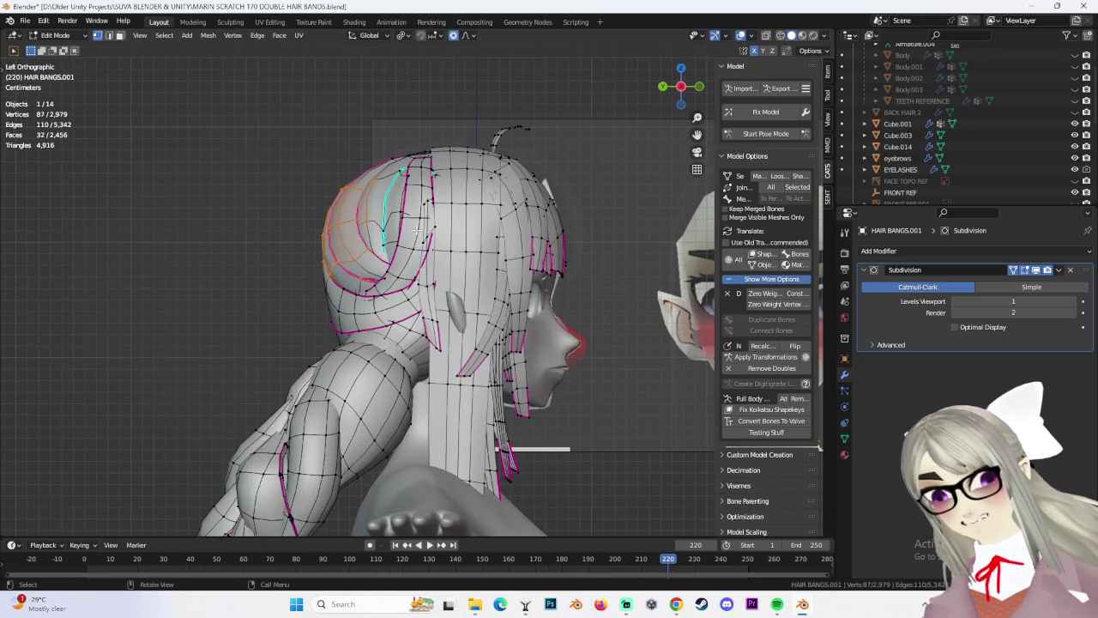
key("g")
key("y")
left_click(416, 229)
key("g")
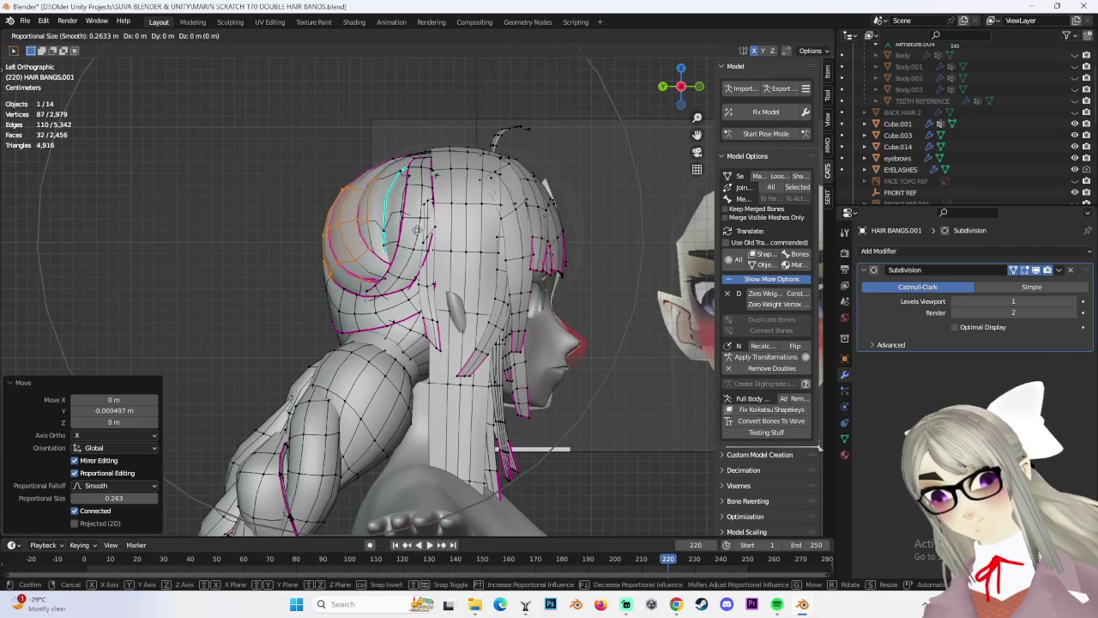
right_click(409, 228)
Select a smaller group of bun vertices in wireframe and adjust them twice.
middle_click_drag(410, 228, 315, 178, "ctrl")
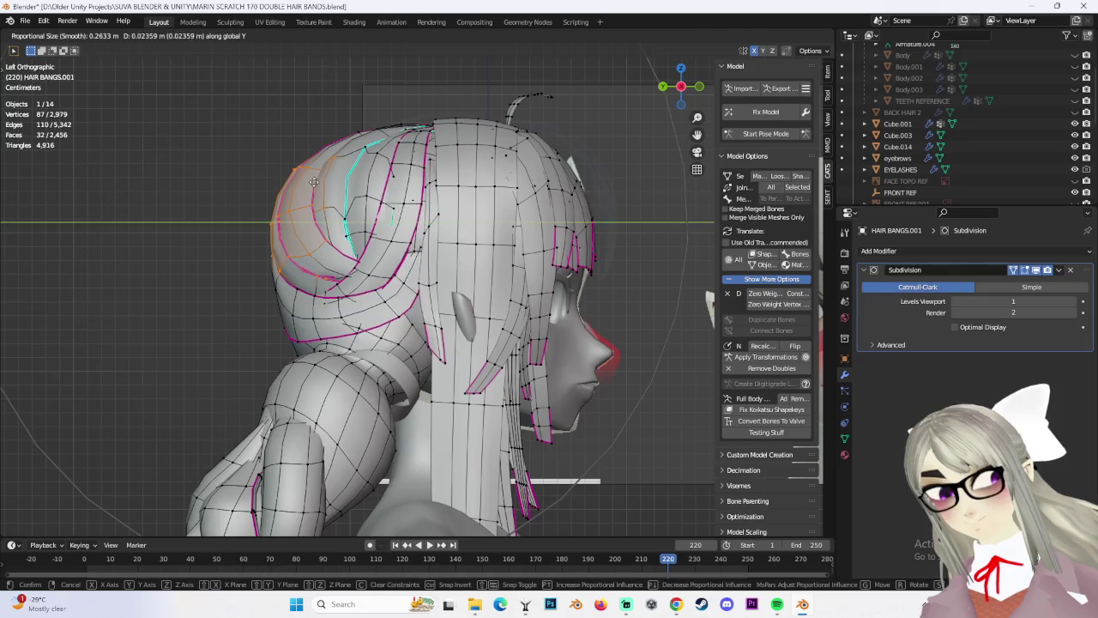
key("alt+z")
key("alt+z")
left_click_drag(232, 167, 375, 270)
left_click(782, 34)
key("g")
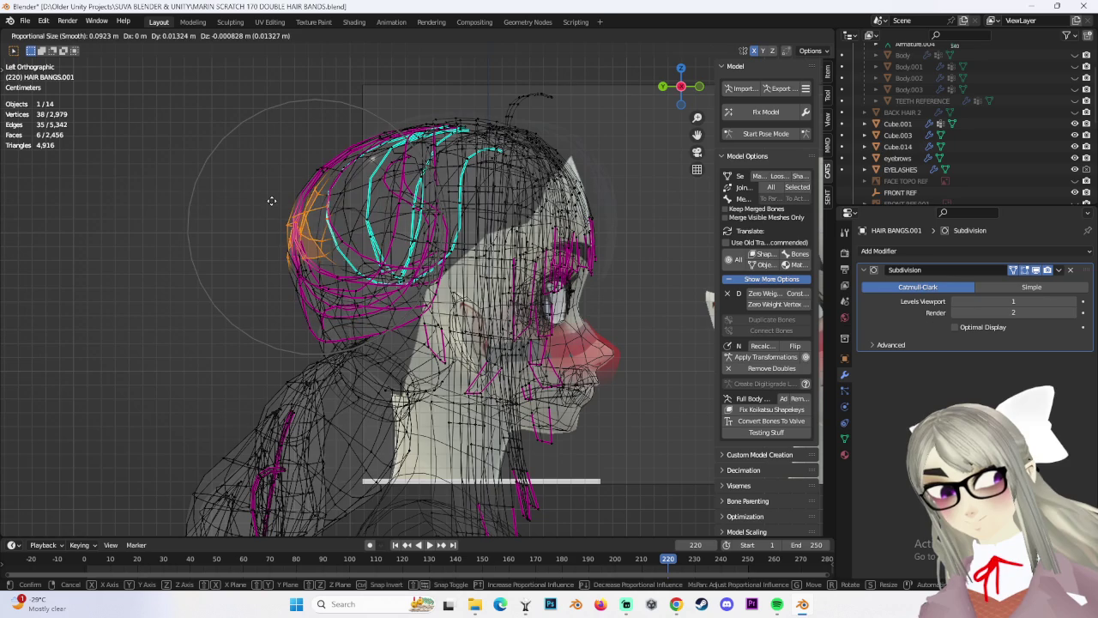
left_click(271, 200)
key("g")
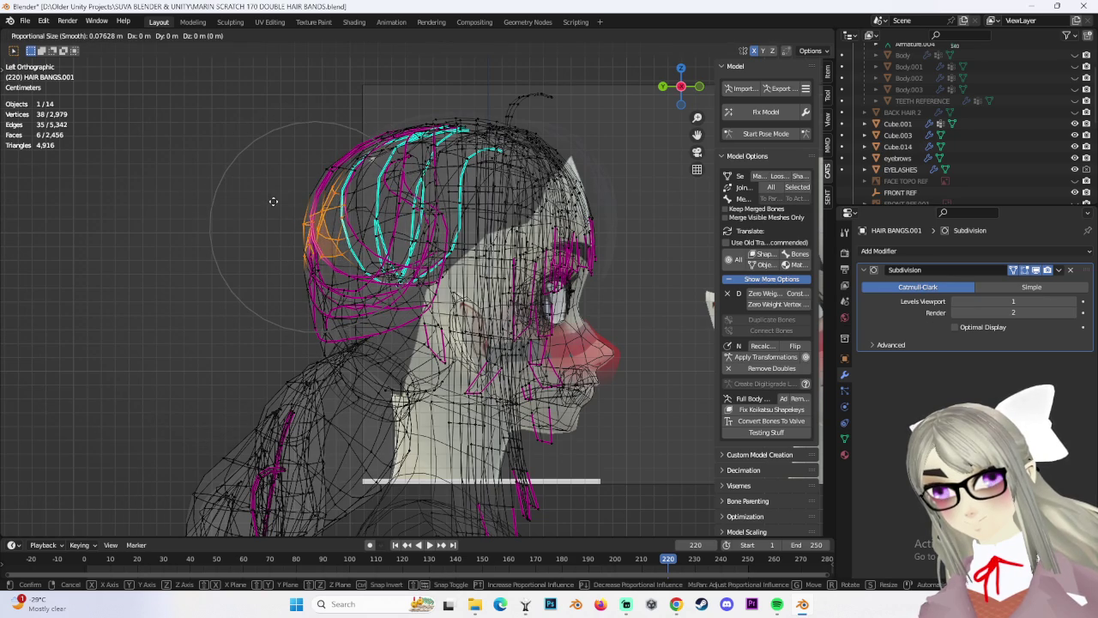
left_click(267, 202)
Move vertices near the hairline, select more along it, and return to solid shading.
left_click_drag(332, 124, 403, 164)
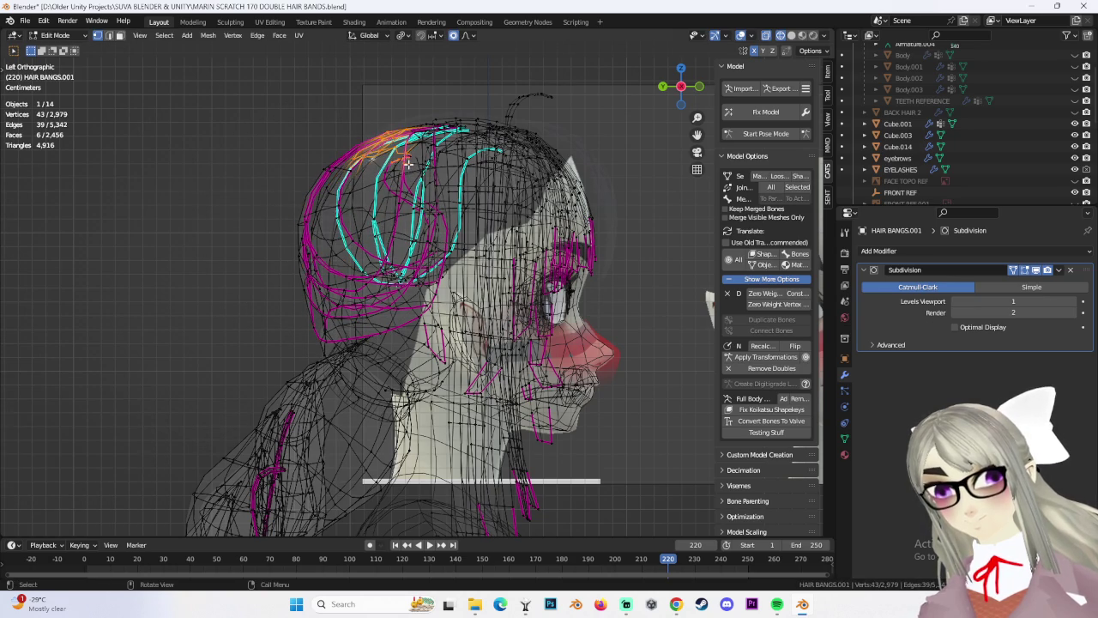
key("g")
left_click(360, 155)
mouse_move(326, 137)
left_mouse_down()
mouse_move(370, 176)
mouse_move(361, 175)
left_mouse_up()
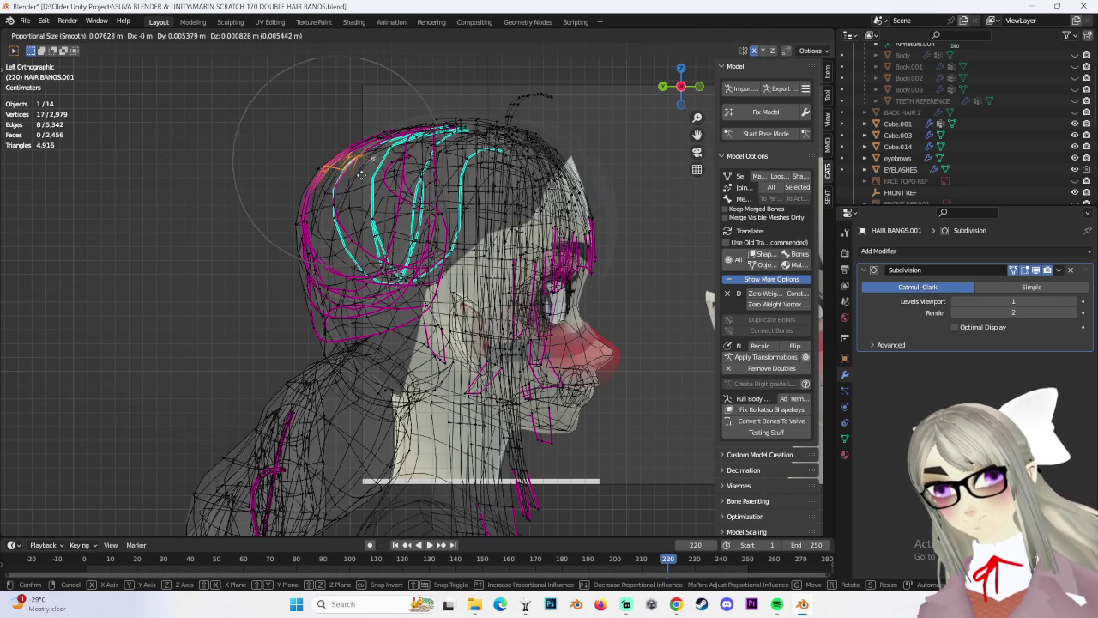
left_click(791, 35)
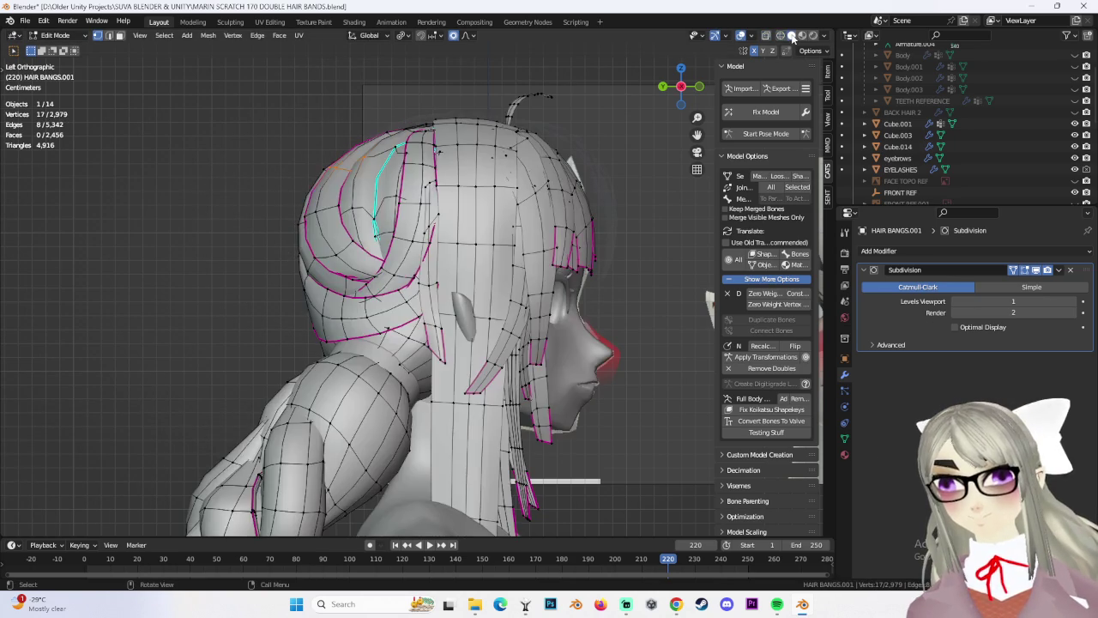
scroll(657, 244, "down", 1)
Inspect the back of the head, then nudge three side hair vertices with falloff.
mouse_move(600, 235)
middle_mouse_down()
mouse_move(561, 280)
mouse_move(579, 213)
mouse_move(558, 246)
mouse_move(584, 252)
mouse_move(561, 299)
mouse_move(486, 271)
middle_mouse_up()
left_click(683, 88)
left_click(682, 90)
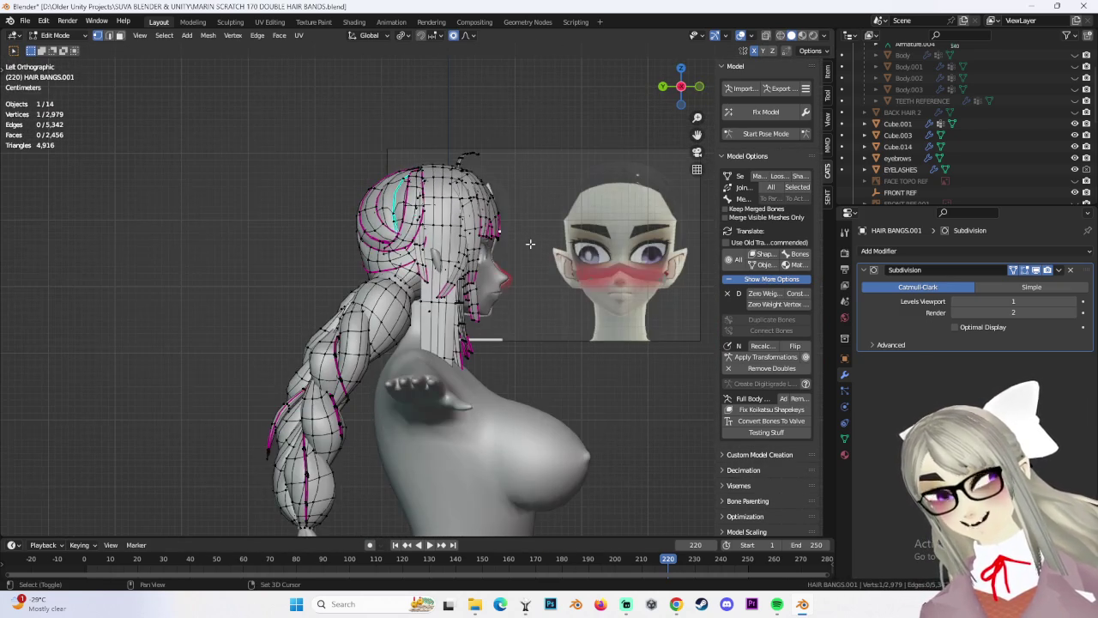
scroll(533, 240, "up", 2)
mouse_move(382, 267)
middle_mouse_down()
mouse_move(505, 302)
mouse_move(592, 249)
mouse_move(469, 284)
mouse_move(548, 214)
middle_mouse_up()
left_click(682, 93)
scroll(373, 290, "down", 2)
scroll(373, 291, "down", 2)
scroll(373, 291, "up", 2)
left_click_drag(392, 315, 392, 316)
key("g")
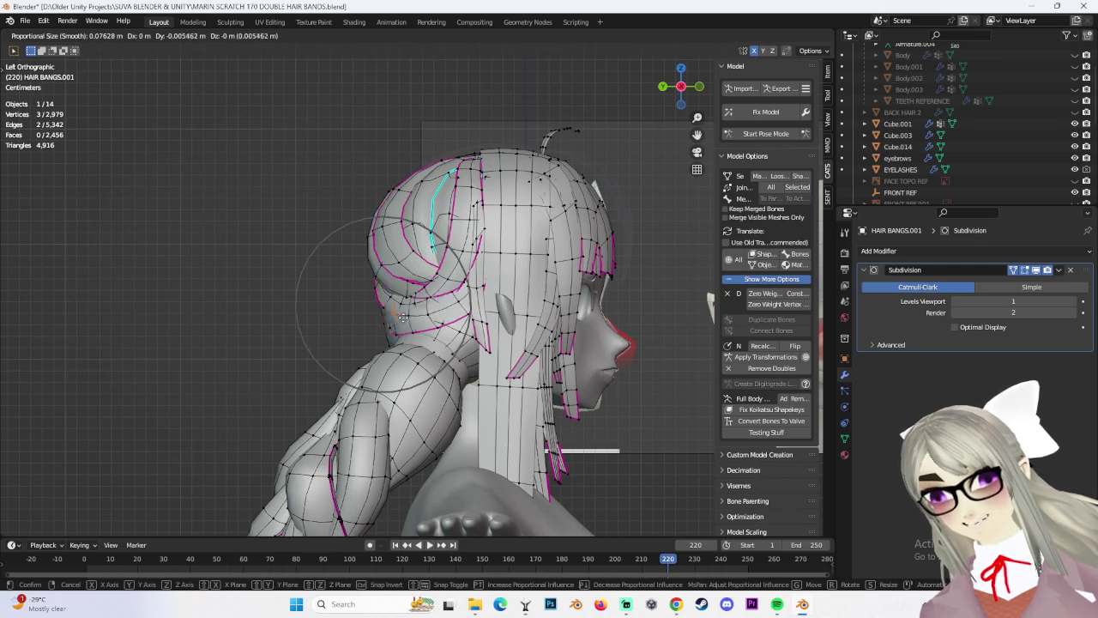
left_click(397, 317)
Check the hair from the top, deselect all vertices, and return to Object Mode.
scroll(418, 273, "down", 2)
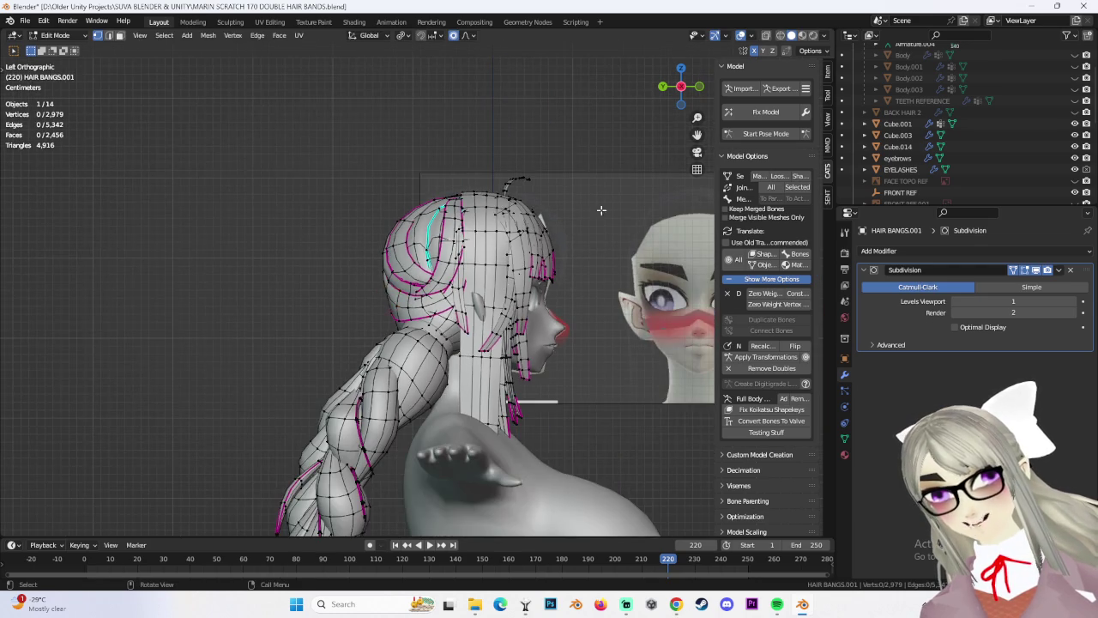
left_click_drag(680, 86, 697, 70)
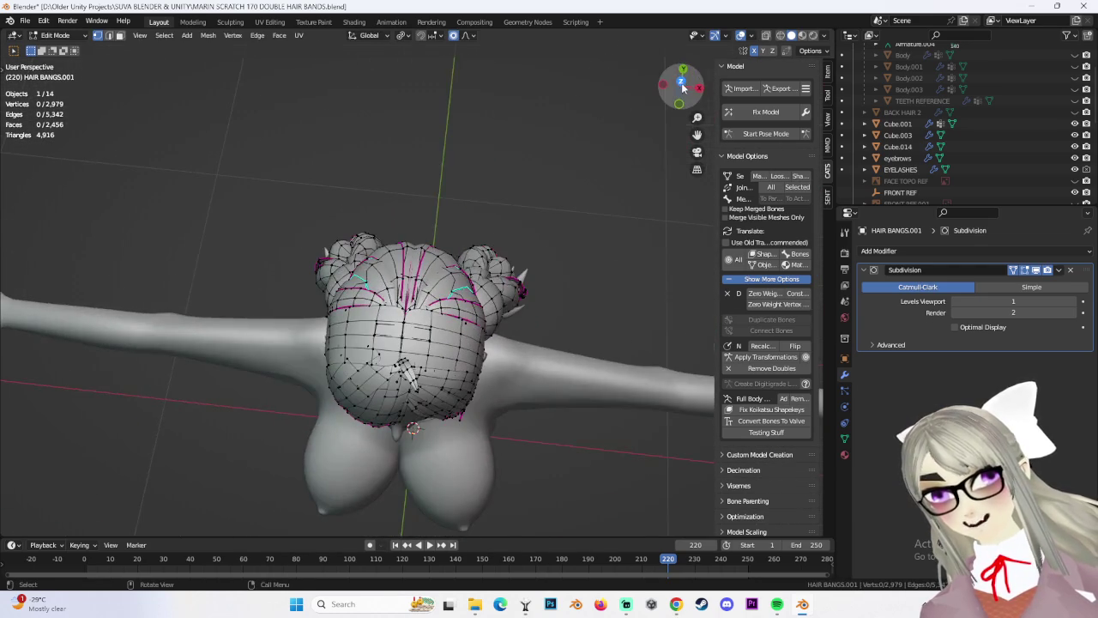
left_click(681, 82)
scroll(388, 298, "up", 1)
key("g")
right_click(588, 296)
mouse_move(481, 439)
middle_mouse_down()
mouse_move(492, 254)
mouse_move(609, 281)
middle_mouse_up()
left_click(535, 270)
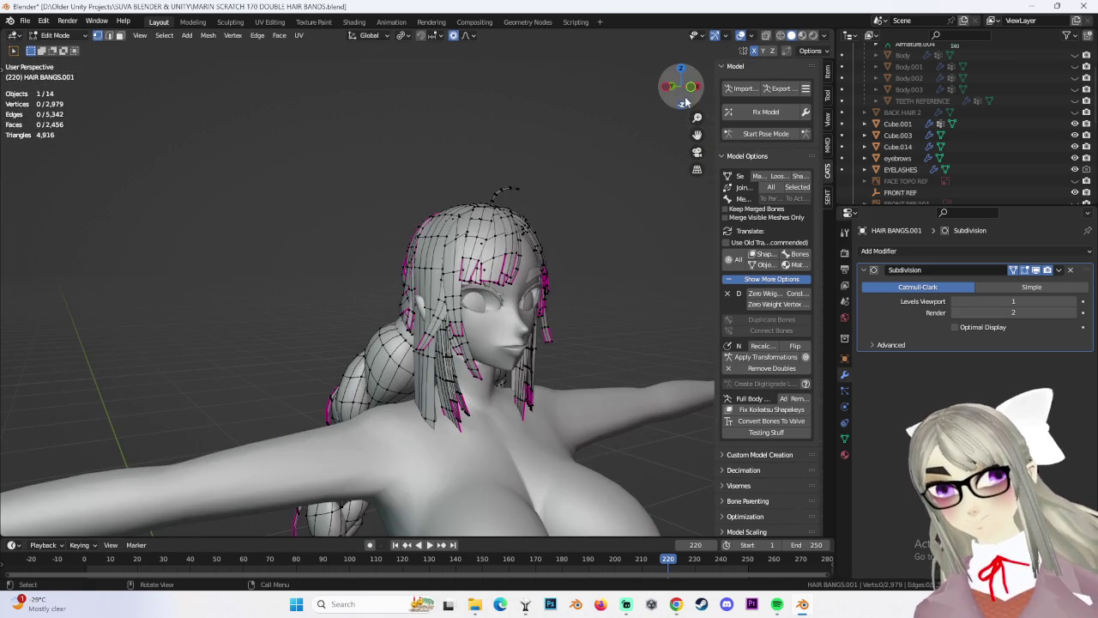
left_click(686, 102)
left_click(683, 91)
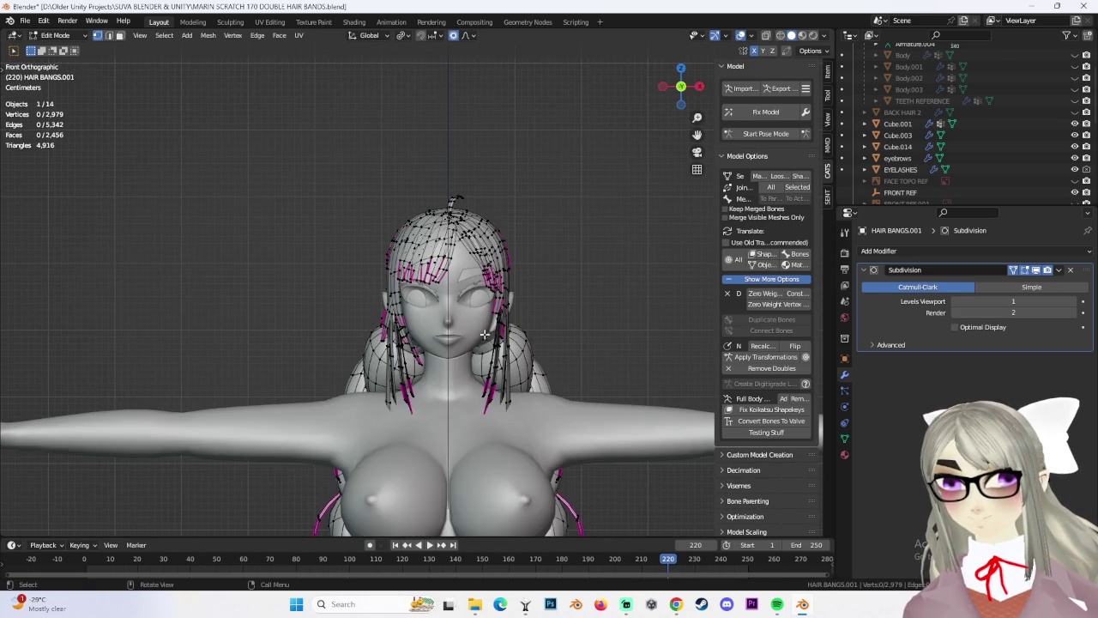
middle_click_drag(479, 349, 557, 329)
key("Tab")
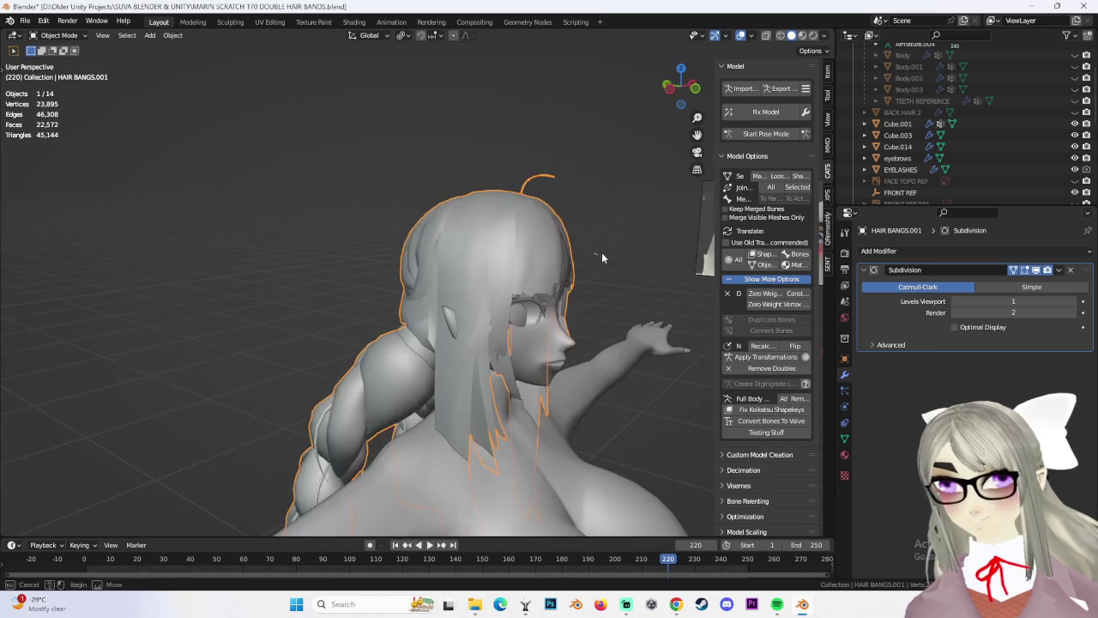
middle_click_drag(597, 253, 652, 171)
left_click(680, 89)
mouse_move(556, 250)
middle_mouse_down()
mouse_move(565, 329)
mouse_move(524, 307)
mouse_move(477, 310)
middle_mouse_up()
left_click(519, 313)
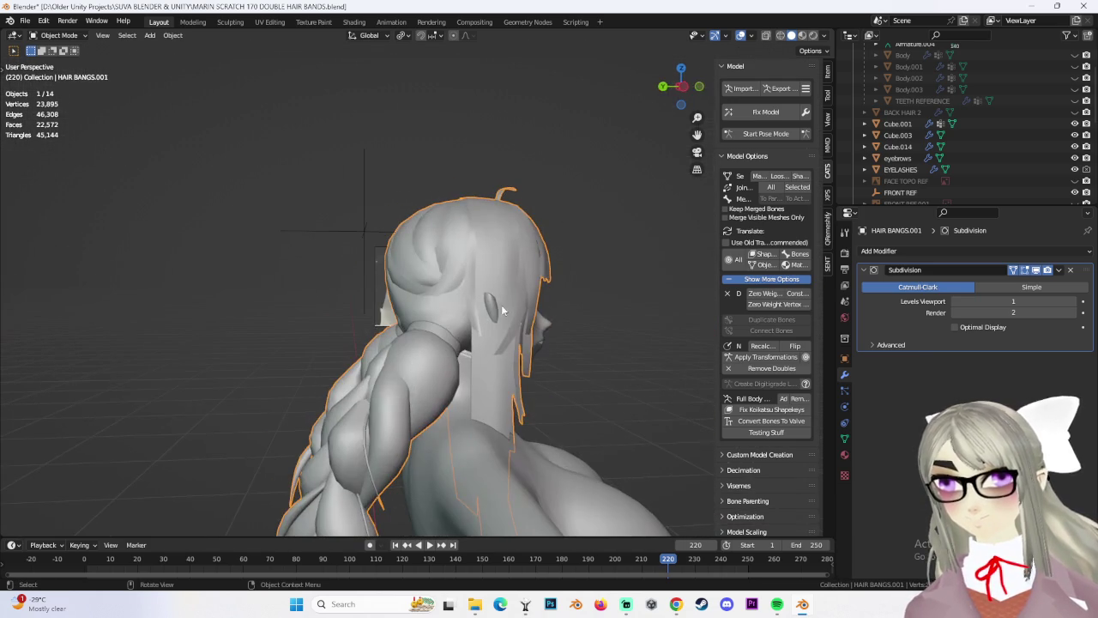
left_click(686, 90)
mouse_move(606, 286)
middle_mouse_down()
mouse_move(588, 295)
mouse_move(553, 253)
mouse_move(519, 249)
mouse_move(567, 259)
mouse_move(425, 284)
mouse_move(417, 339)
mouse_move(436, 278)
mouse_move(412, 234)
mouse_move(466, 233)
mouse_move(444, 199)
mouse_move(477, 238)
mouse_move(437, 299)
mouse_move(460, 176)
mouse_move(496, 208)
mouse_move(560, 309)
mouse_move(566, 272)
mouse_move(474, 285)
mouse_move(512, 223)
mouse_move(510, 363)
mouse_move(476, 419)
mouse_move(536, 242)
mouse_move(522, 301)
mouse_move(435, 353)
mouse_move(553, 289)
mouse_move(567, 302)
mouse_move(453, 355)
mouse_move(468, 291)
mouse_move(494, 283)
mouse_move(539, 301)
mouse_move(375, 363)
mouse_move(448, 277)
mouse_move(341, 256)
mouse_move(458, 198)
middle_mouse_up()
left_click(412, 361)
Enter Edit Mode on the legs mesh and view the feet in wireframe.
scroll(494, 284, "up", 3)
mouse_move(680, 87)
left_mouse_down()
mouse_move(503, 245)
mouse_move(527, 216)
mouse_move(524, 297)
mouse_move(484, 242)
left_mouse_up()
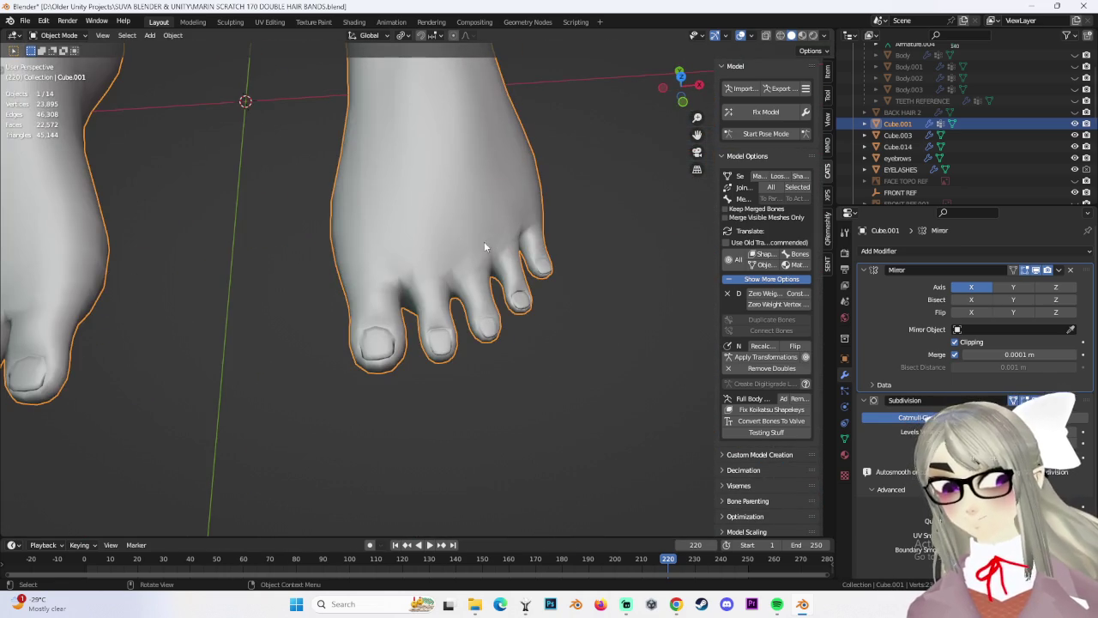
key("Tab")
middle_click_drag(403, 283, 462, 306)
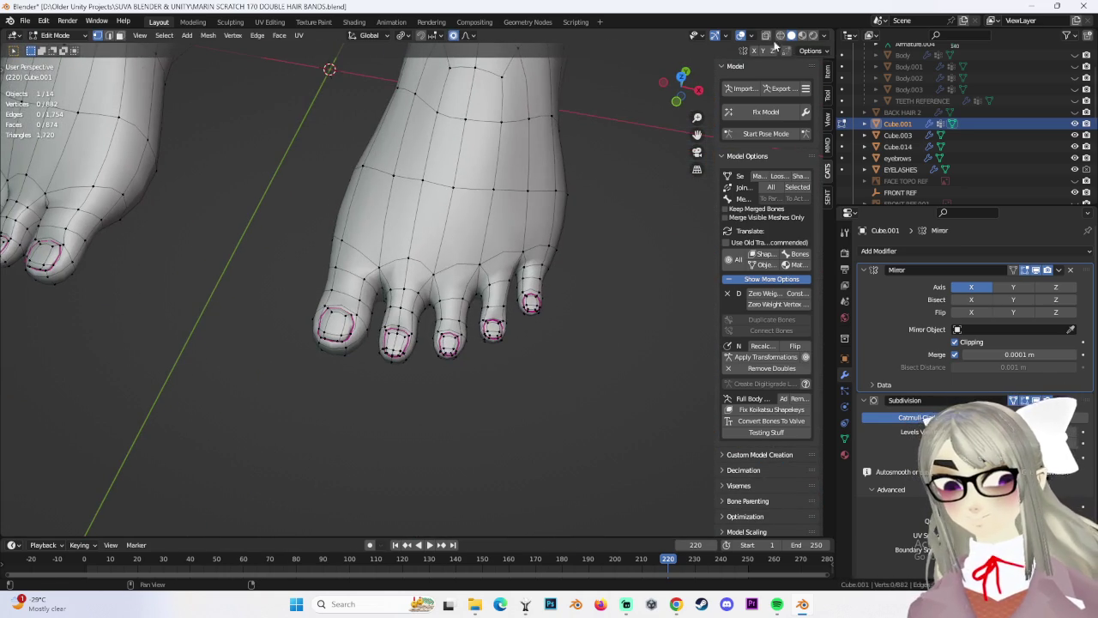
mouse_move(613, 176)
middle_mouse_down()
mouse_move(470, 296)
mouse_move(480, 283)
mouse_move(397, 318)
middle_mouse_up()
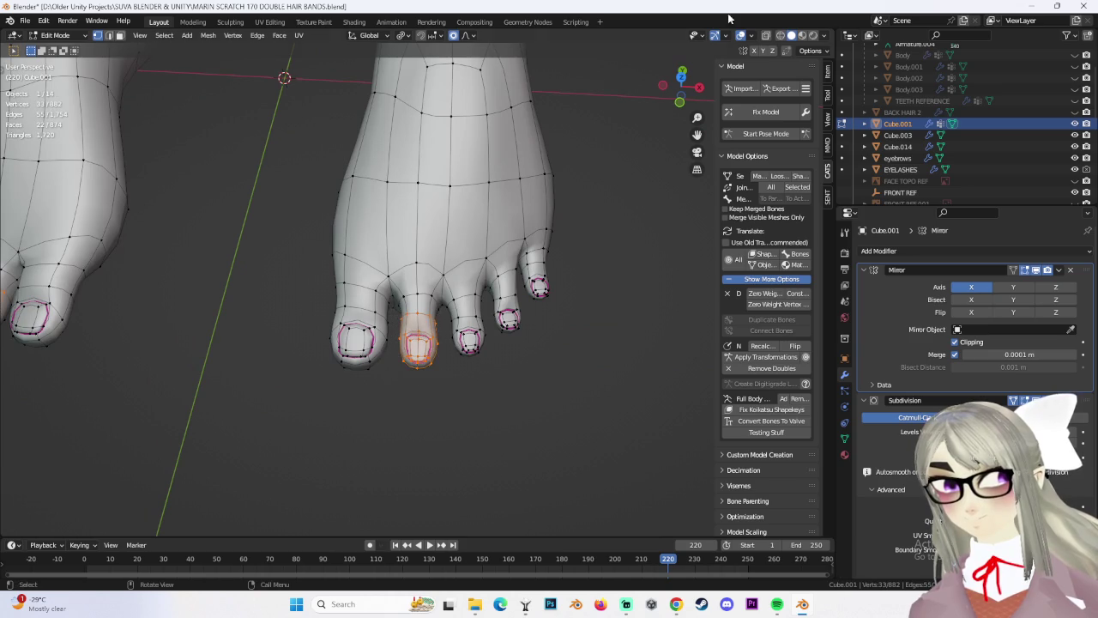
left_click(782, 38)
middle_click_drag(403, 352, 418, 368)
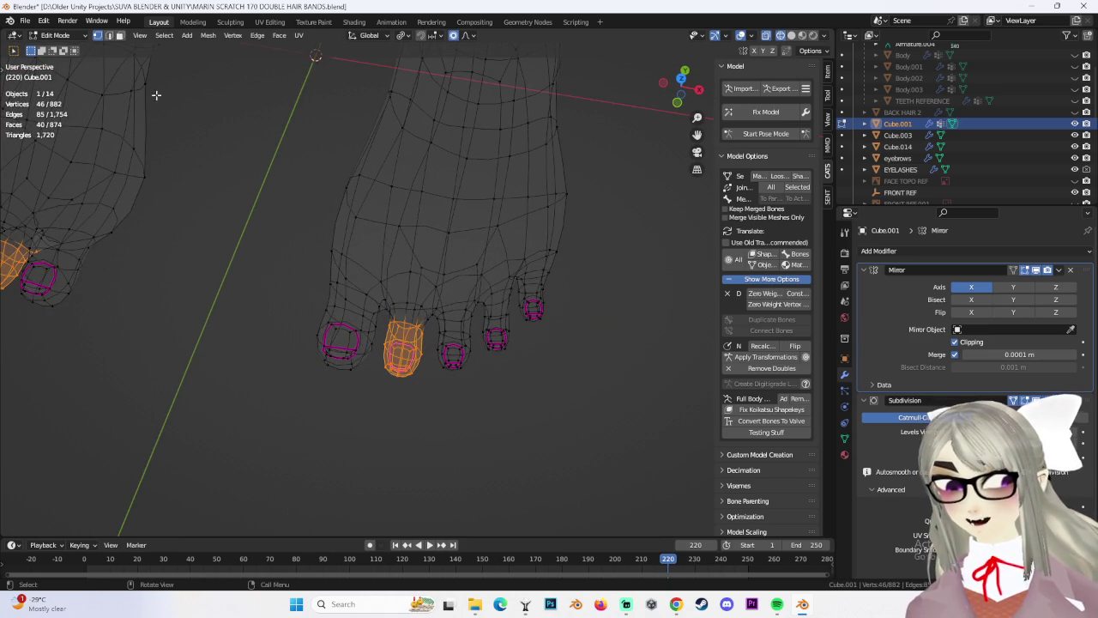
Save the project as MARIN SCRATCH 171 DOUBLE HAIR BANDS.blend.
left_click(27, 20)
left_click(74, 108)
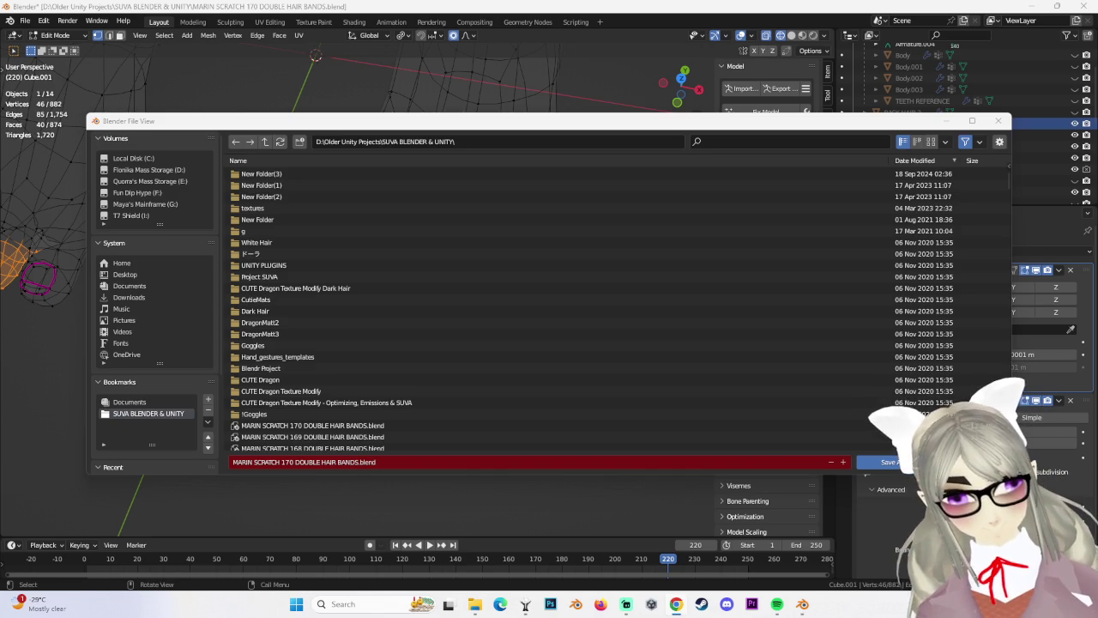
scroll(514, 346, "down", 2)
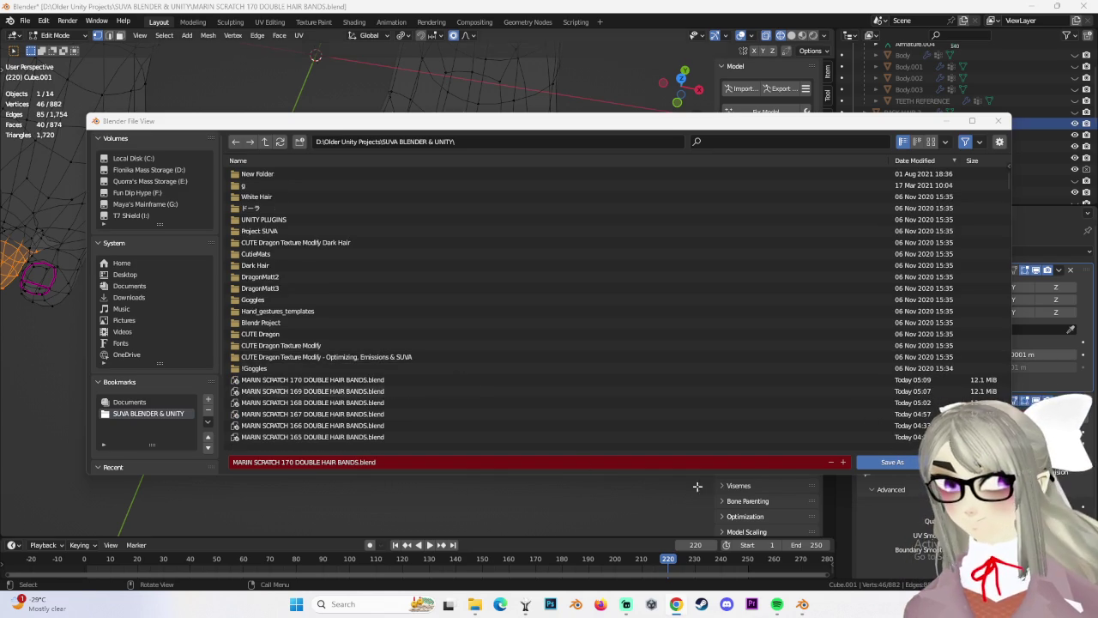
left_click(306, 464)
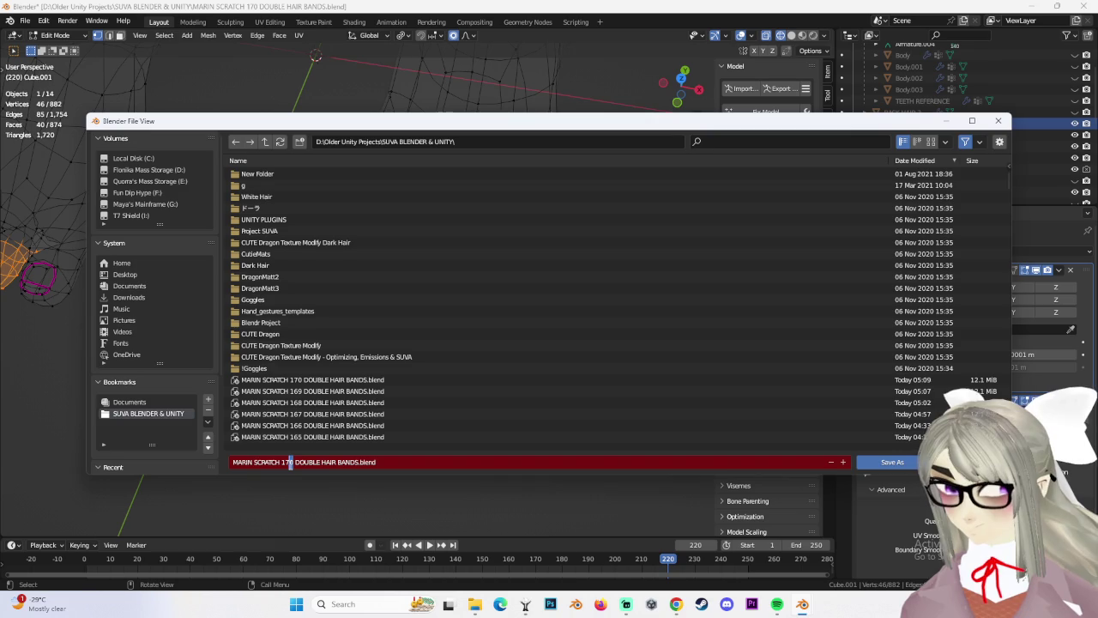
type("1")
left_click(884, 466)
Try moving the selected toe with falloff, undoing the first attempt.
key("g")
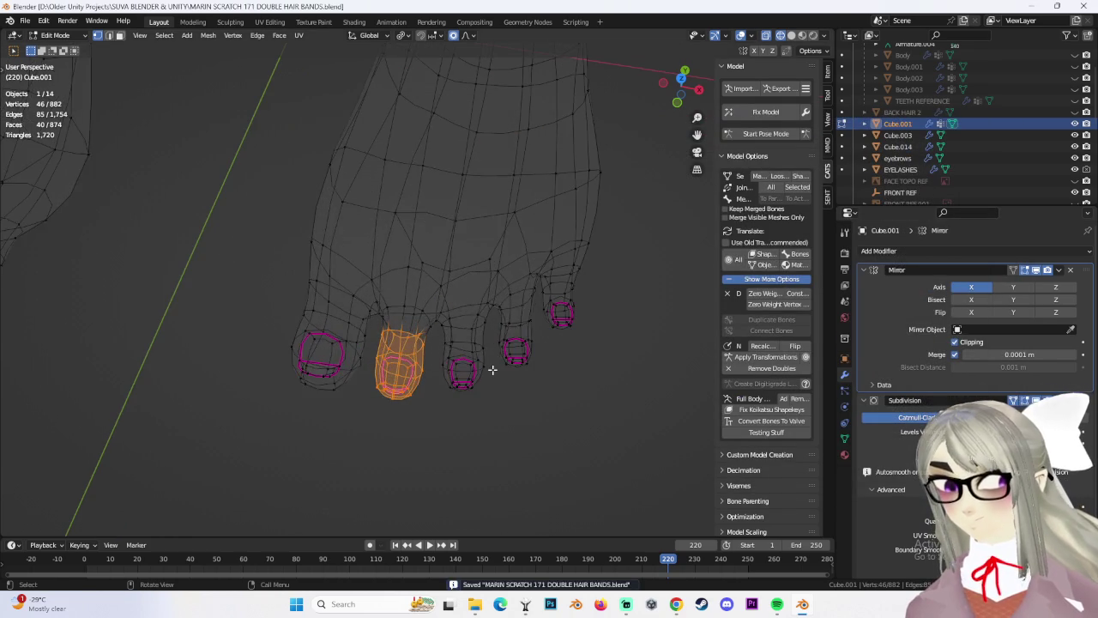
left_click(485, 351)
key("ctrl+z")
key("g")
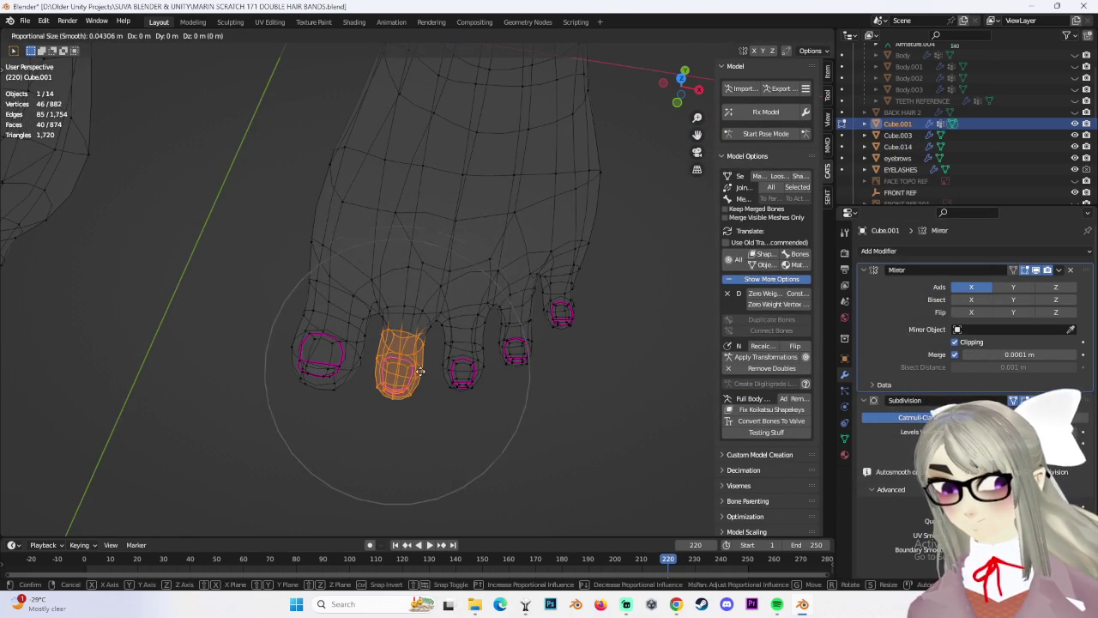
left_click(404, 370)
middle_click_drag(489, 363, 454, 368)
Select a different toe and nudge it about -0.005 m along X with smooth falloff.
left_click_drag(421, 368, 485, 433)
key("g")
left_click(460, 431)
key("ctrl+z")
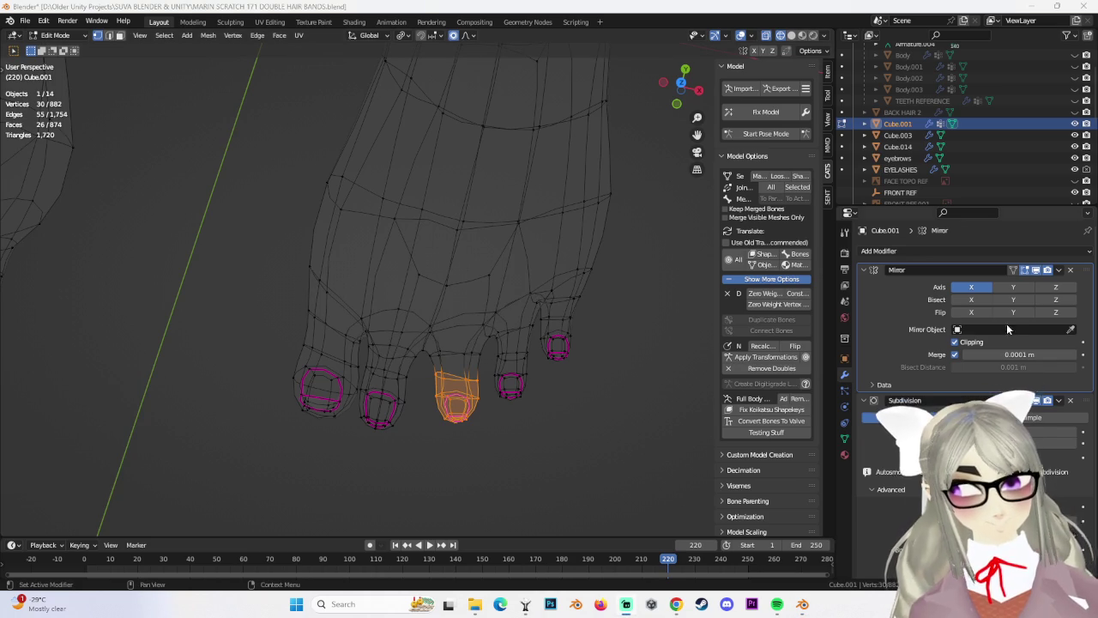
scroll(553, 283, "down", 2)
scroll(567, 300, "down", 2)
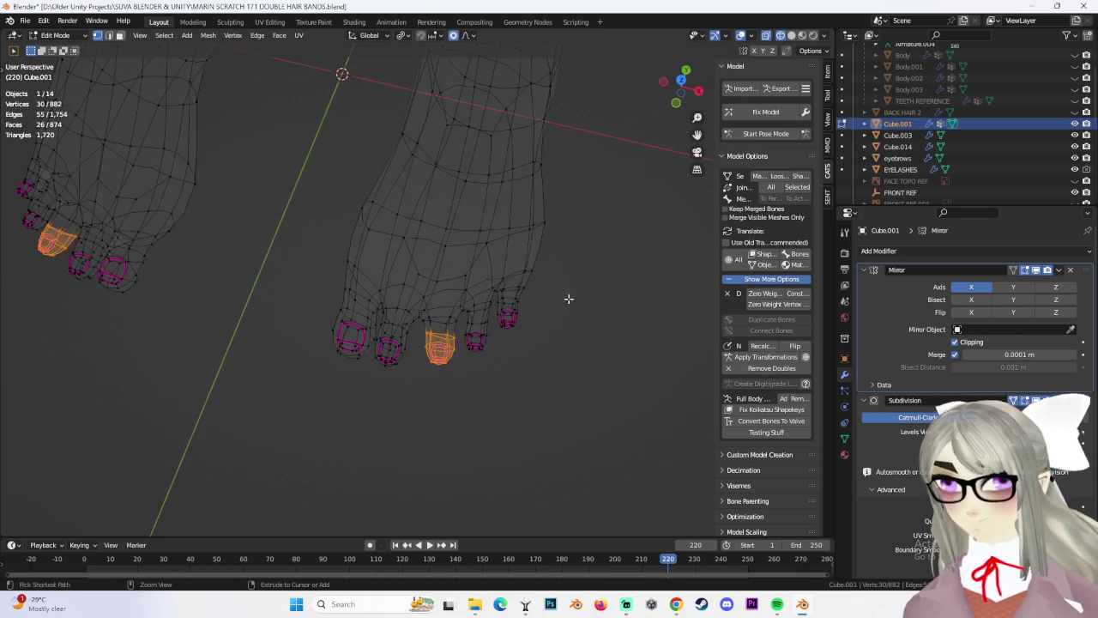
key("ctrl+shift+z")
mouse_move(543, 311)
middle_mouse_down()
mouse_move(578, 373)
mouse_move(571, 363)
mouse_move(598, 295)
mouse_move(91, 62)
middle_mouse_up()
Switch the legs mesh back to Object Mode and deselect it.
left_click(55, 35)
left_click(51, 45)
left_click(388, 232)
scroll(388, 232, "down", 2)
middle_click_drag(545, 243, 600, 172)
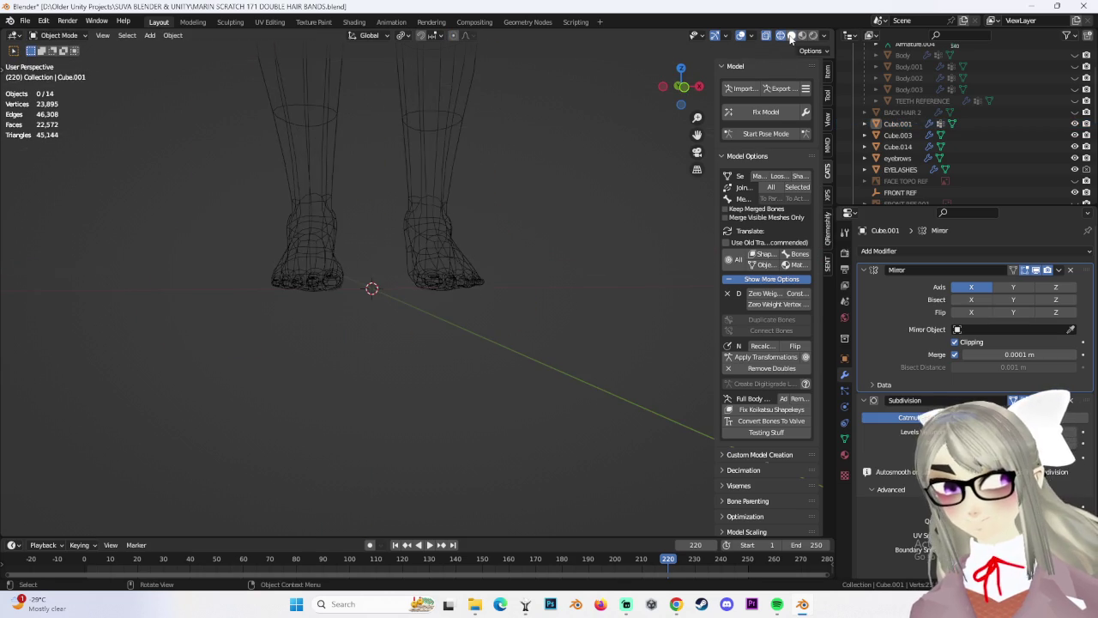
Return to solid shading, frame the whole character in left side view, and select Cube.001.
left_click(791, 35)
scroll(492, 359, "down", 3)
scroll(491, 211, "down", 3)
mouse_move(466, 263)
middle_mouse_down()
mouse_move(549, 255)
mouse_move(538, 299)
mouse_move(556, 339)
mouse_move(494, 259)
mouse_move(516, 337)
mouse_move(472, 310)
mouse_move(373, 311)
mouse_move(450, 392)
mouse_move(478, 356)
middle_mouse_up()
scroll(478, 356, "up", 2)
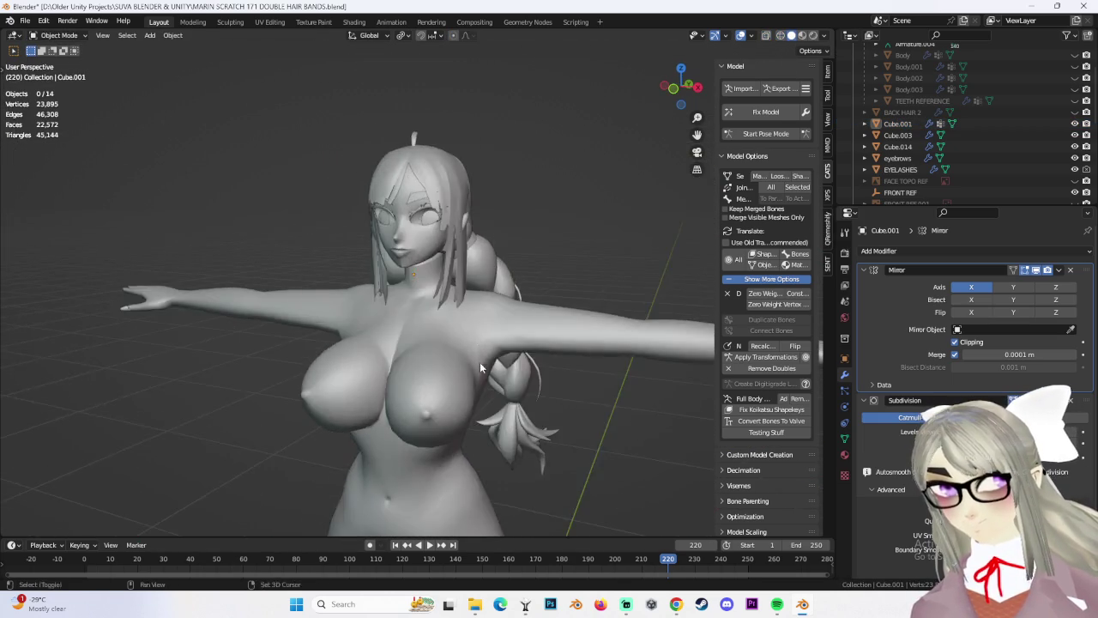
scroll(478, 350, "down", 3)
mouse_move(554, 311)
middle_mouse_down()
mouse_move(492, 303)
mouse_move(417, 244)
mouse_move(543, 285)
mouse_move(443, 273)
mouse_move(457, 290)
middle_mouse_up()
scroll(417, 243, "up", 2)
scroll(456, 290, "up", 2)
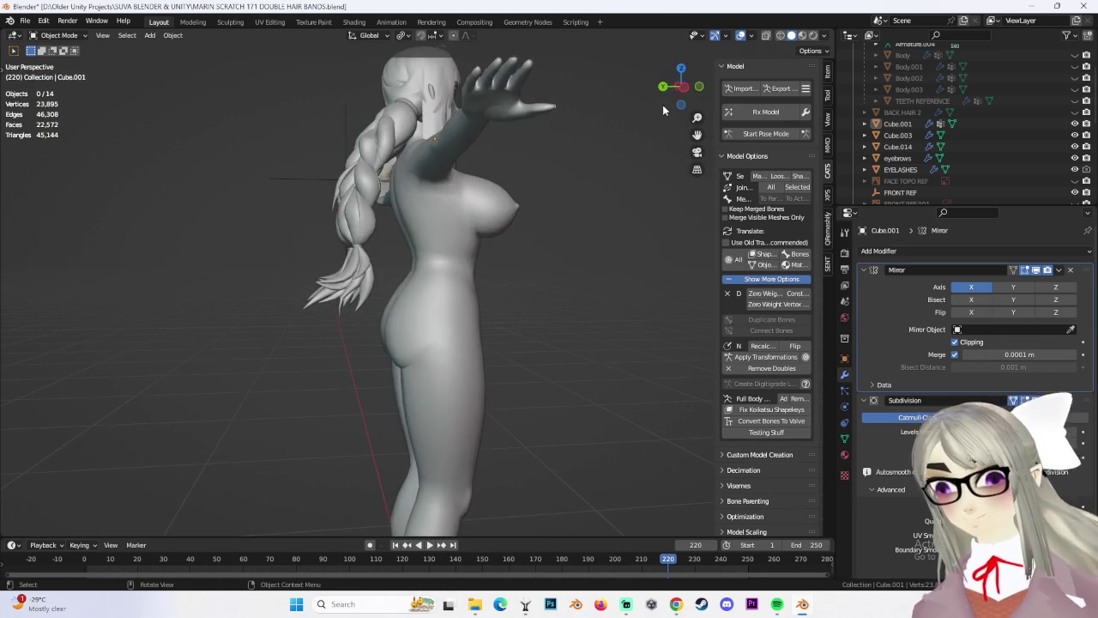
key("ctrl+KP_3")
left_click(436, 340)
left_click(58, 35)
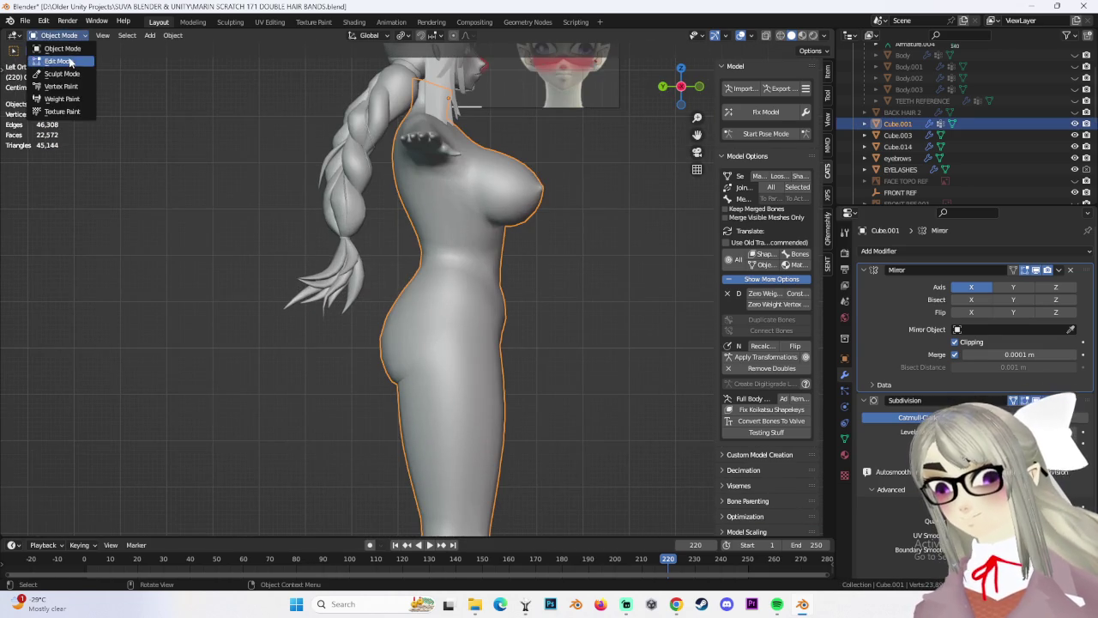
Enter Edit Mode on the body mesh, try a falloff vertex pull, then undo it.
left_click(60, 46)
middle_click_drag(412, 283, 384, 321)
key("g")
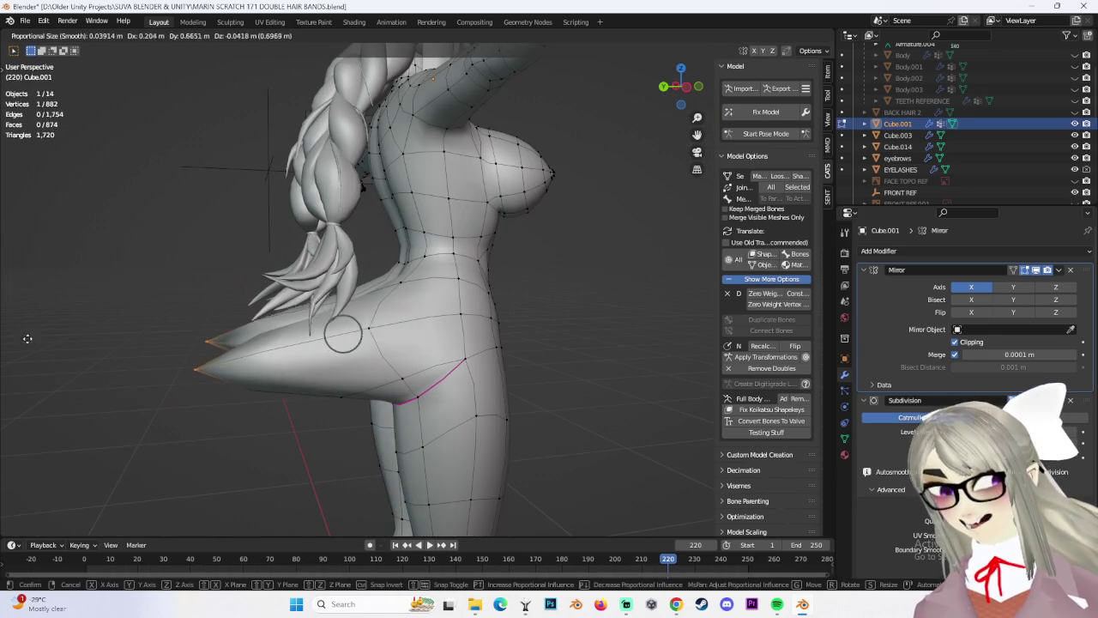
left_click(187, 240)
key("ctrl+z")
Select the buttock crease edges and a buttock face, then move them 0.31361 m along Y.
middle_click_drag(458, 334, 480, 335)
left_click(416, 328, "ctrl")
left_click(344, 330, "ctrl")
left_click(374, 289, "shift")
middle_click_drag(375, 289, 471, 306)
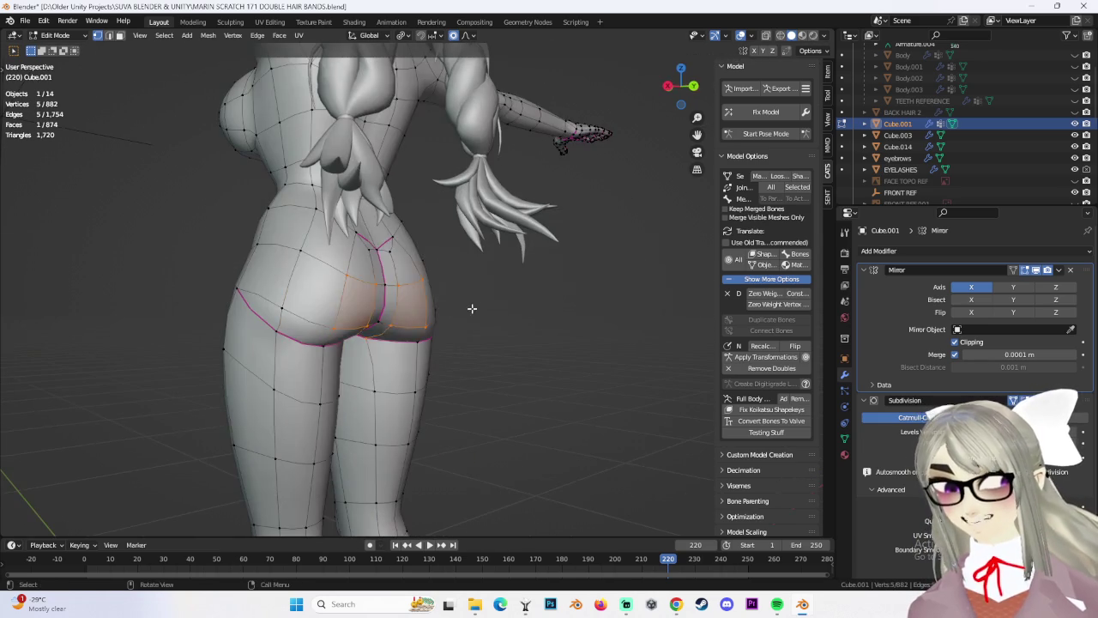
key("g")
key("y")
left_click(627, 326)
Refine the hip shape with a proportional-falloff move of the selected vertices.
mouse_move(627, 326)
middle_mouse_down()
mouse_move(599, 336)
mouse_move(495, 269)
mouse_move(595, 341)
mouse_move(565, 330)
mouse_move(583, 340)
mouse_move(592, 369)
mouse_move(585, 318)
mouse_move(573, 314)
middle_mouse_up()
scroll(599, 336, "up", 2)
key("g")
left_click(534, 333)
Return to Object Mode, reselect body Cube.001 in back view, and re-enter Edit Mode with nothing selected.
left_click(73, 35)
left_click(61, 49)
scroll(596, 337, "down", 3)
key("ctrl+z")
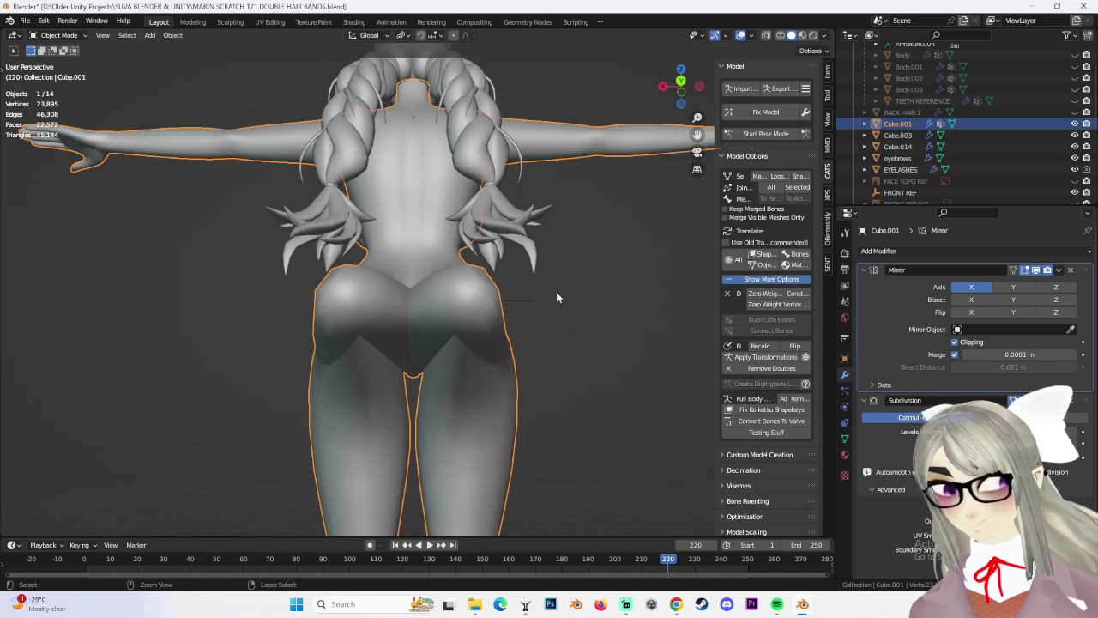
left_click(680, 93)
key("Tab")
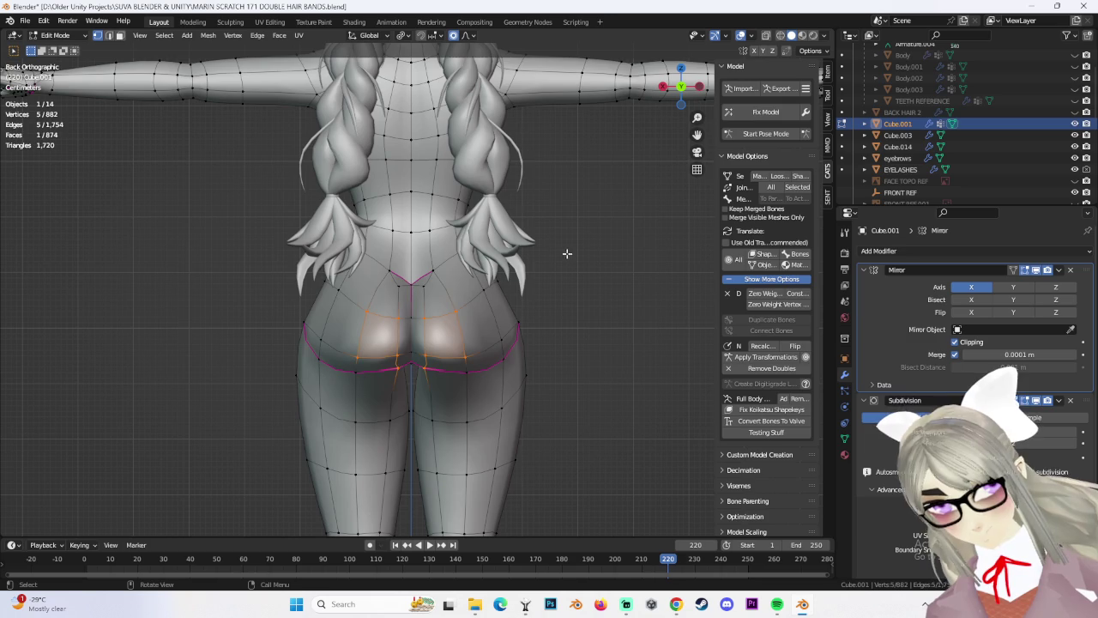
key("alt+a")
Check the body from several angles, then switch back to Object Mode with Cube.001 selected.
middle_click_drag(556, 253, 596, 356)
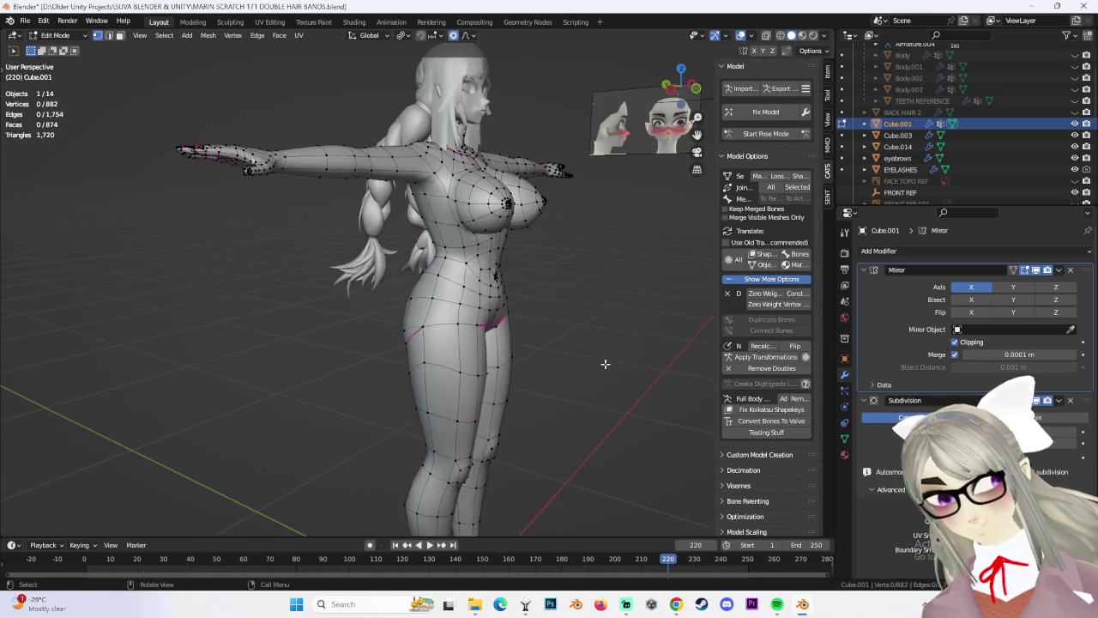
middle_click_drag(568, 315, 510, 346)
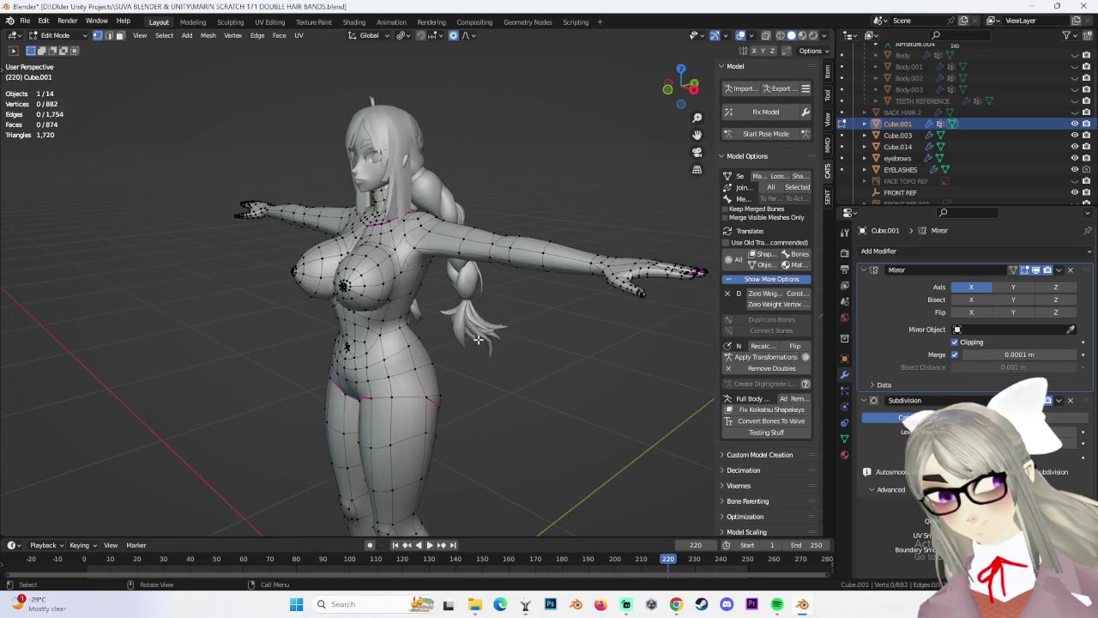
left_click(64, 37)
left_click(56, 48)
mouse_move(450, 230)
middle_mouse_down()
mouse_move(538, 201)
mouse_move(503, 199)
mouse_move(468, 318)
mouse_move(472, 345)
middle_mouse_up()
left_click(473, 345)
left_click(400, 375)
mouse_move(400, 375)
middle_mouse_down()
mouse_move(404, 341)
mouse_move(513, 348)
mouse_move(446, 273)
mouse_move(423, 322)
mouse_move(517, 318)
mouse_move(416, 288)
mouse_move(485, 299)
mouse_move(460, 224)
mouse_move(512, 207)
mouse_move(512, 252)
mouse_move(484, 259)
mouse_move(503, 316)
mouse_move(496, 267)
mouse_move(499, 335)
mouse_move(480, 322)
mouse_move(563, 336)
middle_mouse_up()
Inspect the figure by selecting the HEAD object and body mesh while zooming in and out.
left_click(446, 273)
left_click(422, 321)
scroll(437, 354, "up", 3)
scroll(449, 290, "up", 3)
scroll(417, 289, "down", 4)
scroll(468, 302, "up", 3)
left_click(468, 302)
scroll(485, 300, "down", 3)
scroll(490, 304, "down", 3)
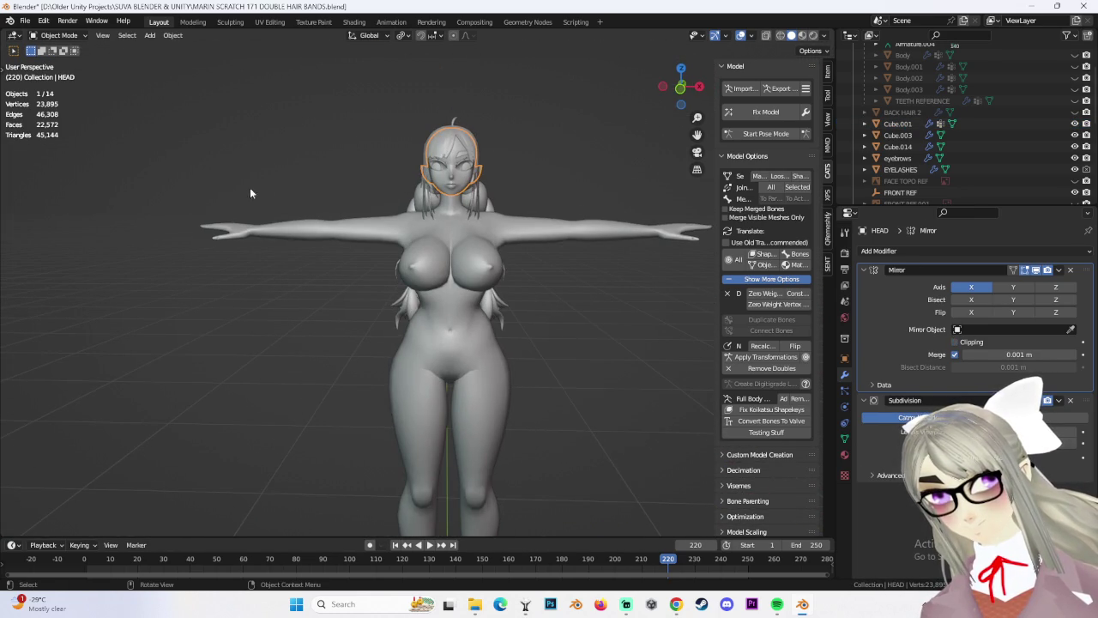
left_click(398, 188)
scroll(398, 188, "up", 2)
mouse_move(398, 188)
middle_mouse_down()
mouse_move(532, 229)
mouse_move(461, 269)
mouse_move(494, 237)
middle_mouse_up()
mouse_move(671, 113)
middle_mouse_down("alt")
mouse_move(540, 278)
mouse_move(426, 281)
mouse_move(463, 296)
mouse_move(413, 246)
mouse_move(509, 271)
middle_mouse_up("alt")
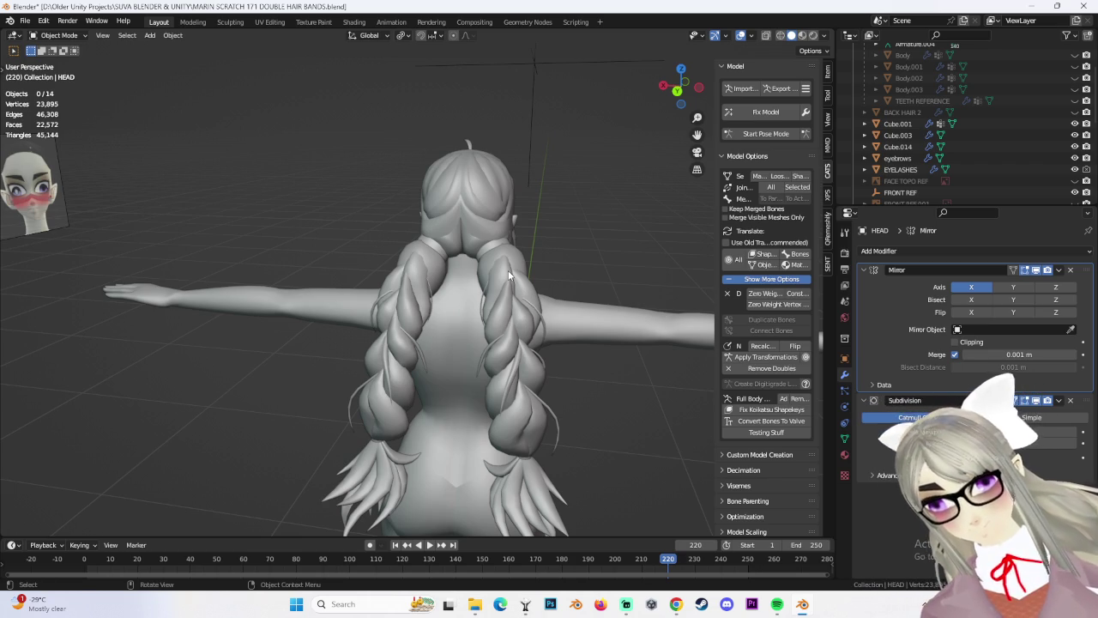
scroll(547, 269, "down", 4)
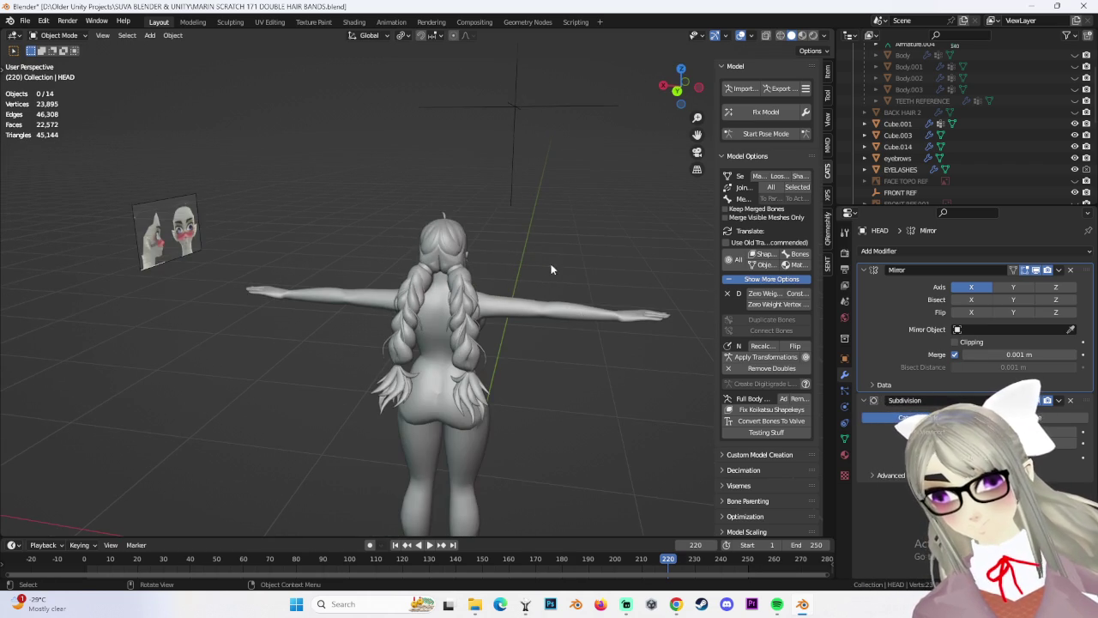
left_click_drag(707, 92, 588, 209)
mouse_move(588, 307)
middle_mouse_down()
mouse_move(530, 325)
mouse_move(329, 212)
mouse_move(451, 256)
mouse_move(473, 275)
mouse_move(586, 301)
middle_mouse_up()
left_click(329, 212)
left_click(678, 88)
scroll(625, 366, "down", 2)
mouse_move(566, 367)
middle_mouse_down()
mouse_move(604, 279)
mouse_move(517, 271)
mouse_move(602, 283)
middle_mouse_up()
left_click(620, 271)
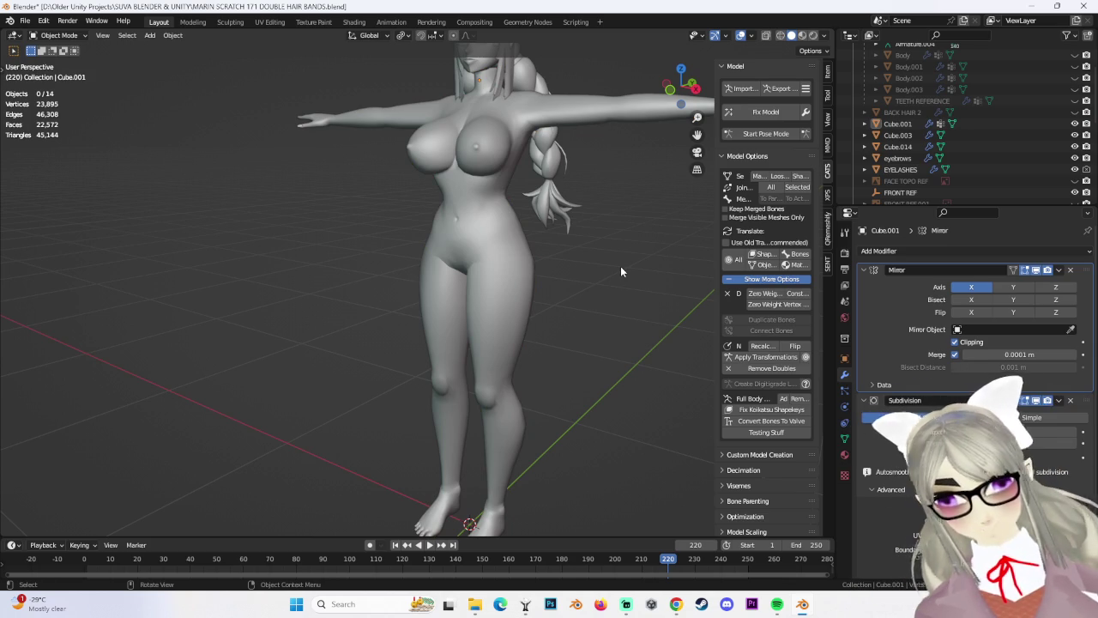
middle_click_drag(614, 264, 476, 353)
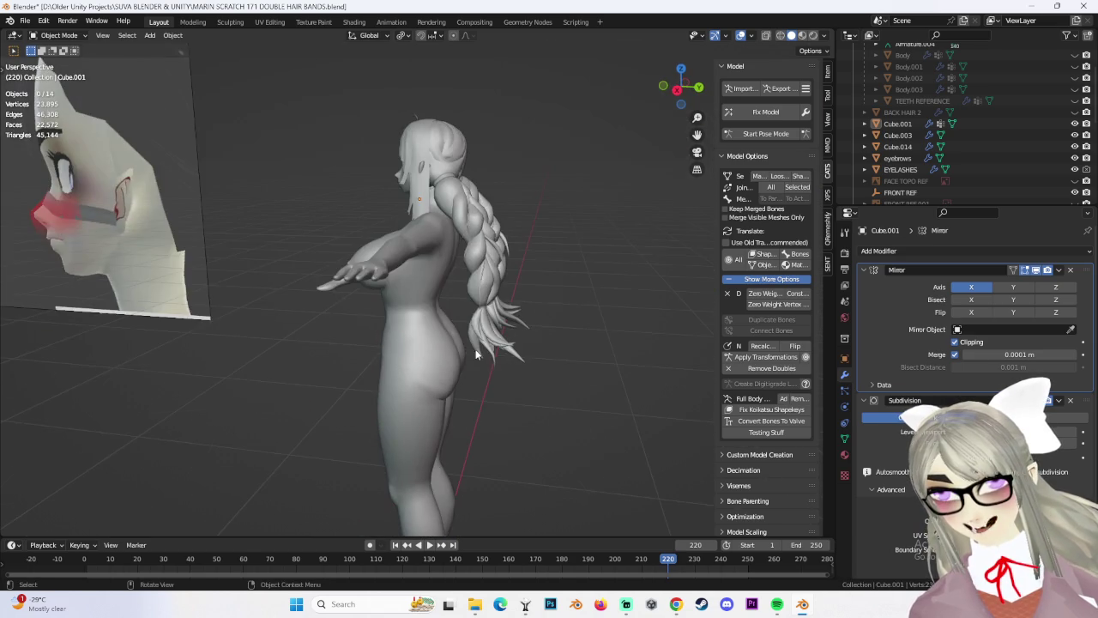
mouse_move(543, 303)
middle_mouse_down()
mouse_move(458, 276)
mouse_move(659, 109)
mouse_move(347, 290)
mouse_move(431, 268)
mouse_move(494, 266)
mouse_move(422, 298)
mouse_move(499, 259)
mouse_move(502, 292)
mouse_move(498, 240)
mouse_move(426, 289)
mouse_move(547, 309)
mouse_move(438, 290)
mouse_move(399, 410)
mouse_move(455, 383)
middle_mouse_up()
left_click(697, 90)
left_click(498, 259)
Join hair-tip piece Cube.014 into active HAIR BANGS.001 with Ctrl+J, then select body Cube.001.
left_click(399, 410)
scroll(455, 383, "down", 2)
left_click(502, 290, "shift")
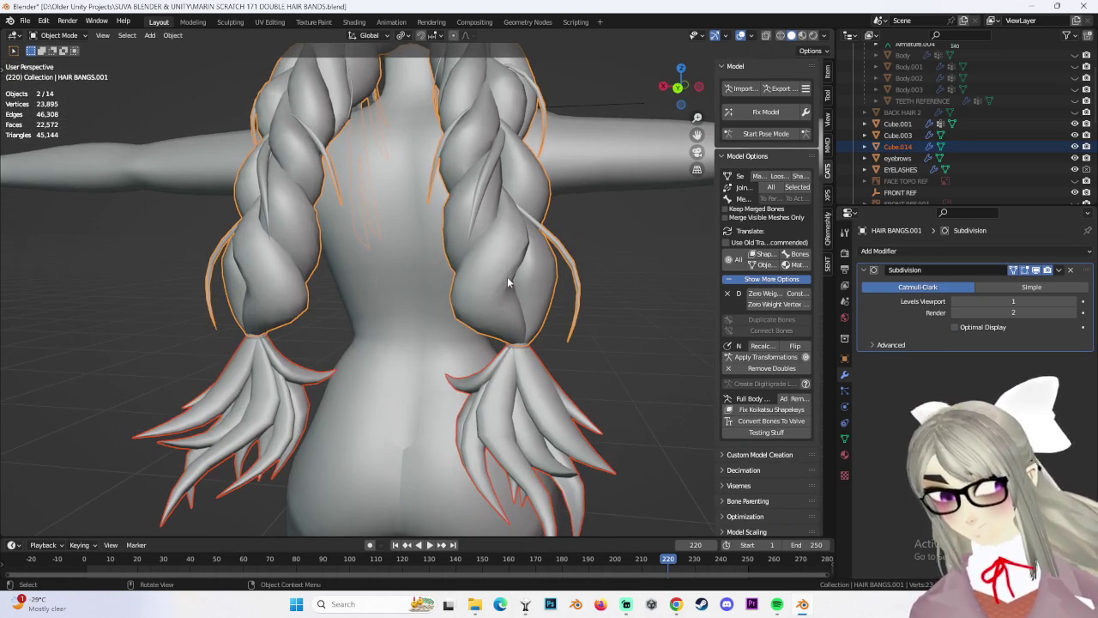
key("ctrl+j")
mouse_move(506, 280)
middle_mouse_down()
mouse_move(509, 362)
mouse_move(487, 319)
middle_mouse_up()
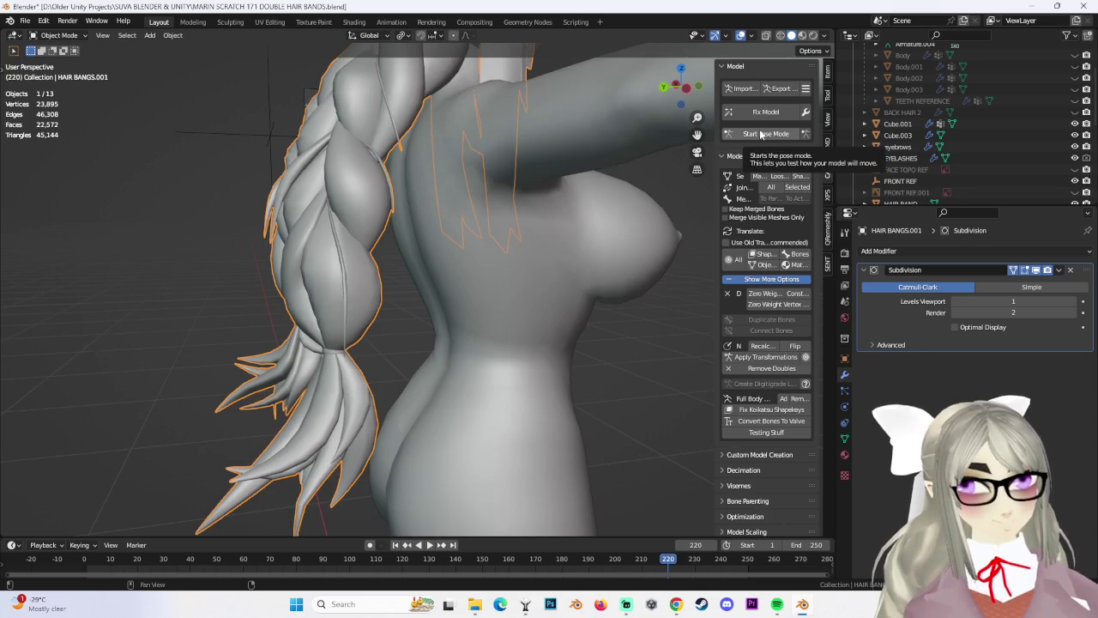
mouse_move(639, 253)
middle_mouse_down()
mouse_move(479, 261)
mouse_move(475, 249)
mouse_move(508, 267)
middle_mouse_up()
left_click(475, 249)
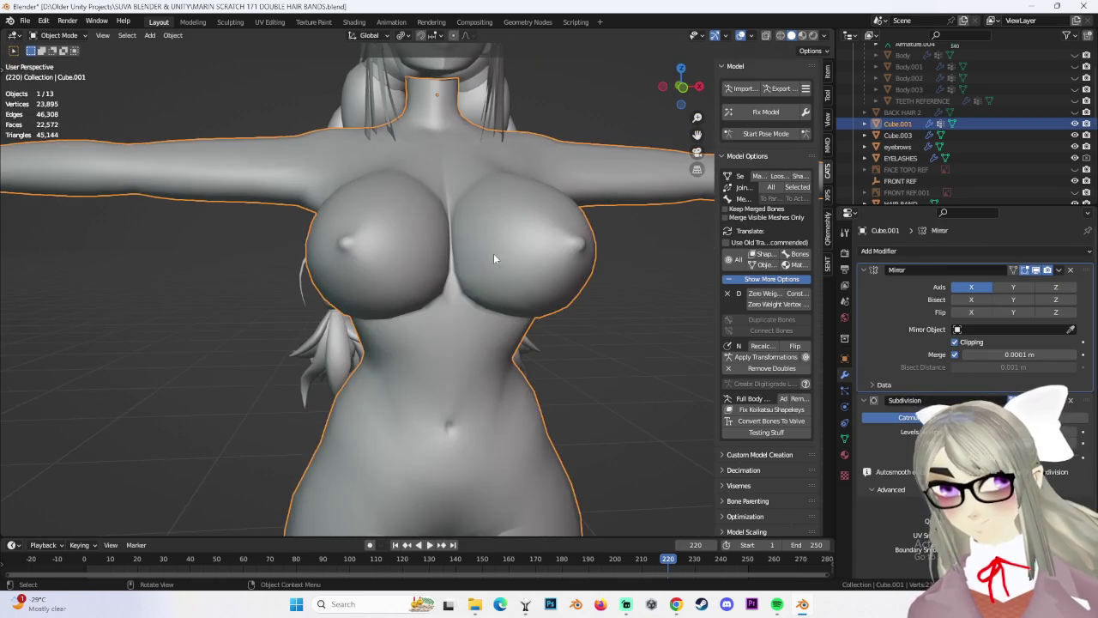
Put Cube.001 in Edit Mode and raise the chest-tip vertices along Z in front view.
left_click(58, 35)
left_click(53, 56)
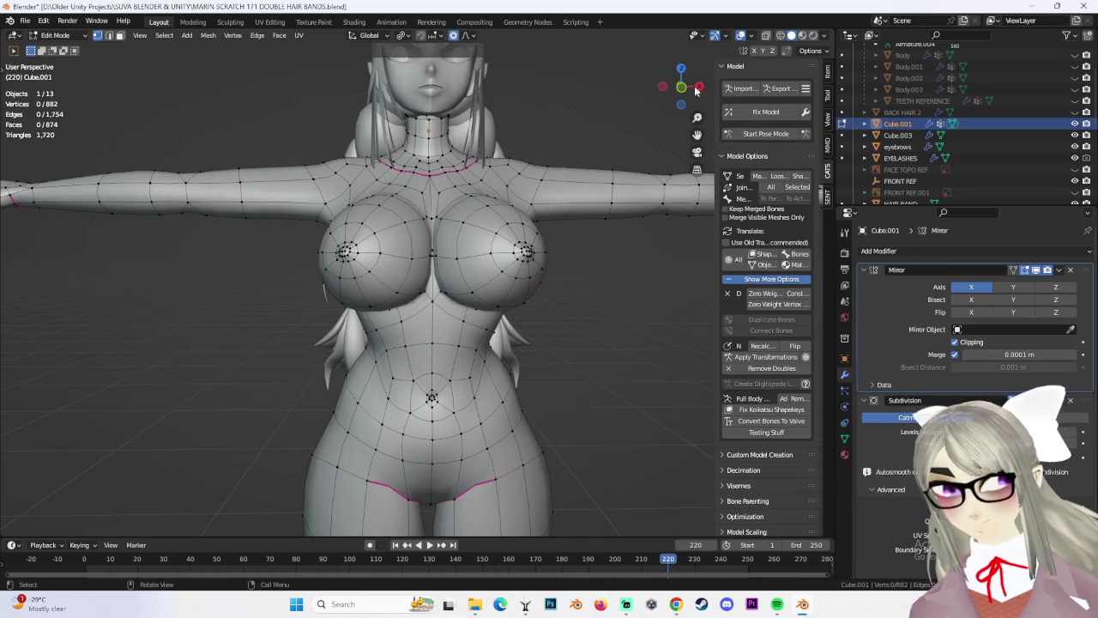
left_click(700, 86)
left_click(465, 240)
key("g")
key("z")
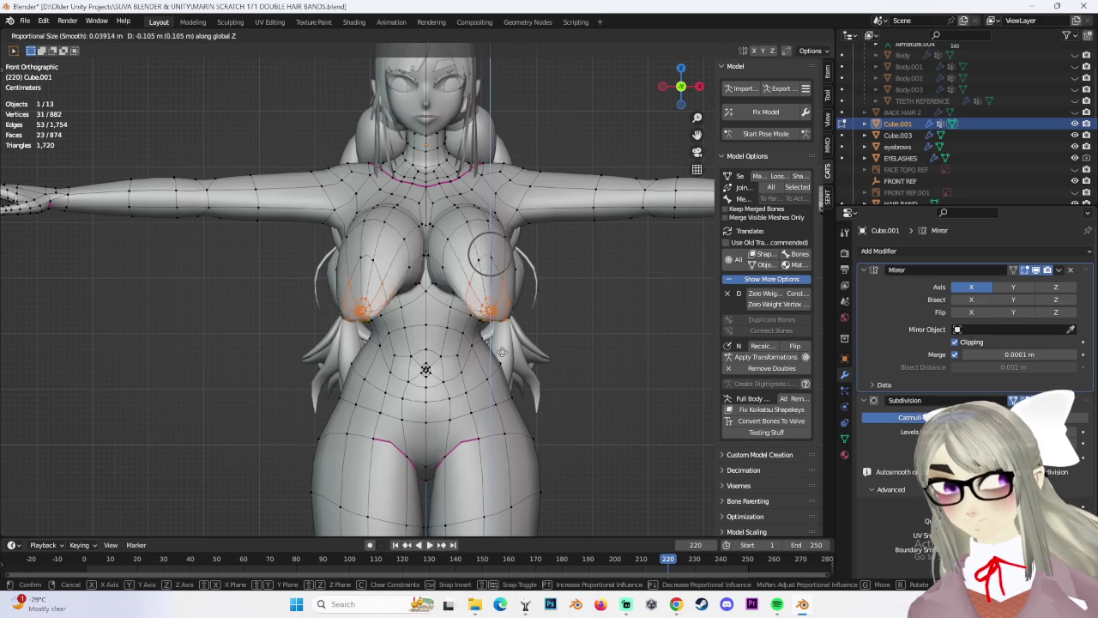
left_click(502, 126)
Try pulling the chest vertices outward and forward in side view, undoing the unwanted moves.
mouse_move(501, 126)
middle_mouse_down()
mouse_move(361, 397)
mouse_move(436, 245)
middle_mouse_up()
key("g")
left_click(257, 145)
key("ctrl+z")
left_click(696, 86)
key("g")
left_click(244, 248)
key("ctrl+z")
key("ctrl+z")
key("ctrl+shift+z")
Scale the chest with soft falloff, then try and undo a move along the normal.
key("s")
left_click(678, 374)
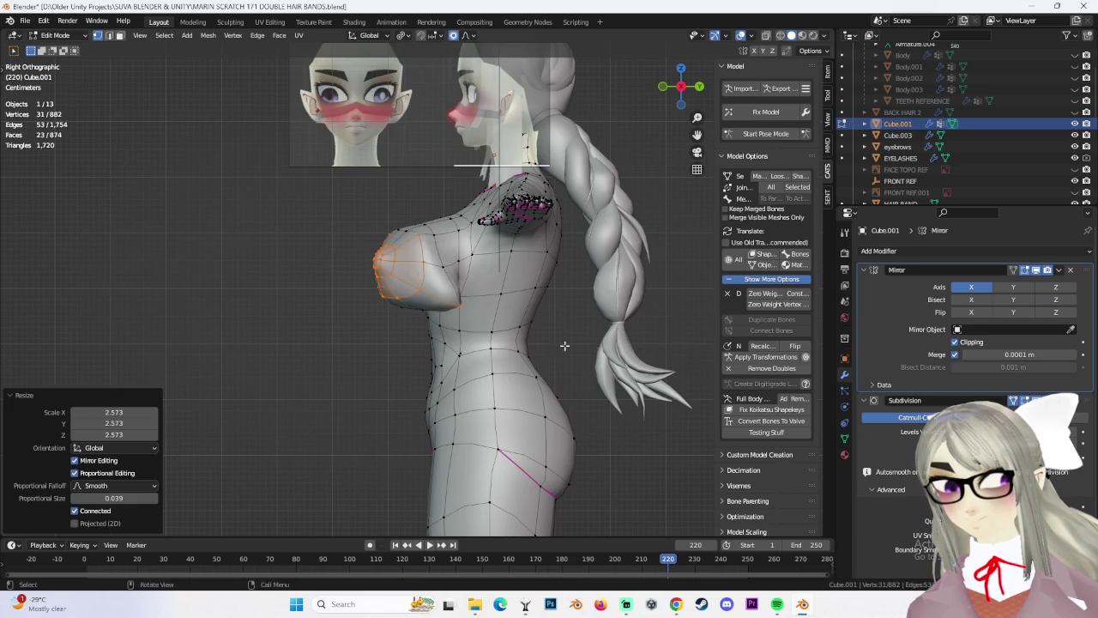
middle_click_drag(677, 374, 595, 325)
key("g")
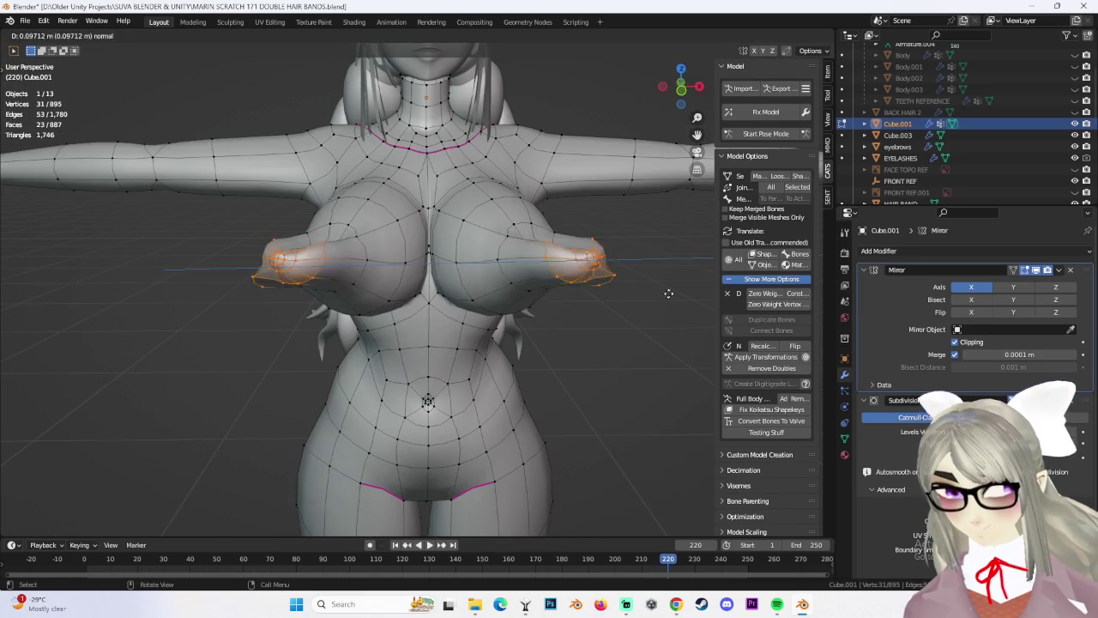
key("z")
key("z")
middle_click_drag(620, 304, 616, 302)
left_click(615, 301)
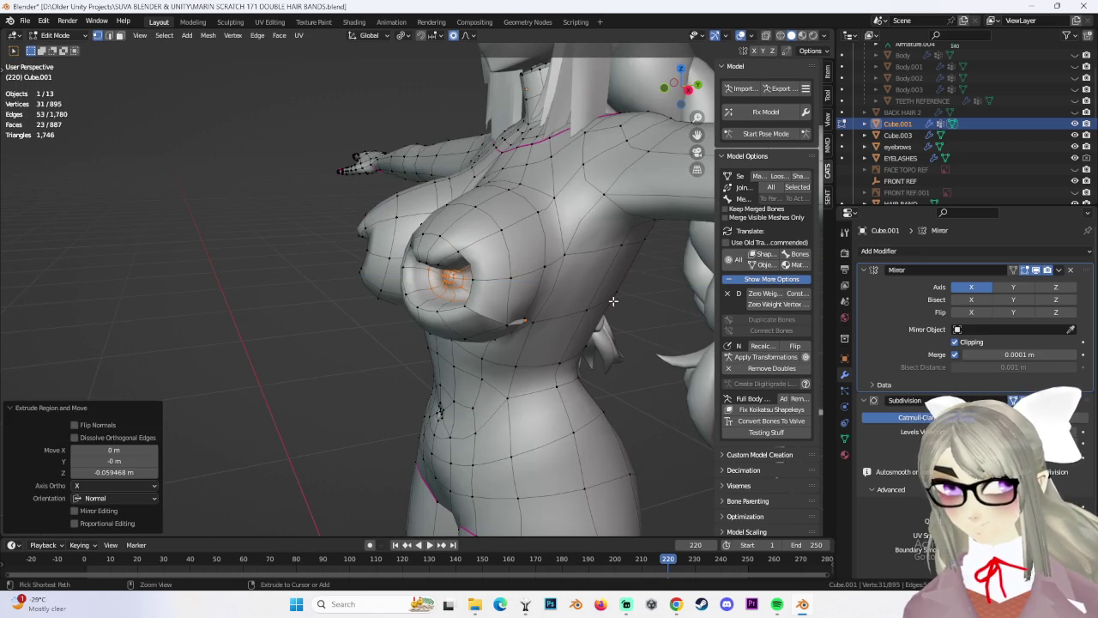
key("ctrl+z")
key("ctrl+z")
Inset and extrude the chest-tip faces, then undo the extrusion after inspecting it.
key("i")
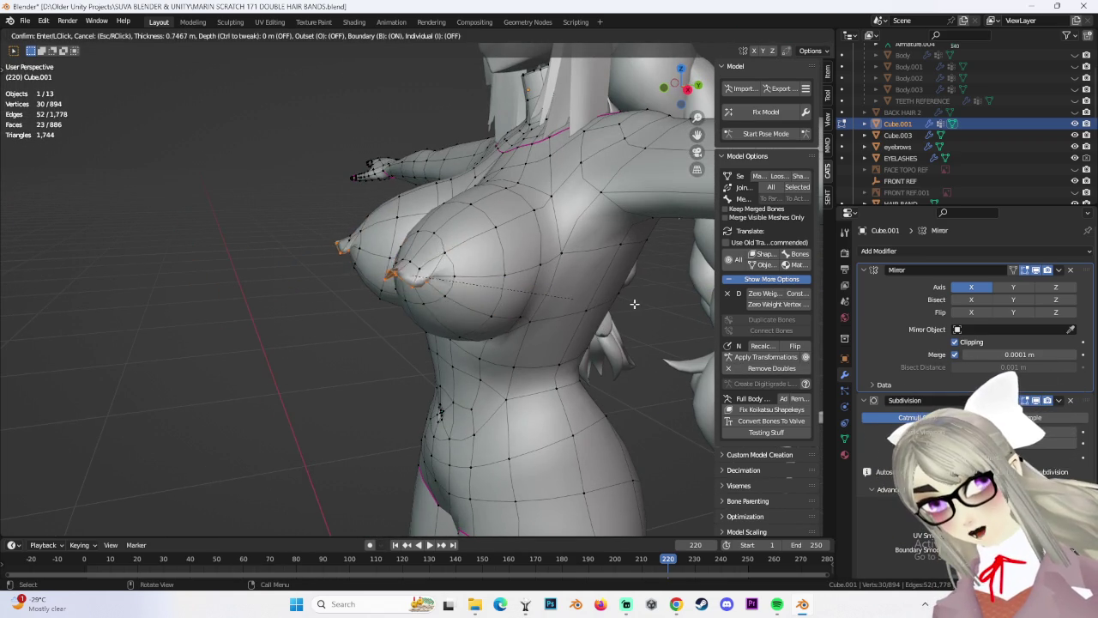
left_click(627, 301)
key("e")
left_click(534, 303)
middle_click_drag(535, 304, 614, 319)
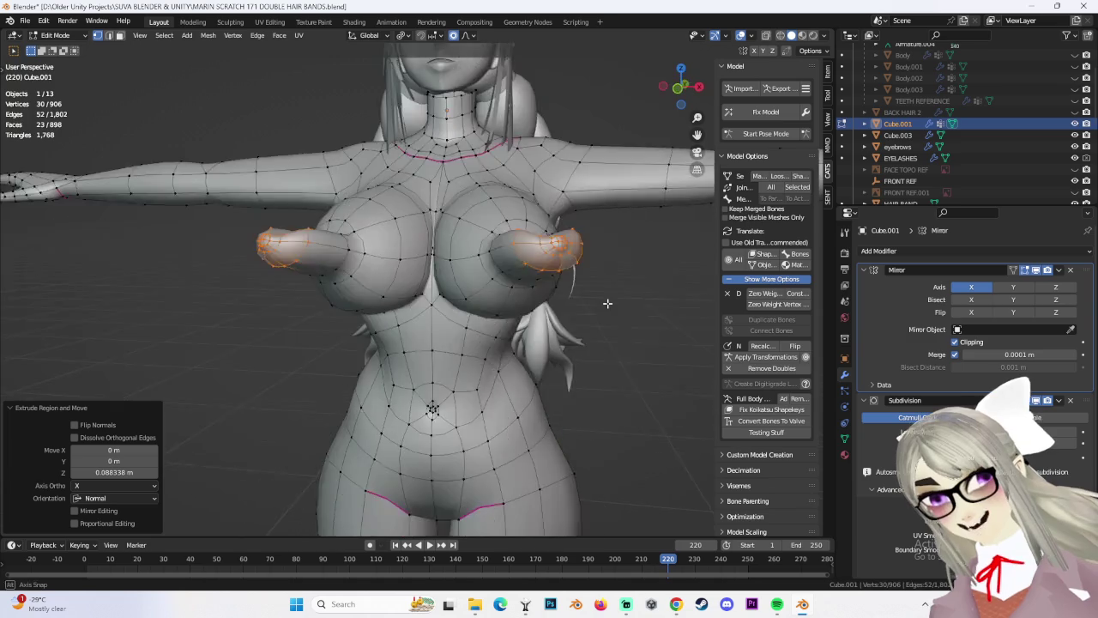
key("alt+a")
scroll(614, 319, "up", 2)
middle_click_drag(689, 363, 655, 306)
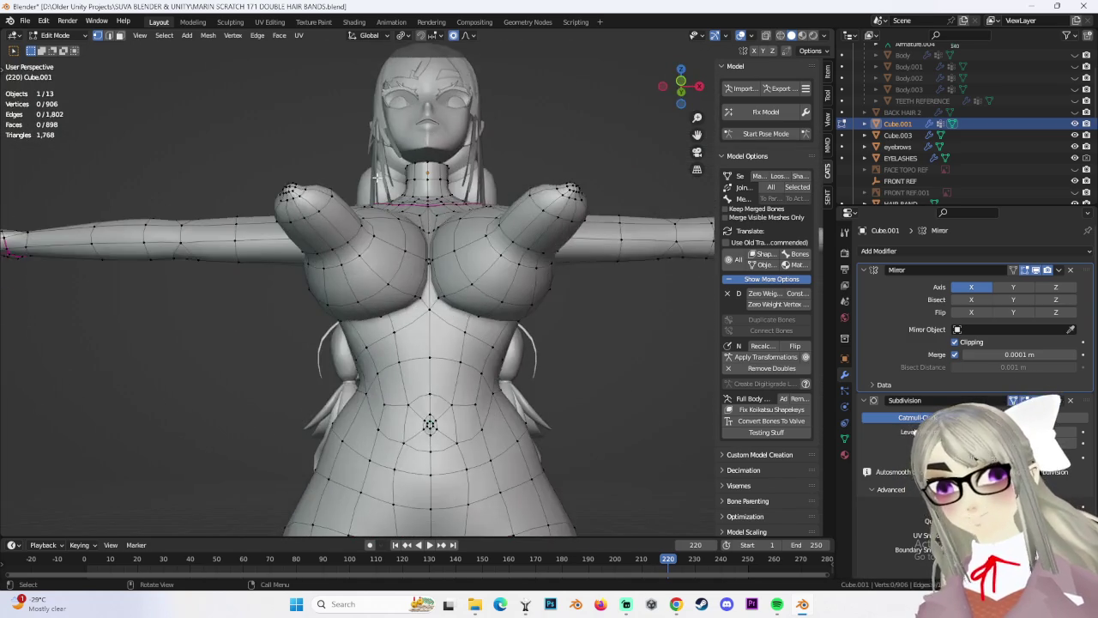
key("ctrl+z")
Inspect the chest from side and perspective views, trying and undoing a scale.
middle_click_drag(564, 248, 594, 361)
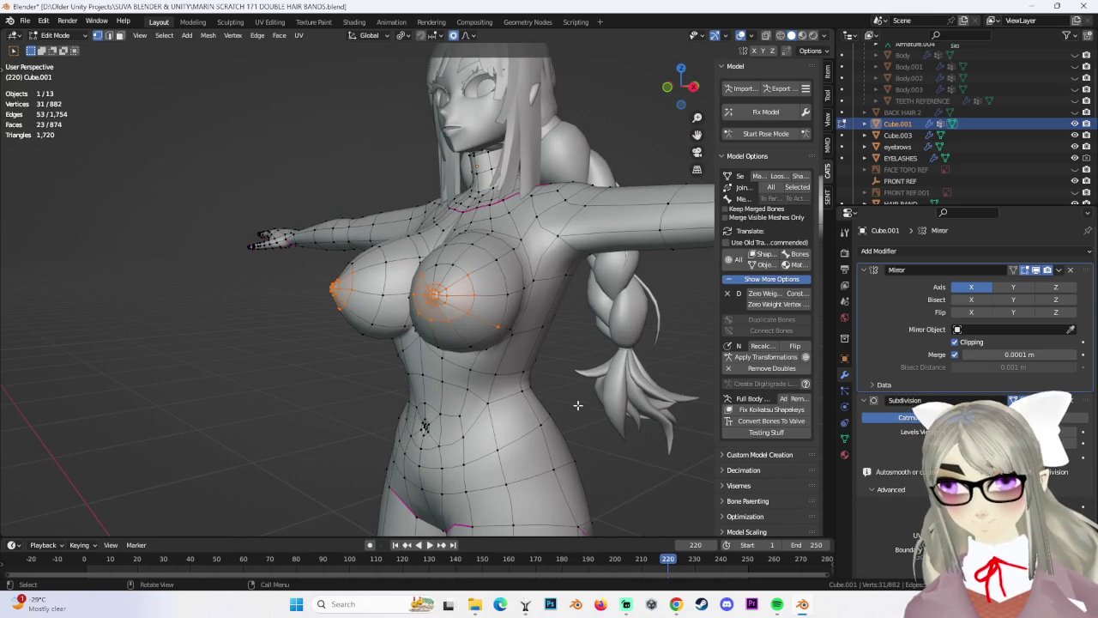
middle_click_drag(554, 345, 709, 96)
left_click(680, 89)
scroll(566, 300, "up", 2)
mouse_move(575, 284)
middle_mouse_down()
mouse_move(477, 251)
mouse_move(483, 276)
middle_mouse_up()
middle_click_drag(553, 291, 661, 112)
left_click(691, 88)
key("s")
key("ctrl+z")
mouse_move(420, 225)
middle_mouse_down()
mouse_move(452, 224)
mouse_move(427, 204)
middle_mouse_up()
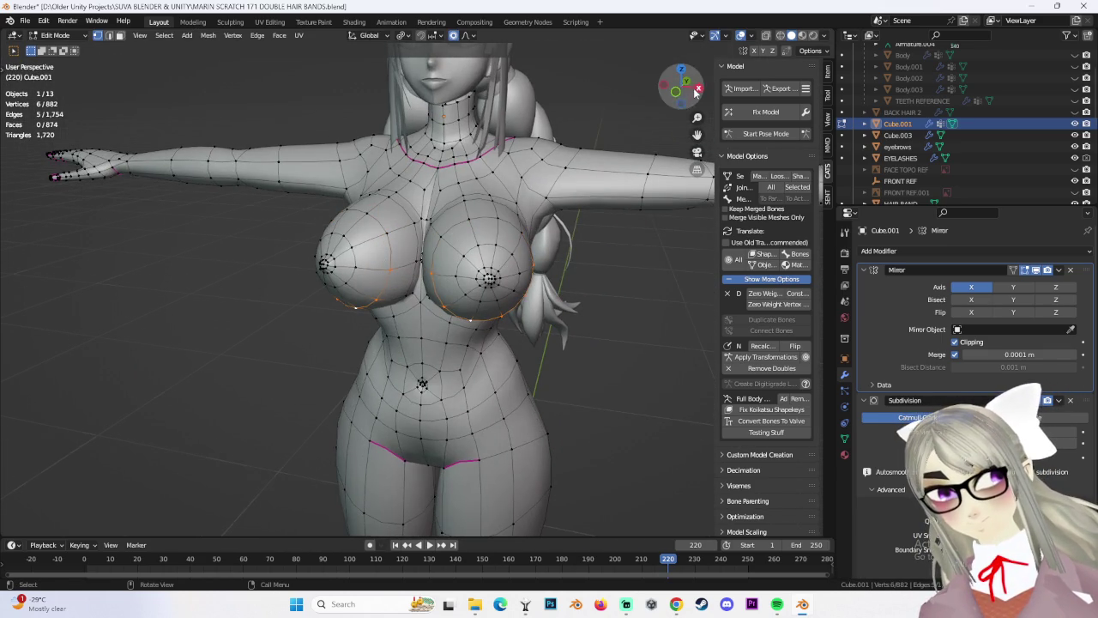
left_click(698, 89)
Lower chest vertices along Z, then shift a new chest selection slightly forward along Y.
key("g")
key("z")
left_click(639, 216)
key("g")
key("y")
left_click(504, 289)
Select a chest edge path, enlarge the chest bulge with falloff scaling, and slide the edges.
left_click(382, 273, "alt")
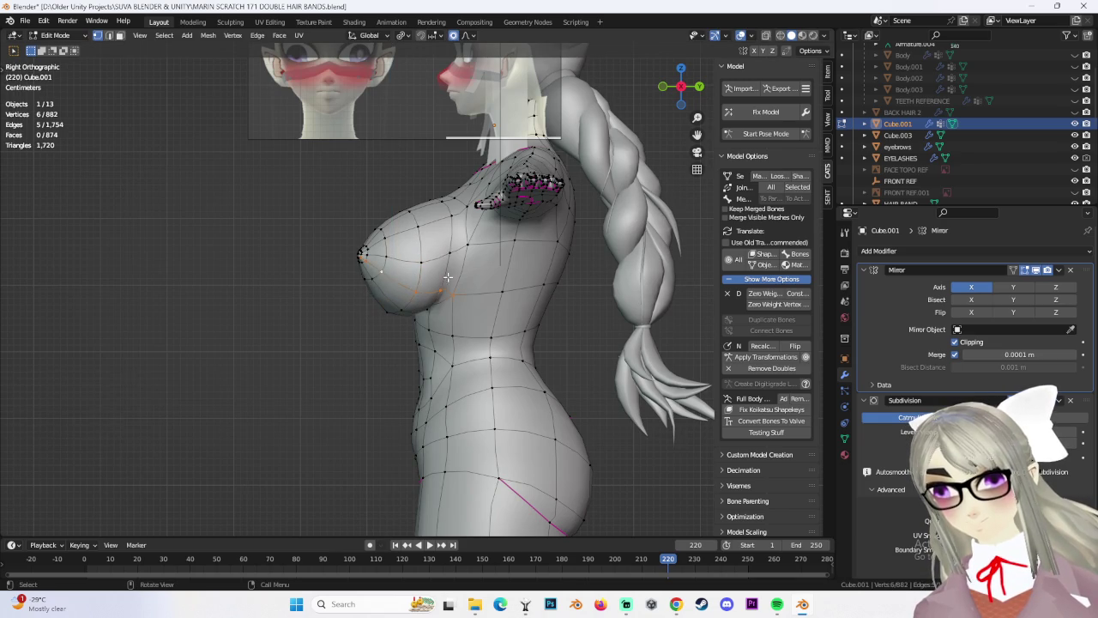
left_click(379, 273, "alt+shift")
key("g")
key("s")
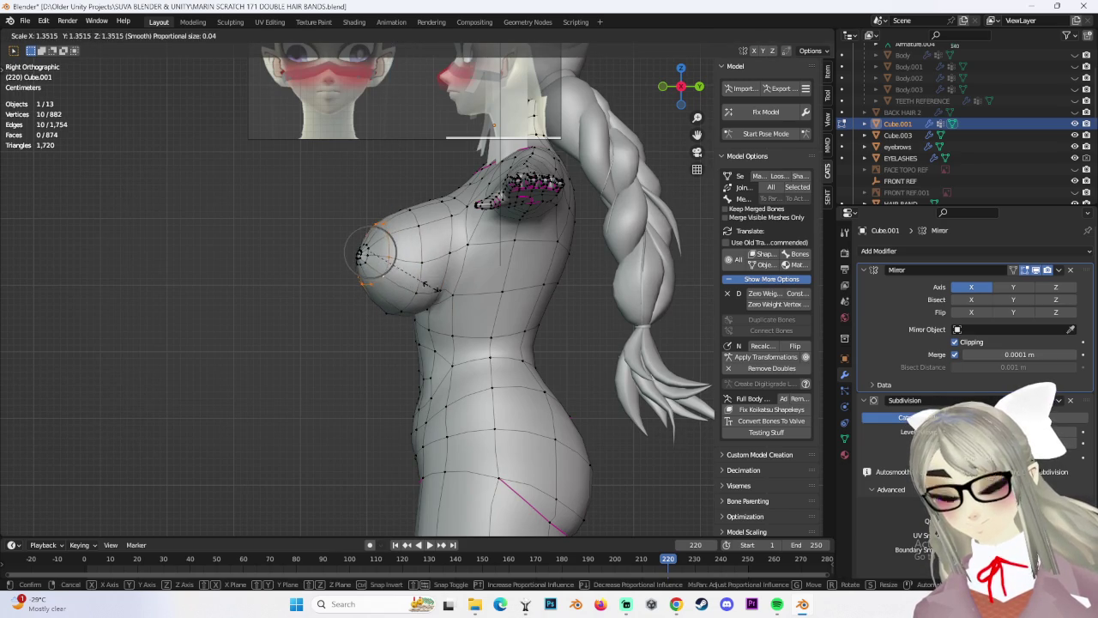
left_click(558, 284)
mouse_move(442, 281)
middle_mouse_down()
mouse_move(455, 262)
mouse_move(480, 275)
mouse_move(495, 304)
middle_mouse_up()
key("g")
key("g")
left_click(453, 257)
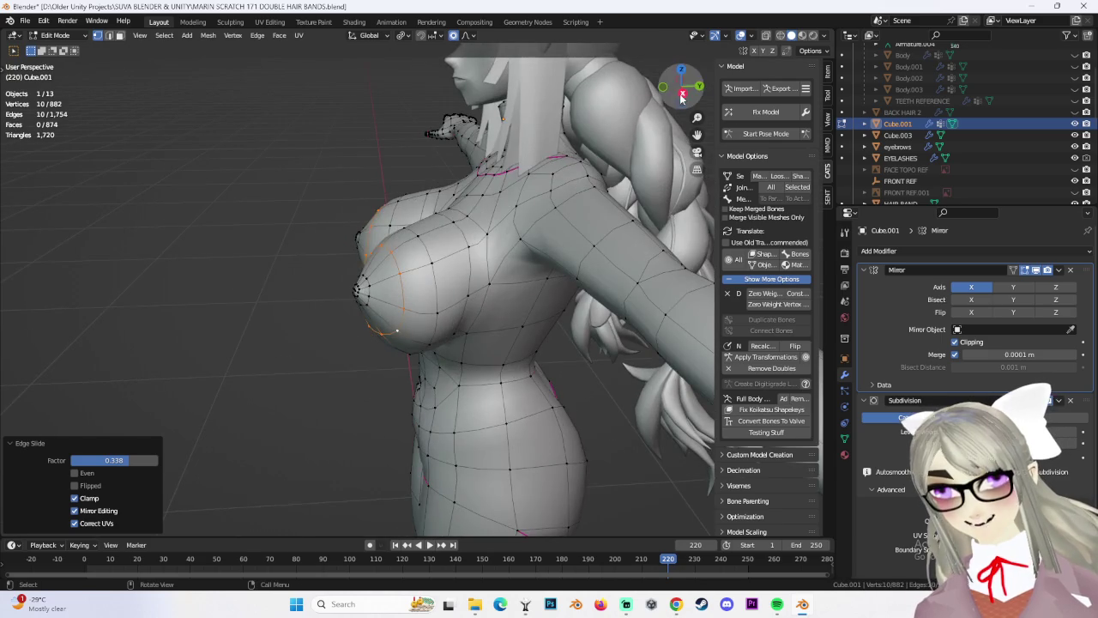
Refine the chest profile with proportional moves of the chest vertices and another vertex loop.
left_click(681, 94)
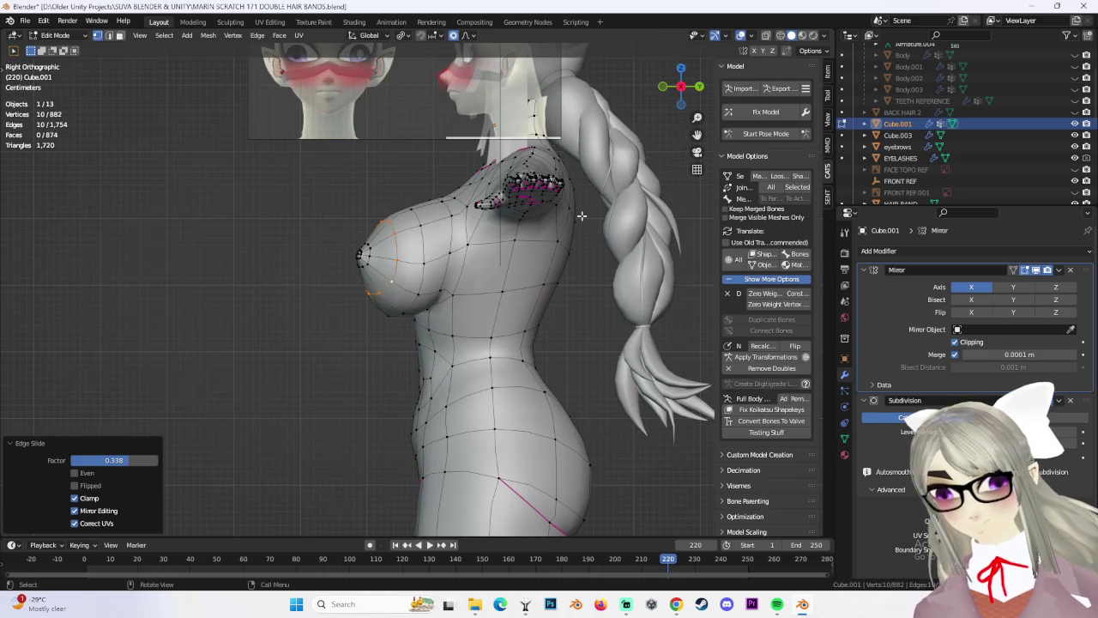
key("g")
left_click(350, 262)
mouse_move(351, 262)
middle_mouse_down()
mouse_move(534, 227)
mouse_move(627, 255)
mouse_move(526, 292)
mouse_move(463, 288)
mouse_move(398, 301)
mouse_move(516, 256)
mouse_move(497, 300)
middle_mouse_up()
key("g")
left_click(454, 290)
left_click(516, 257, "alt")
key("g")
left_click(528, 268)
Add a loop cut across the chest and scale the new loop slightly larger with falloff.
key("ctrl+r")
left_click(459, 303)
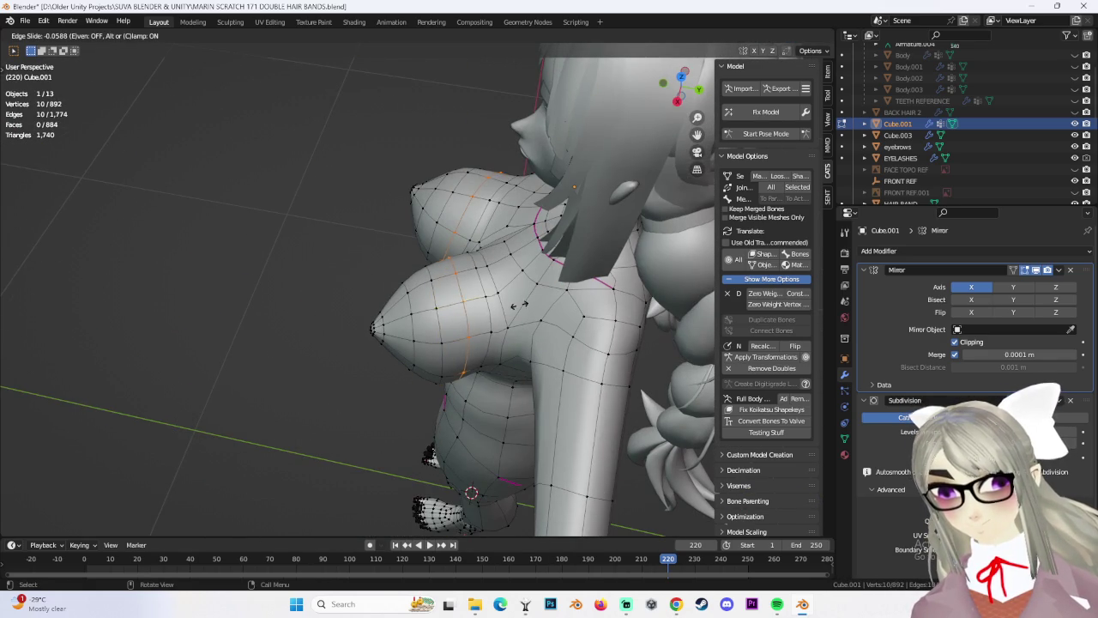
left_click(455, 303)
key("s")
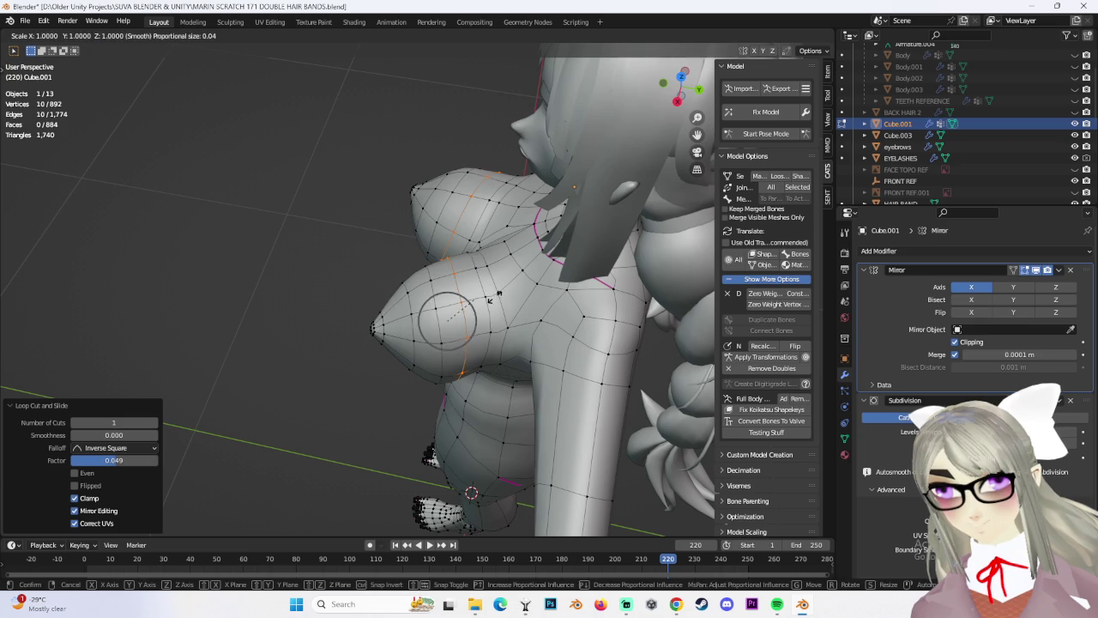
left_click(444, 294)
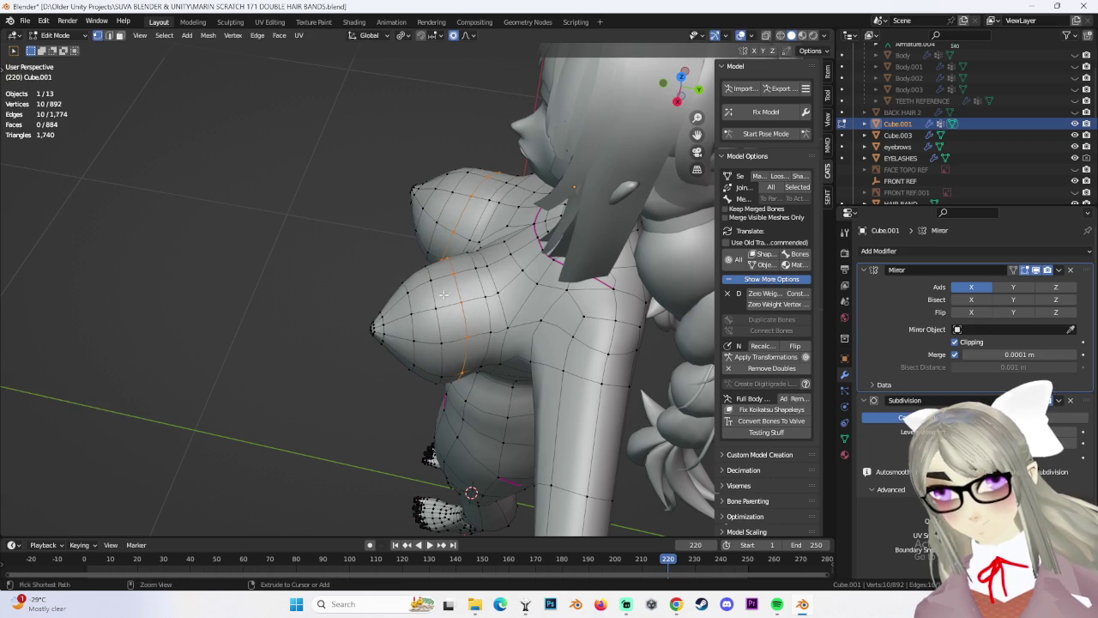
key("s")
left_click(643, 110)
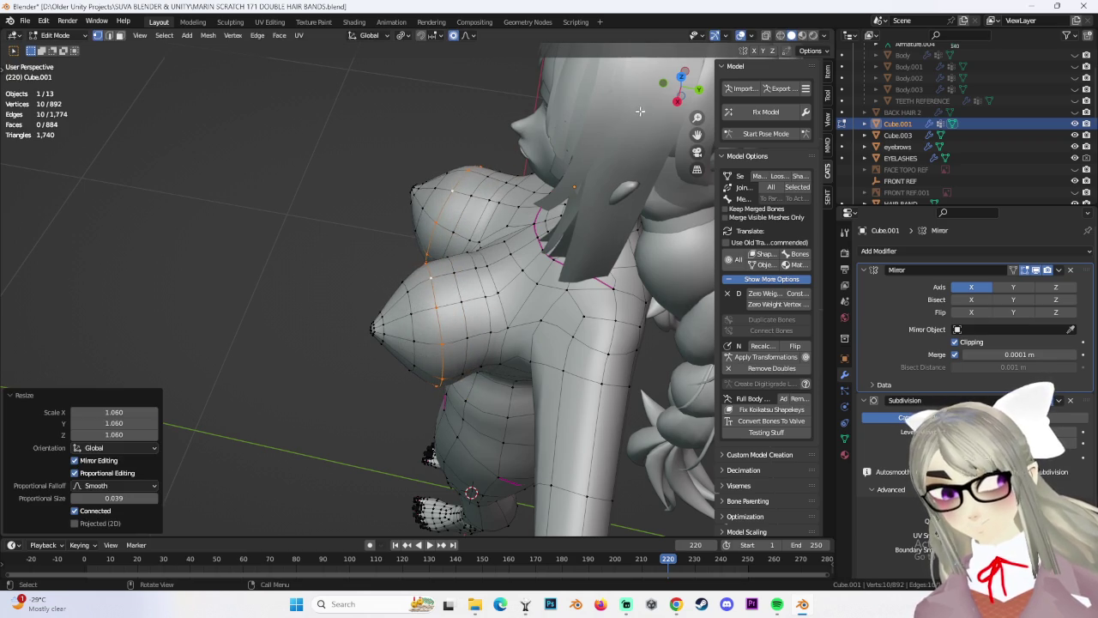
Rescale the new chest loop in side view, shrinking it slightly.
left_click(675, 103)
key("s")
key("Escape")
key("s")
left_click(511, 247)
key("s")
left_click(541, 229)
Deselect everything, pick a single chest vertex, and inspect the reshaped chest up close.
middle_click_drag(541, 229, 494, 290)
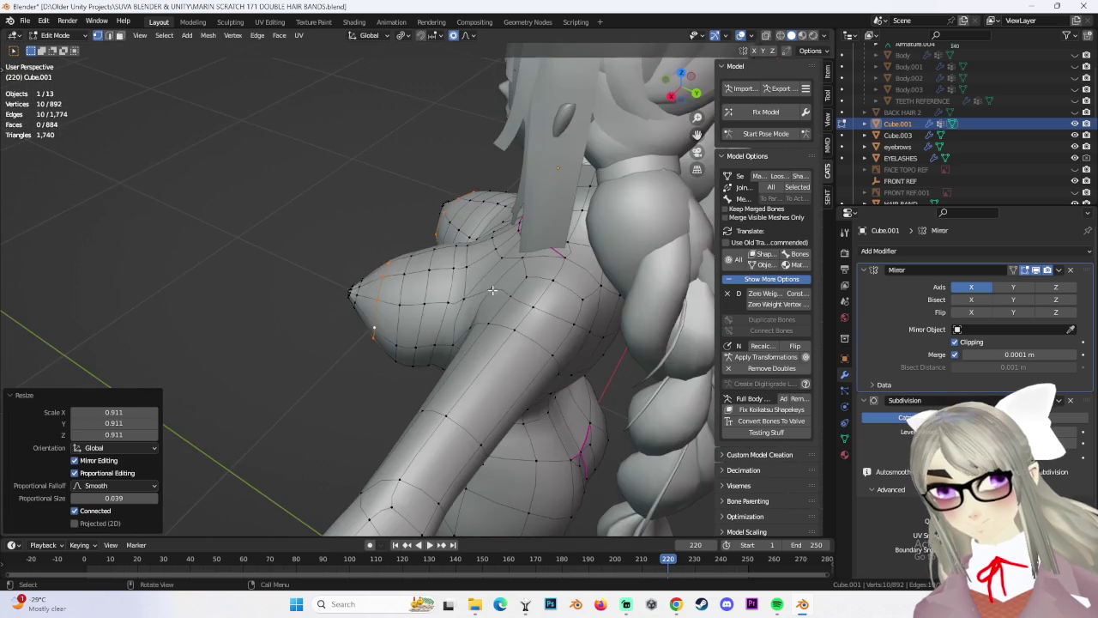
mouse_move(409, 274)
middle_mouse_down()
mouse_move(548, 245)
mouse_move(544, 235)
mouse_move(558, 269)
mouse_move(615, 324)
mouse_move(544, 315)
middle_mouse_up()
key("alt+a")
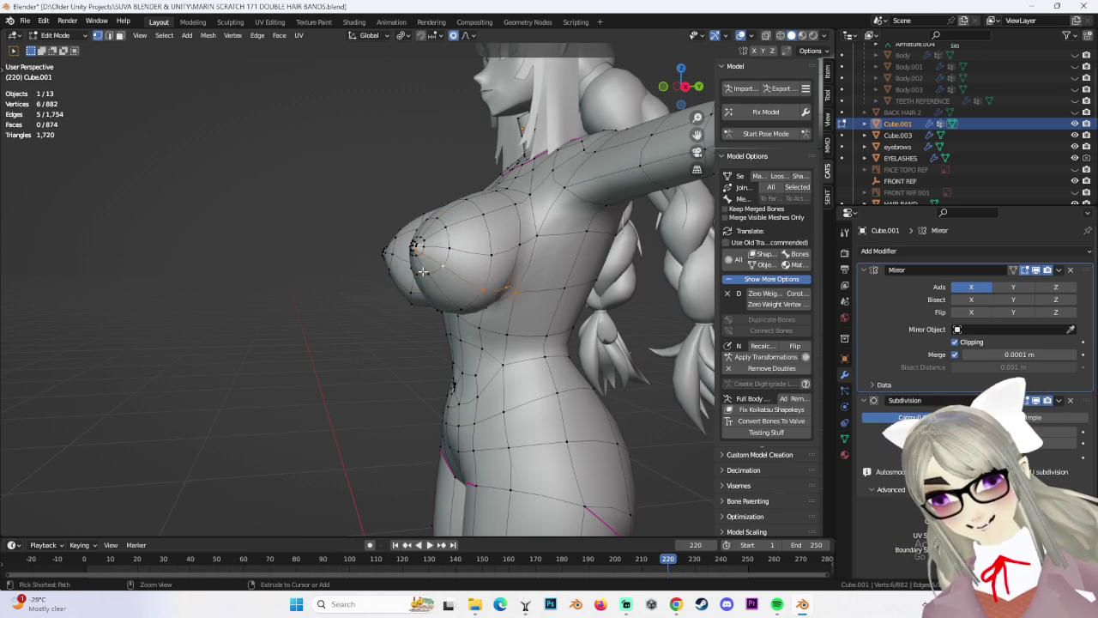
middle_click_drag(421, 269, 549, 263)
left_click(554, 265)
scroll(571, 279, "up", 1)
scroll(614, 319, "up", 2)
mouse_move(614, 319)
middle_mouse_down()
mouse_move(448, 285)
mouse_move(558, 326)
mouse_move(539, 302)
mouse_move(588, 438)
middle_mouse_up()
scroll(558, 360, "up", 2)
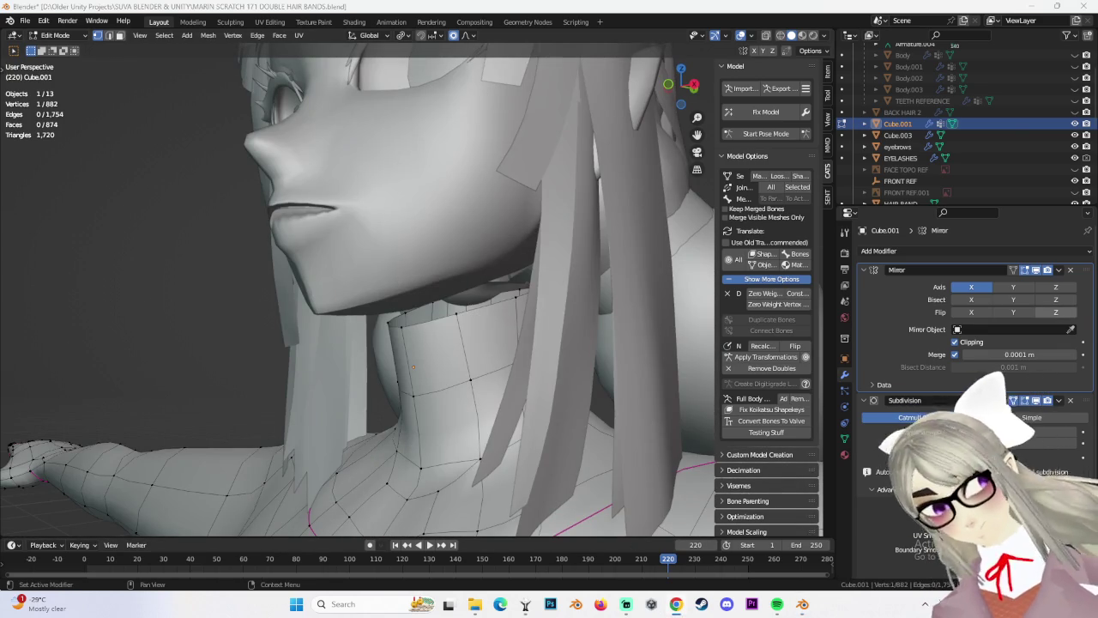
left_click(675, 605)
left_click_drag(661, 96, 653, 96)
left_click(528, 90)
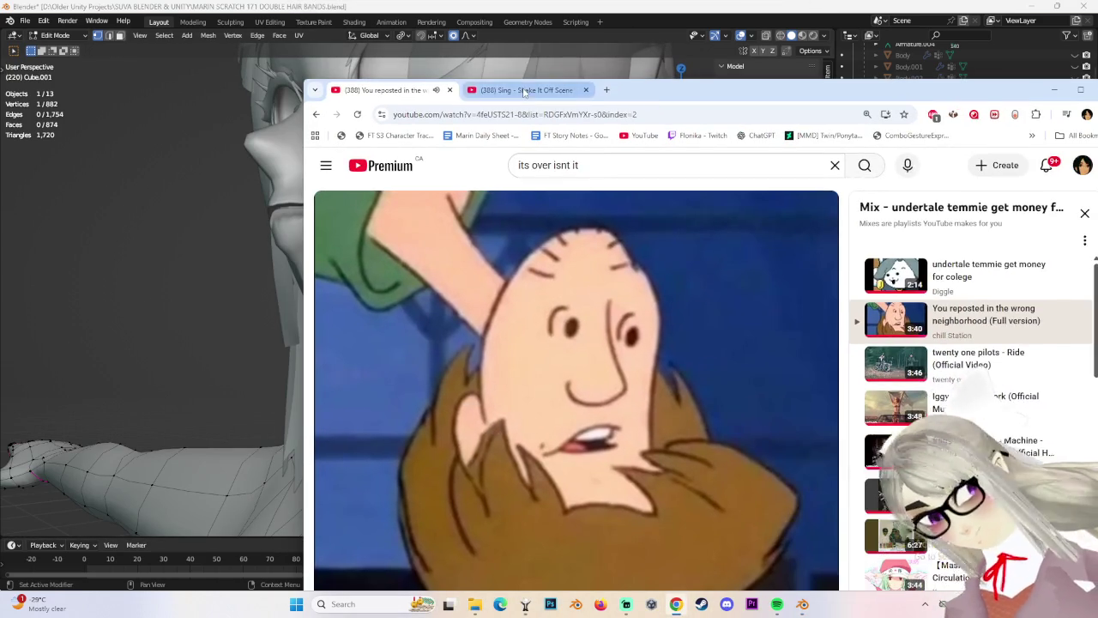
left_click(328, 167)
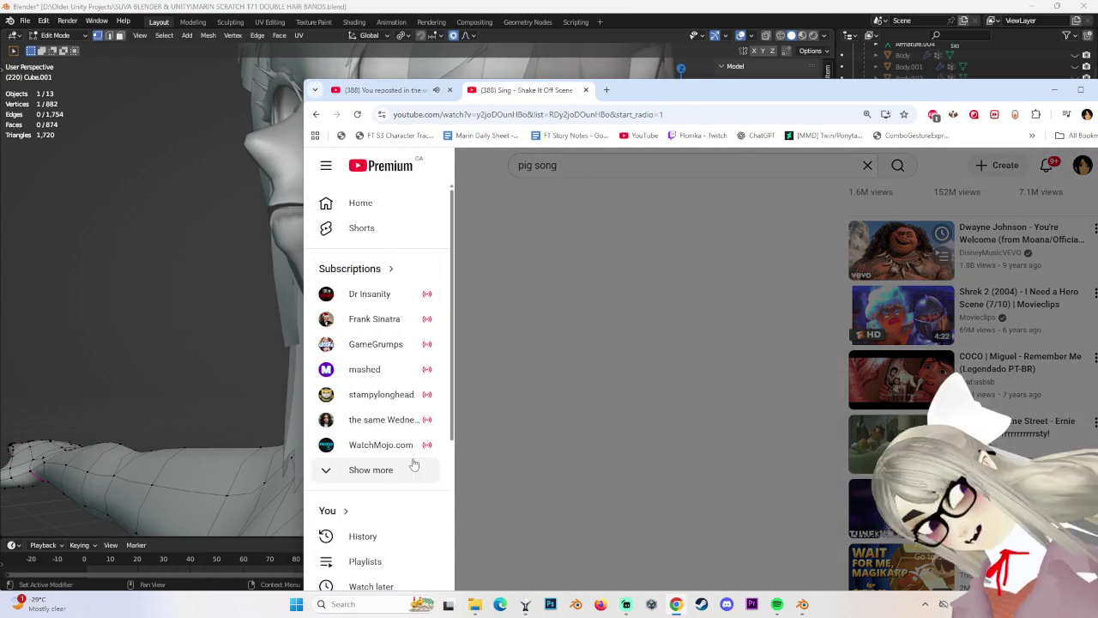
left_click(377, 540)
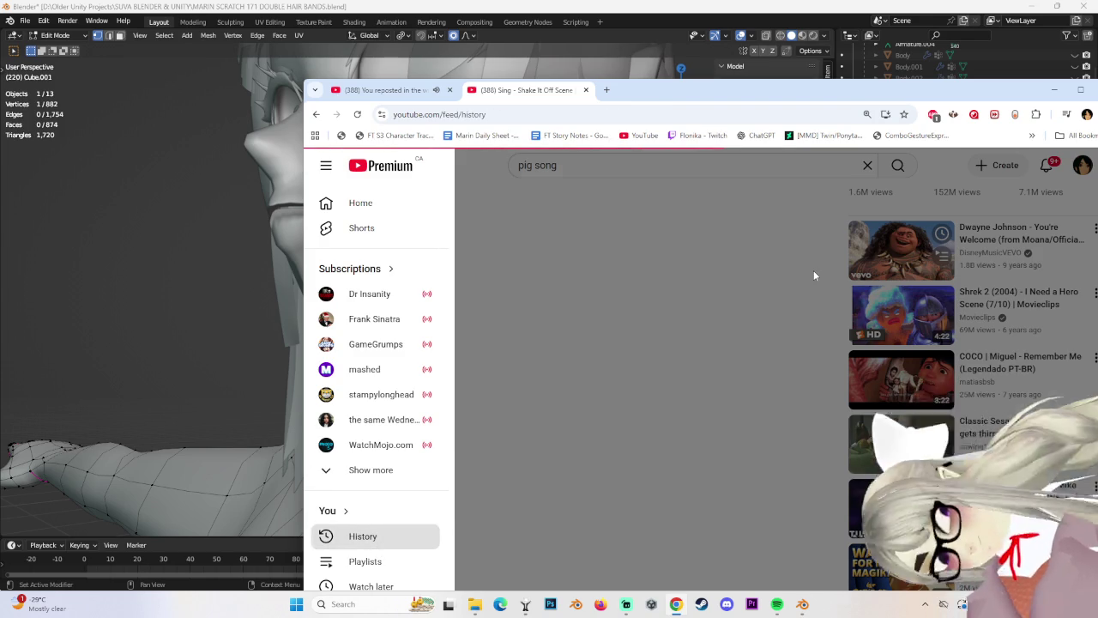
scroll(606, 340, "down", 2)
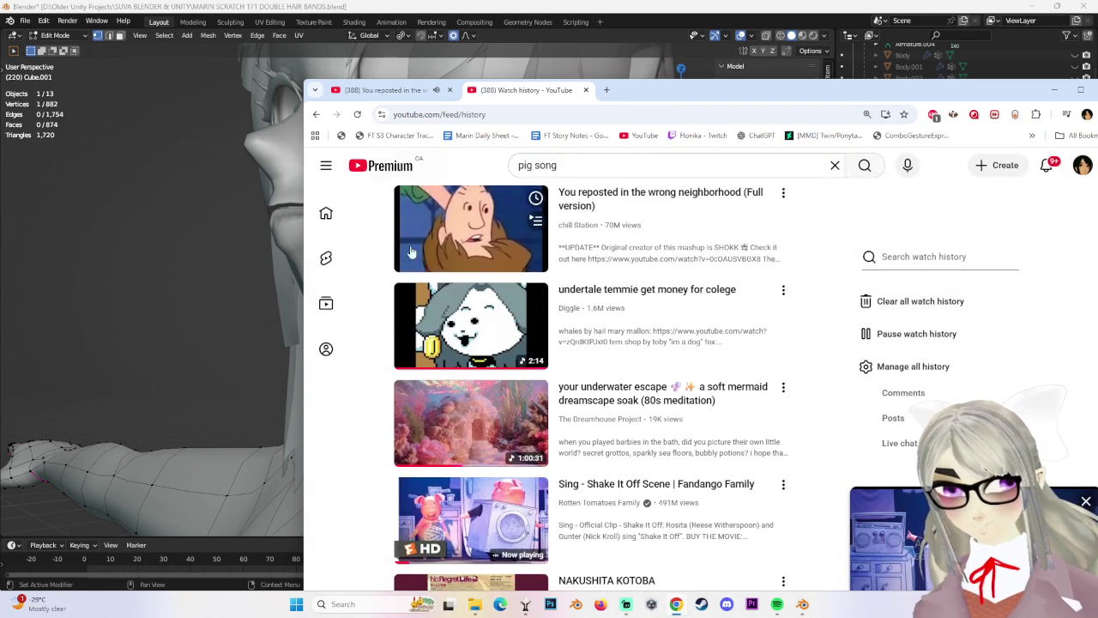
left_click(334, 168)
scroll(387, 483, "down", 1)
scroll(382, 502, "down", 1)
scroll(383, 512, "down", 2)
scroll(369, 321, "up", 1)
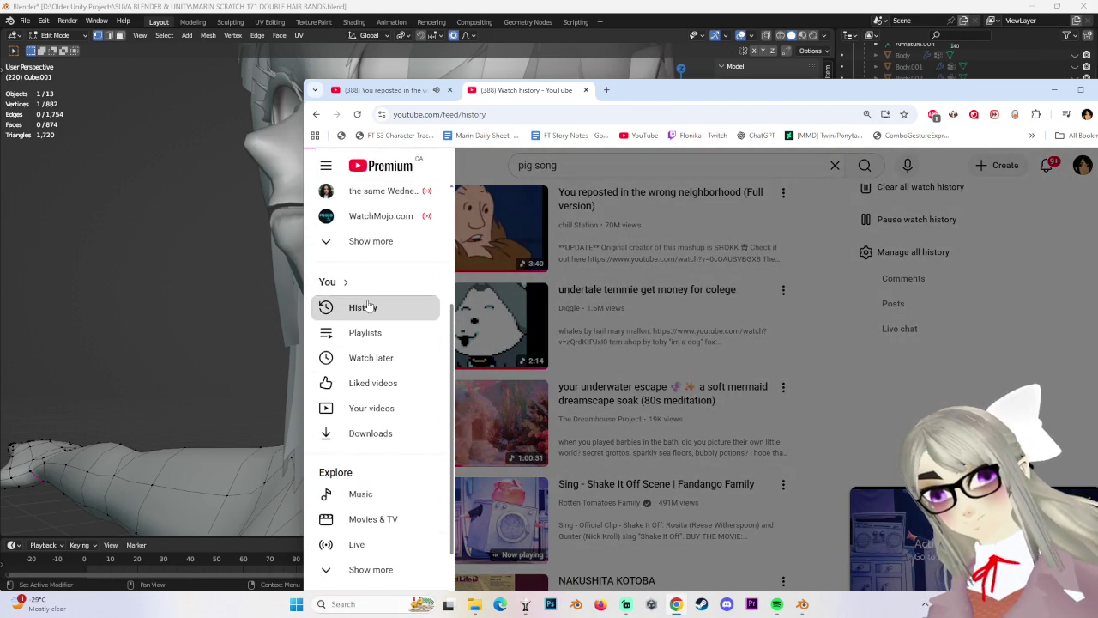
left_click(632, 348)
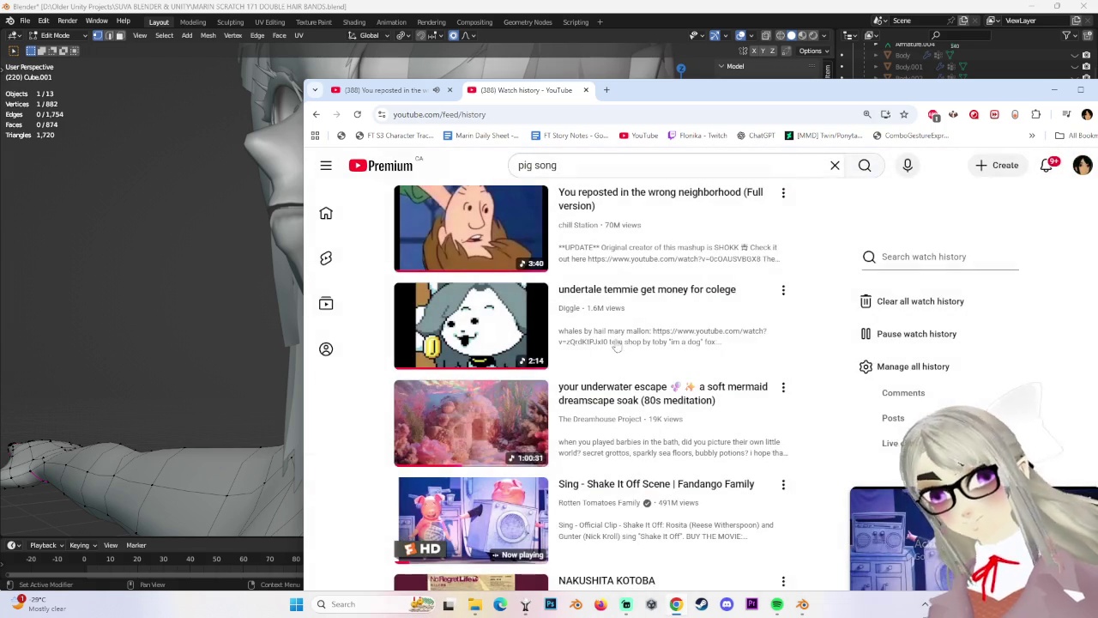
left_click(328, 167)
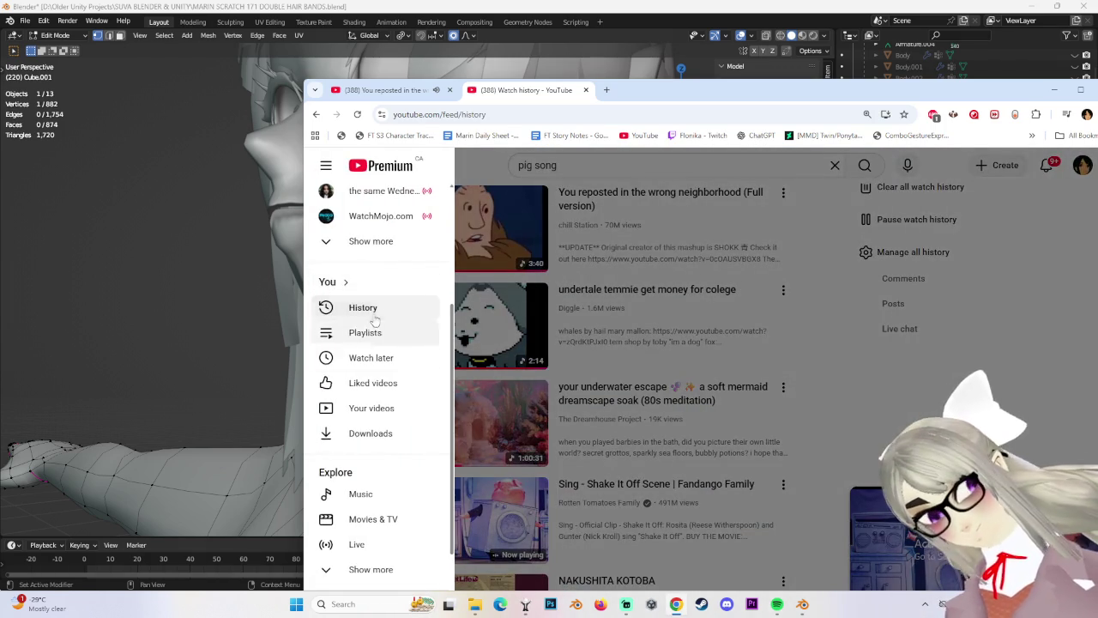
left_click(803, 379)
scroll(693, 429, "down", 2)
scroll(678, 428, "down", 3)
scroll(662, 429, "down", 3)
scroll(661, 429, "down", 4)
scroll(656, 425, "down", 4)
scroll(650, 416, "down", 4)
scroll(643, 407, "down", 2)
scroll(640, 403, "down", 3)
scroll(630, 402, "down", 4)
scroll(622, 400, "down", 4)
scroll(618, 403, "down", 3)
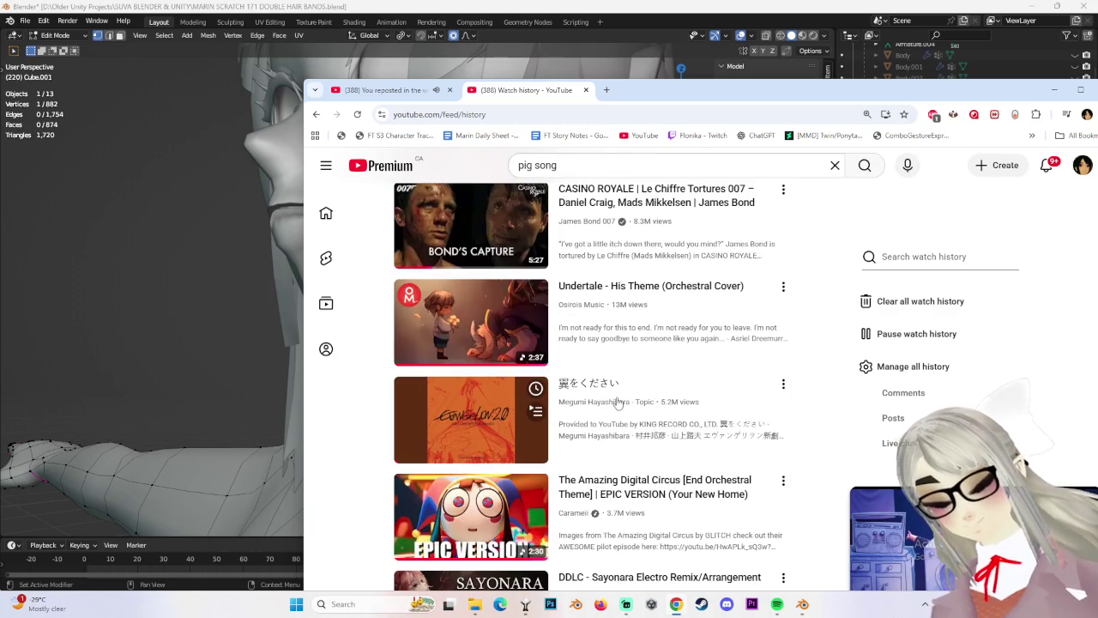
scroll(514, 369, "up", 2)
middle_click(466, 351)
left_click(651, 90)
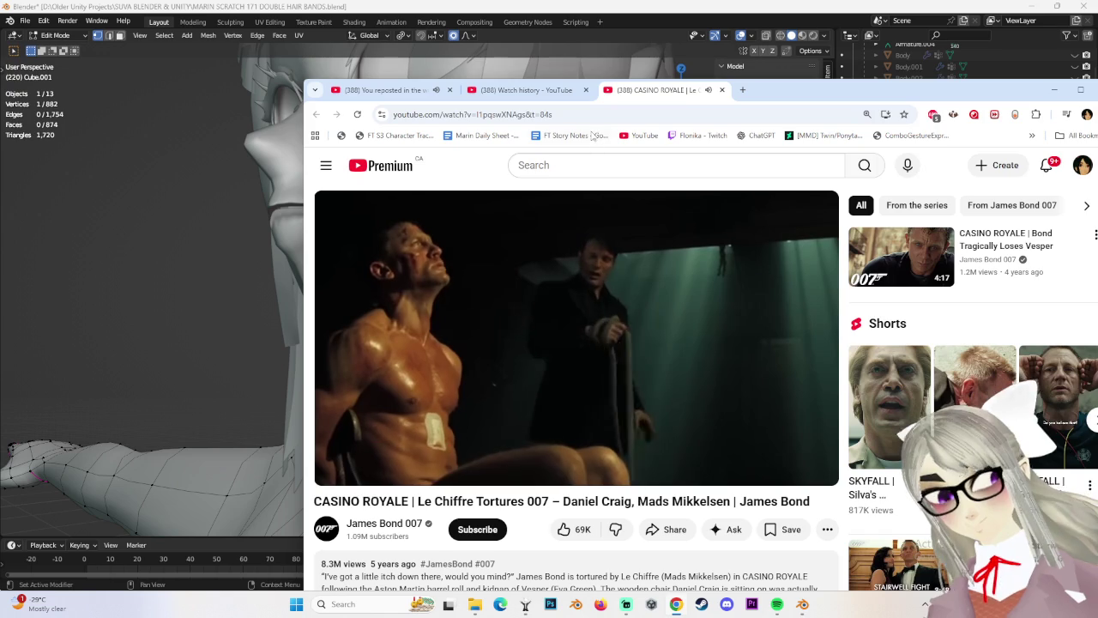
left_click(722, 89)
scroll(562, 426, "down", 3)
scroll(562, 426, "down", 5)
scroll(562, 426, "down", 4)
scroll(562, 425, "down", 3)
scroll(564, 424, "down", 4)
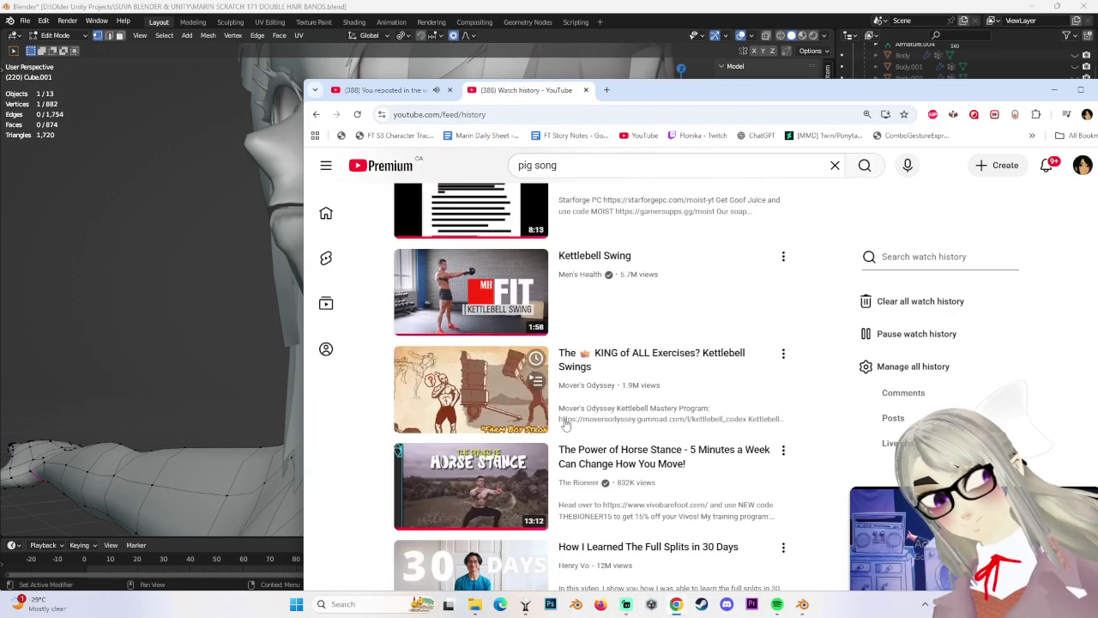
scroll(564, 424, "down", 3)
scroll(563, 425, "down", 3)
scroll(563, 426, "down", 2)
scroll(563, 428, "down", 3)
scroll(563, 426, "down", 4)
scroll(564, 425, "down", 4)
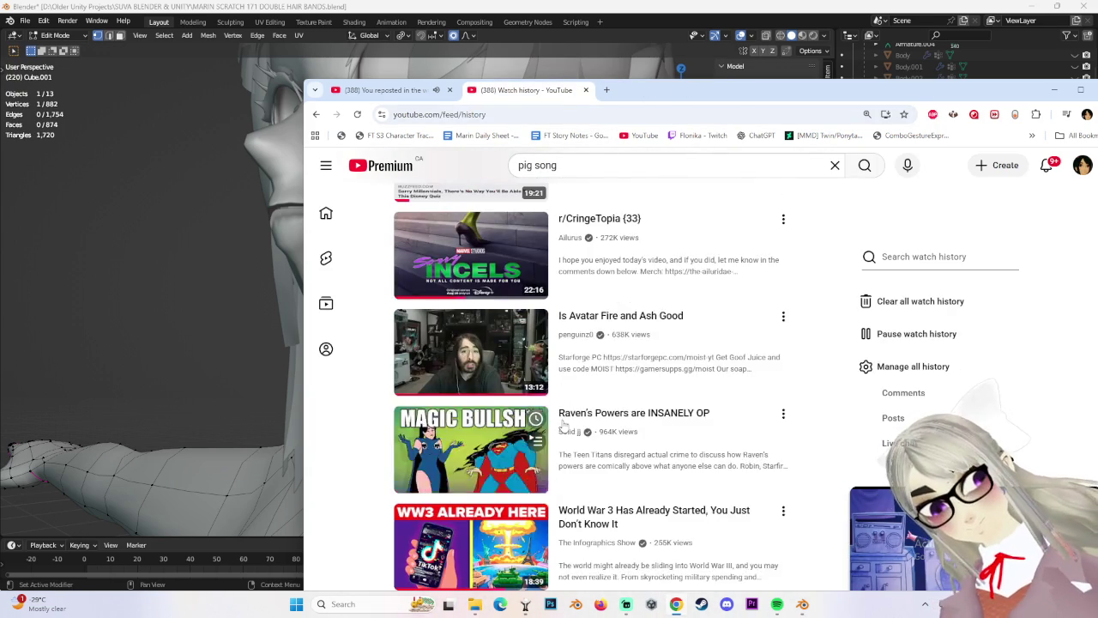
scroll(564, 424, "down", 5)
scroll(564, 423, "down", 3)
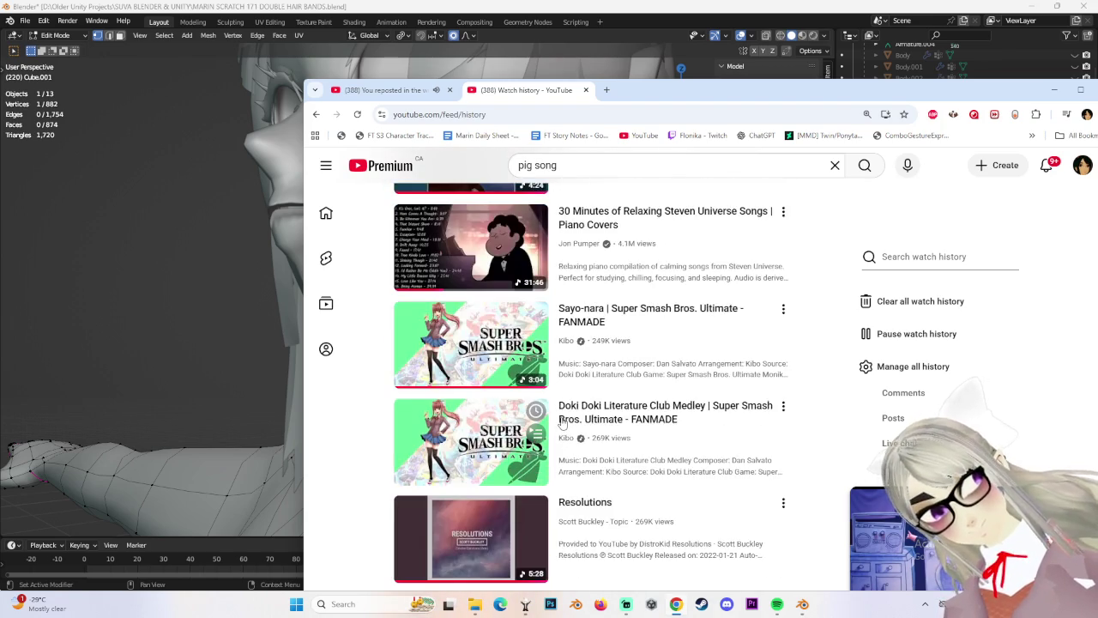
scroll(562, 423, "down", 3)
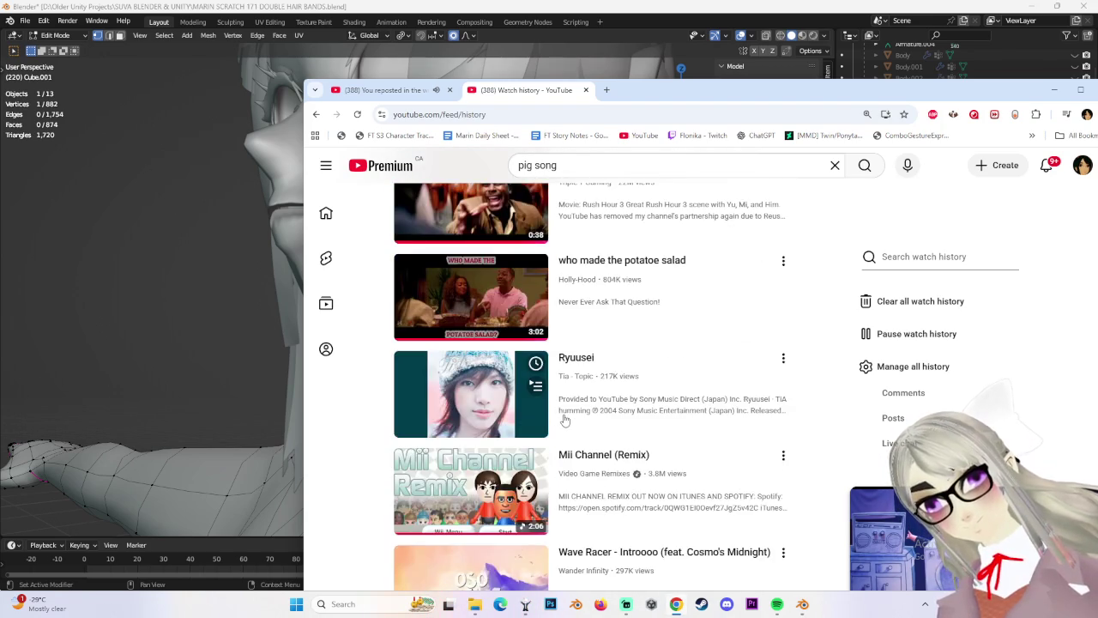
scroll(563, 422, "down", 3)
scroll(563, 422, "down", 5)
scroll(563, 423, "down", 5)
scroll(564, 424, "down", 5)
scroll(563, 423, "down", 5)
scroll(563, 423, "down", 5)
scroll(564, 423, "down", 3)
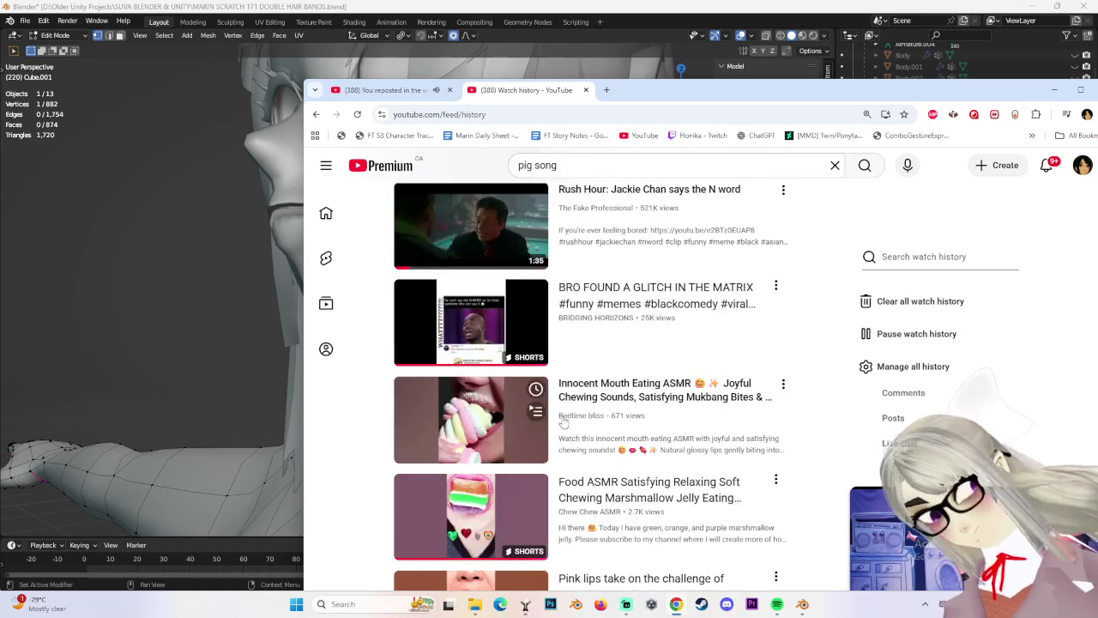
scroll(563, 421, "down", 3)
scroll(564, 422, "down", 5)
scroll(564, 422, "down", 2)
scroll(564, 423, "down", 3)
scroll(564, 422, "down", 2)
left_click(631, 167)
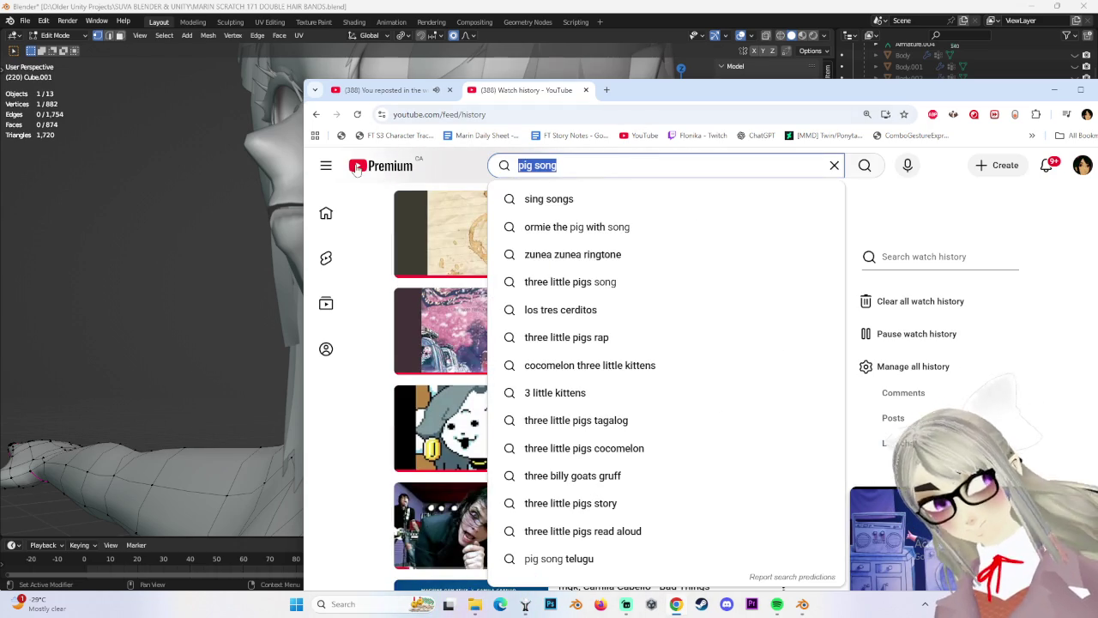
Search YouTube for 'rainhet chaneru' and open the Rainhet Chaneru 3D channel.
type("het chan")
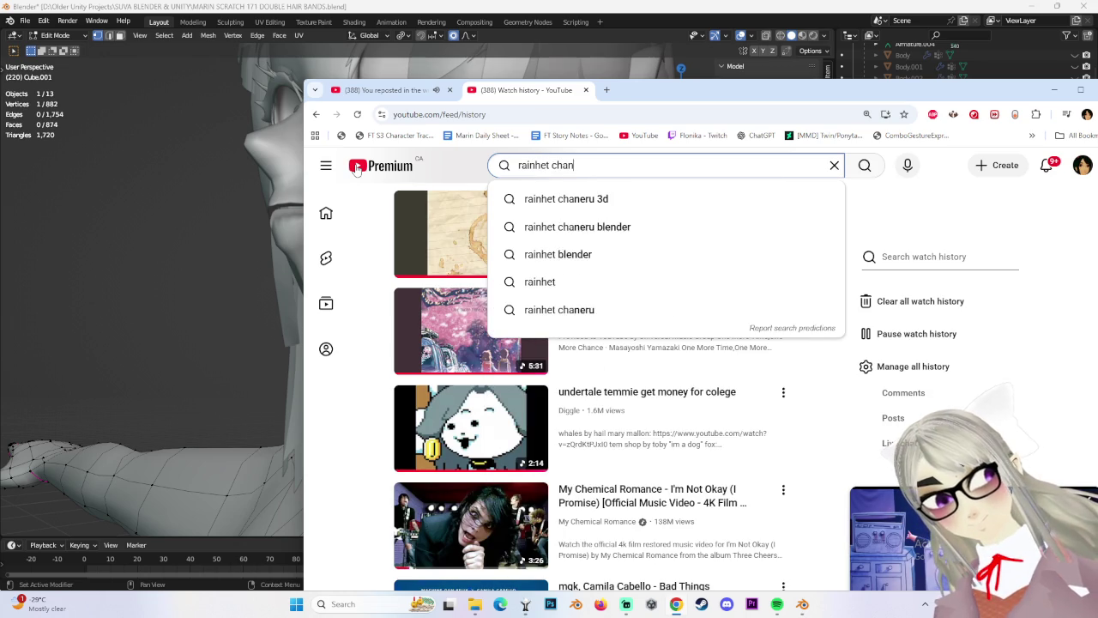
type("u")
key("Return")
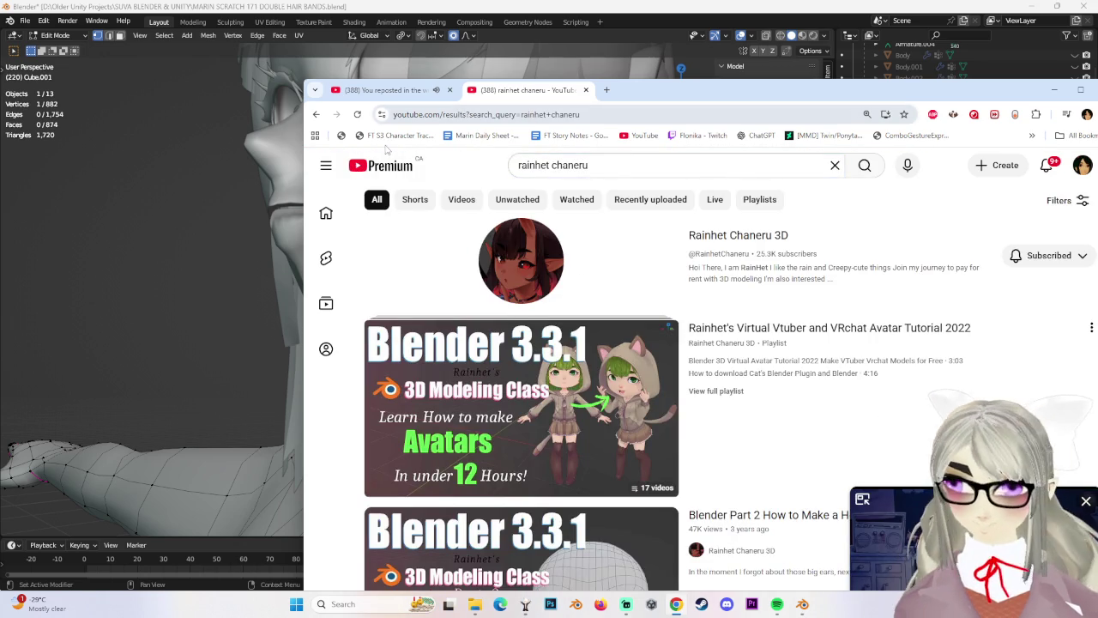
left_click(588, 255)
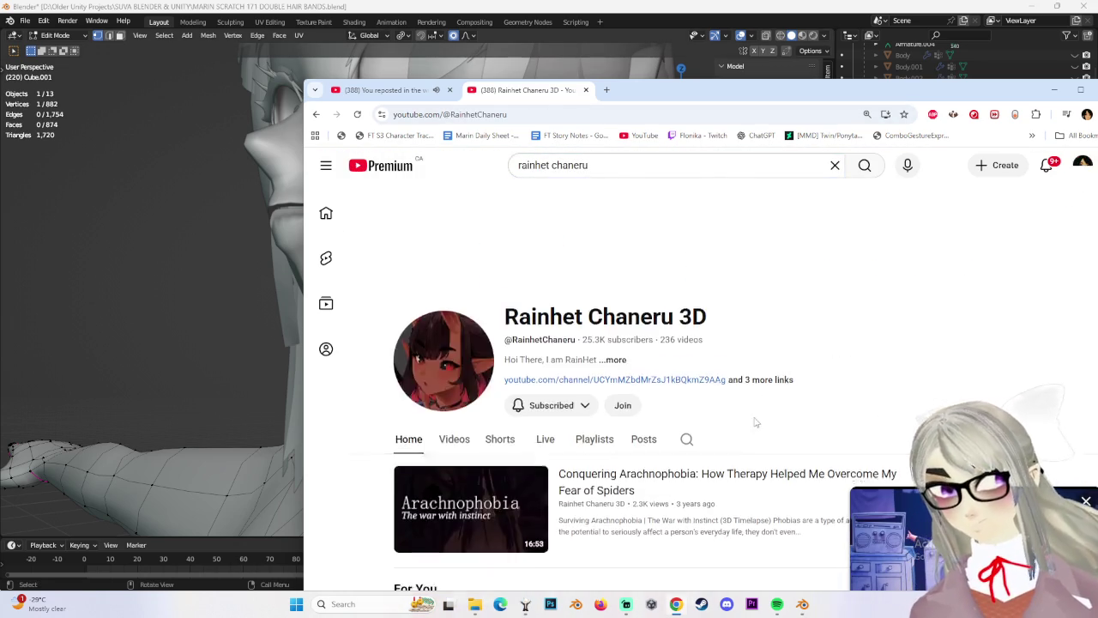
scroll(737, 377, "down", 5)
scroll(1087, 291, "up", 1)
scroll(490, 265, "up", 2)
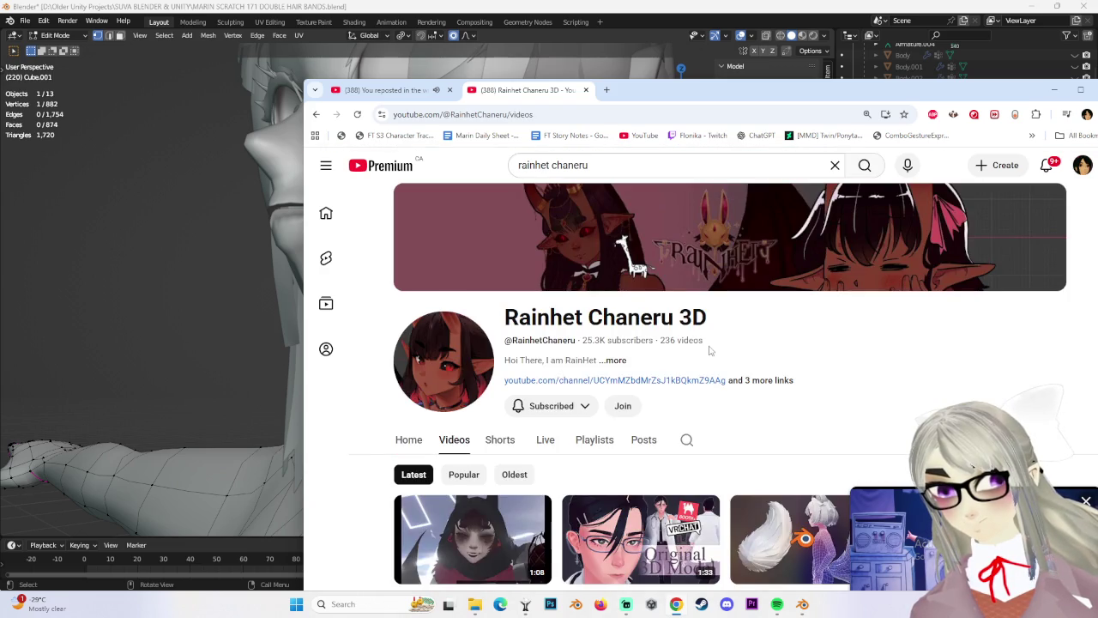
scroll(482, 294, "down", 2)
Browse the channel's popular videos, then return to its latest videos.
left_click(473, 300)
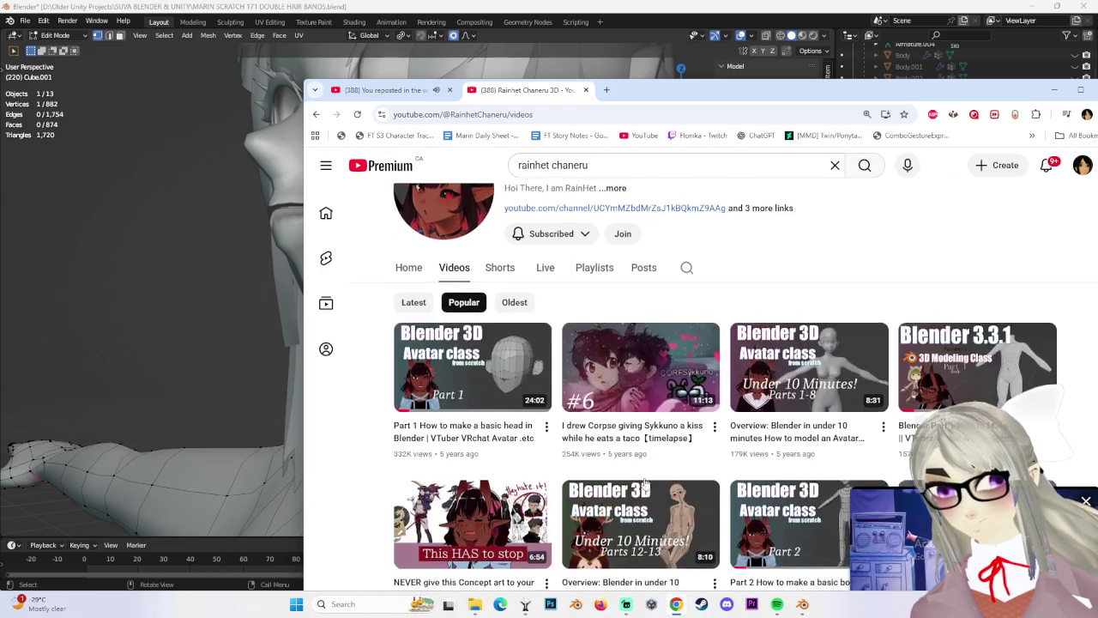
scroll(446, 296, "down", 2)
scroll(438, 294, "up", 1)
scroll(438, 294, "up", 4)
left_click(413, 358)
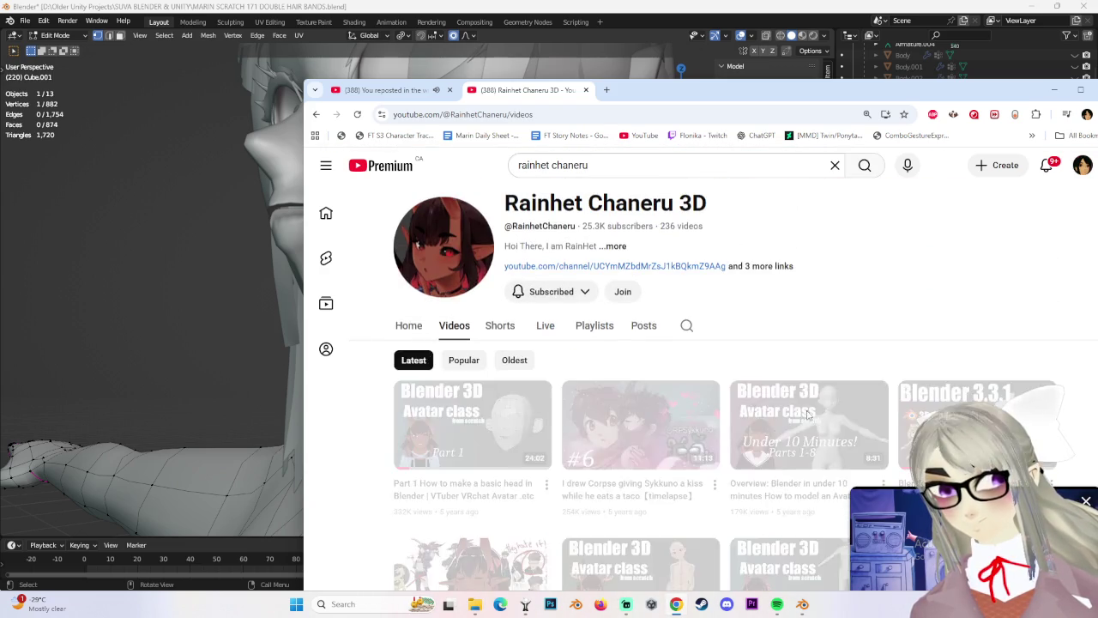
scroll(420, 360, "down", 4)
scroll(421, 361, "down", 3)
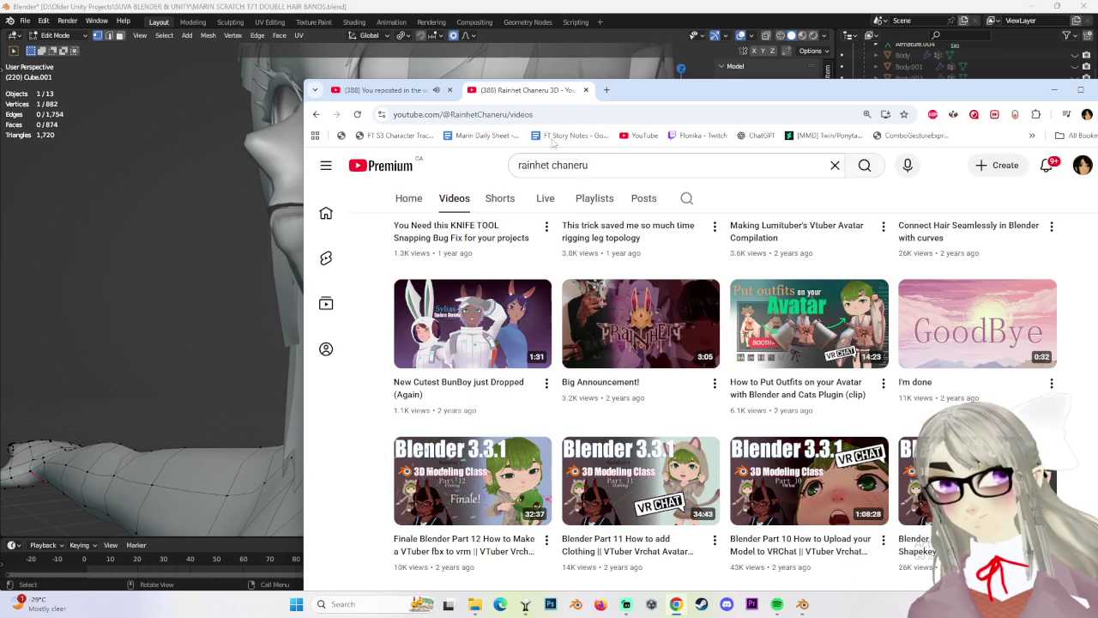
Close the old tab and play 'Blender Part 4 How to Make Hair' with the browser moved top-right.
middle_click(425, 97)
scroll(600, 257, "down", 1)
scroll(704, 324, "down", 2)
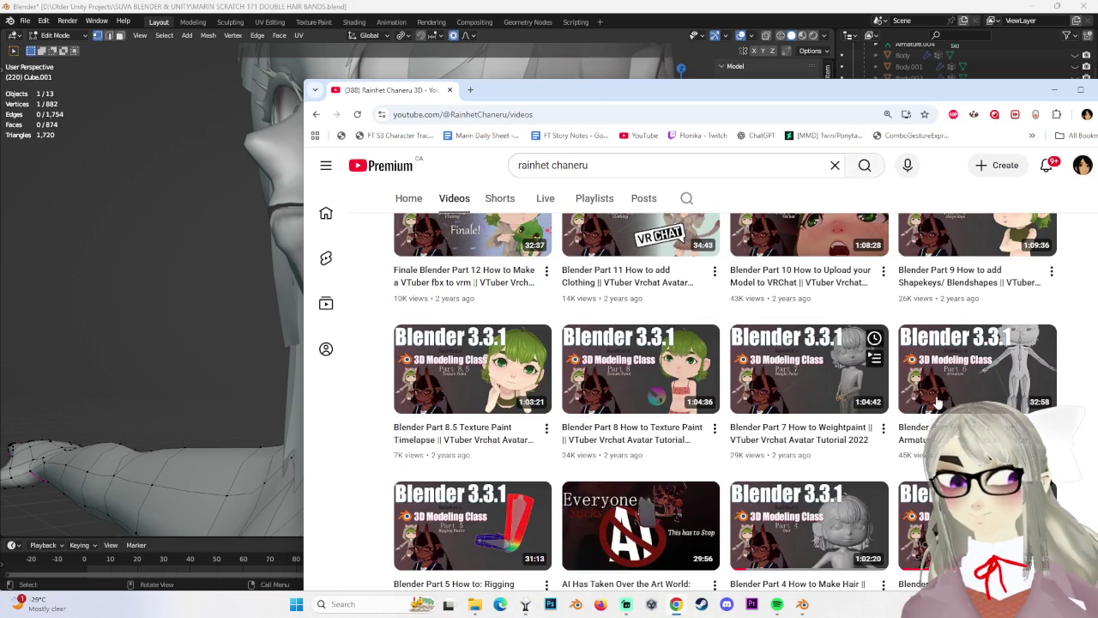
scroll(862, 429, "down", 2)
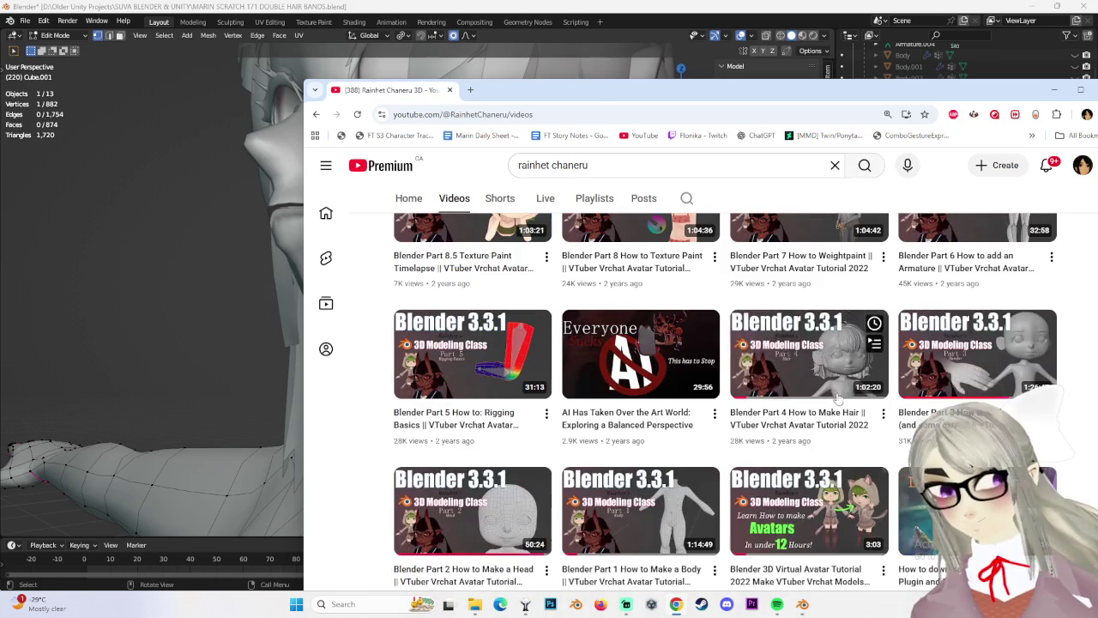
left_click(843, 348)
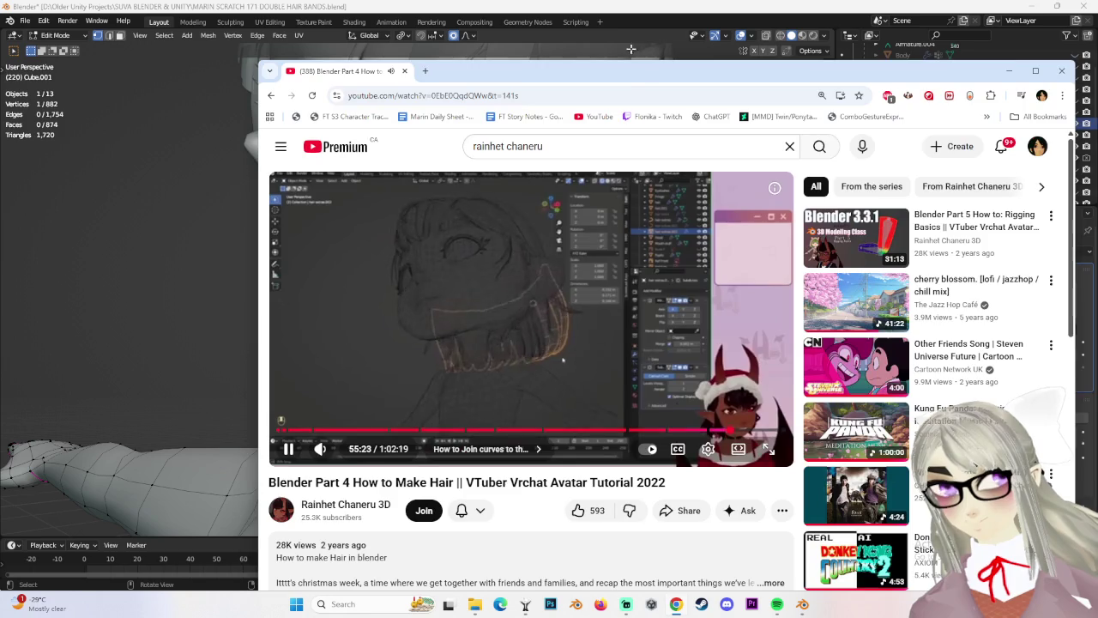
left_click_drag(696, 70, 1089, 128)
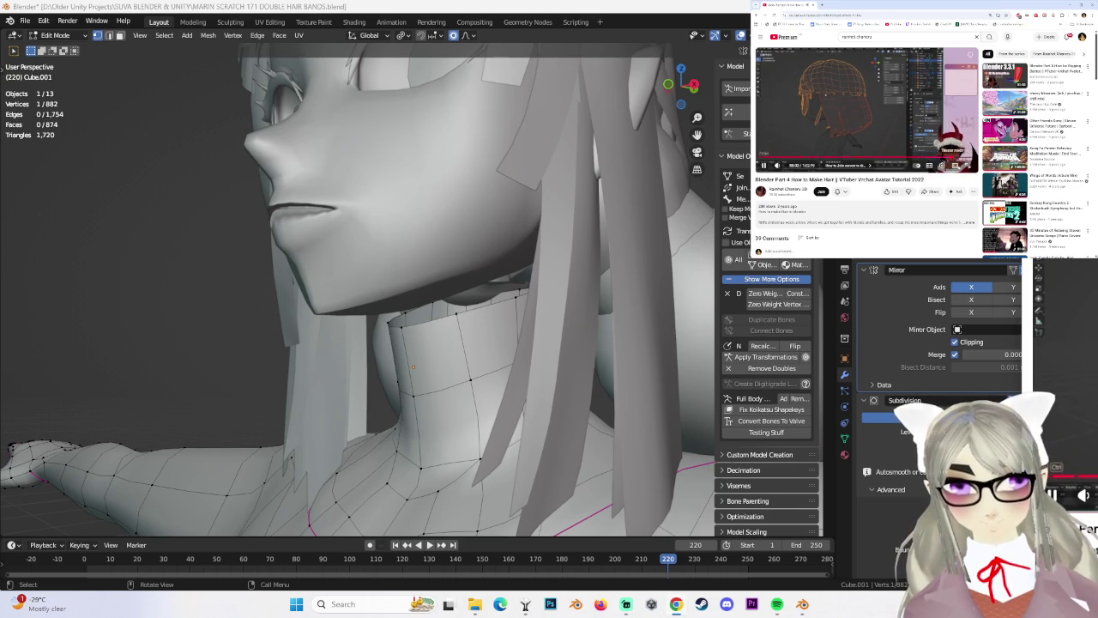
Return the character to Object Mode and orbit around it, including beneath the head.
mouse_move(711, 358)
middle_mouse_down()
mouse_move(405, 308)
mouse_move(525, 308)
middle_mouse_up()
scroll(525, 308, "down", 3)
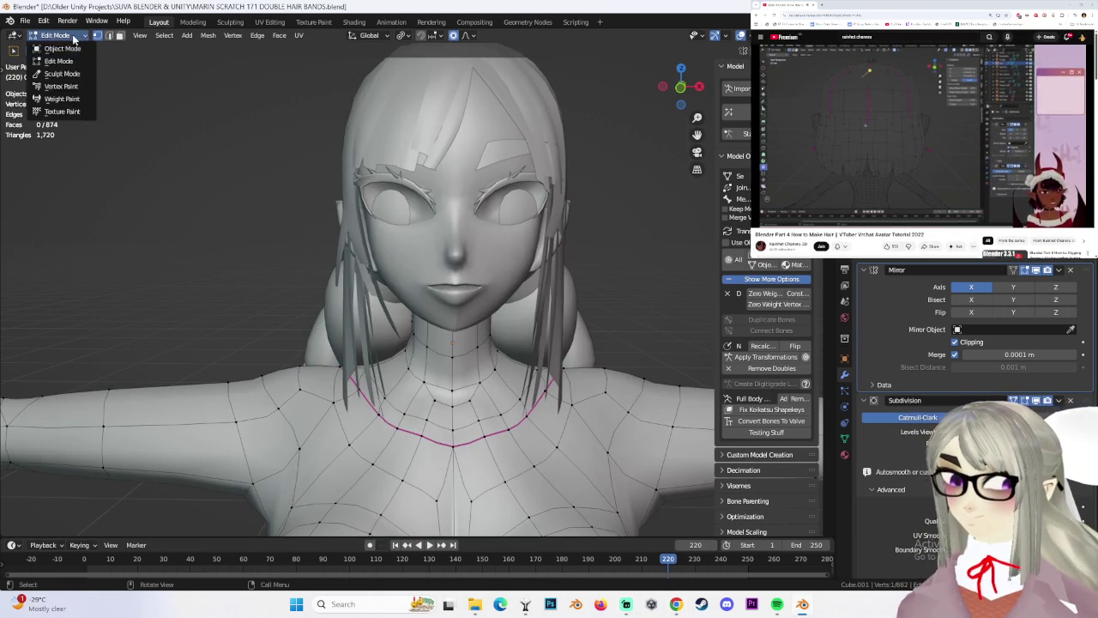
key("Tab")
mouse_move(379, 213)
middle_mouse_down()
mouse_move(572, 288)
mouse_move(650, 290)
mouse_move(519, 280)
middle_mouse_up()
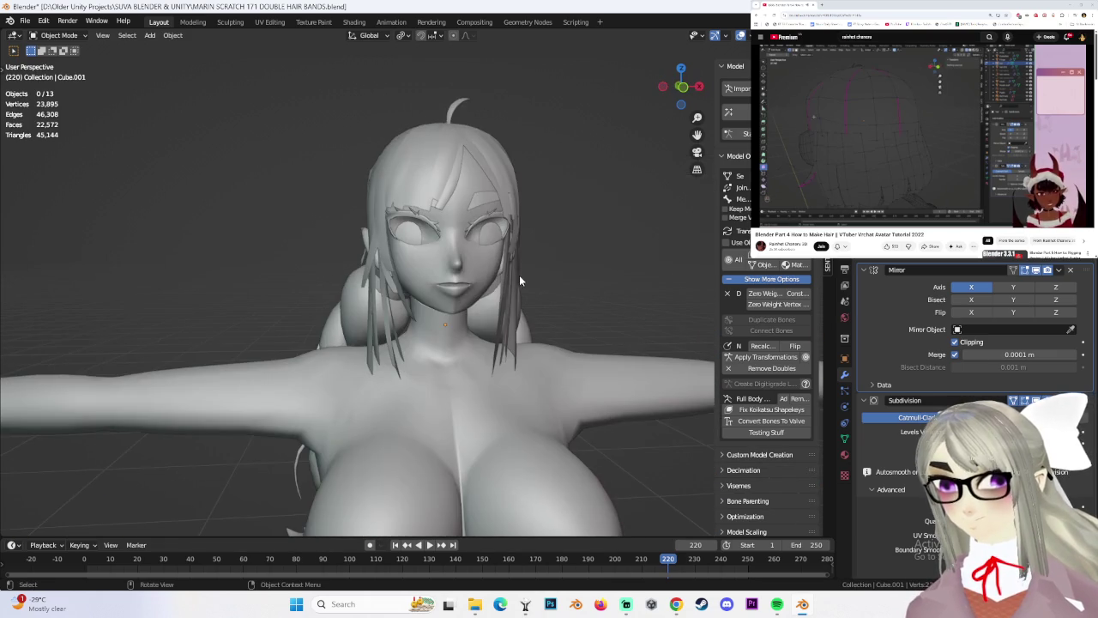
scroll(515, 283, "up", 3)
middle_click_drag(507, 338, 494, 244)
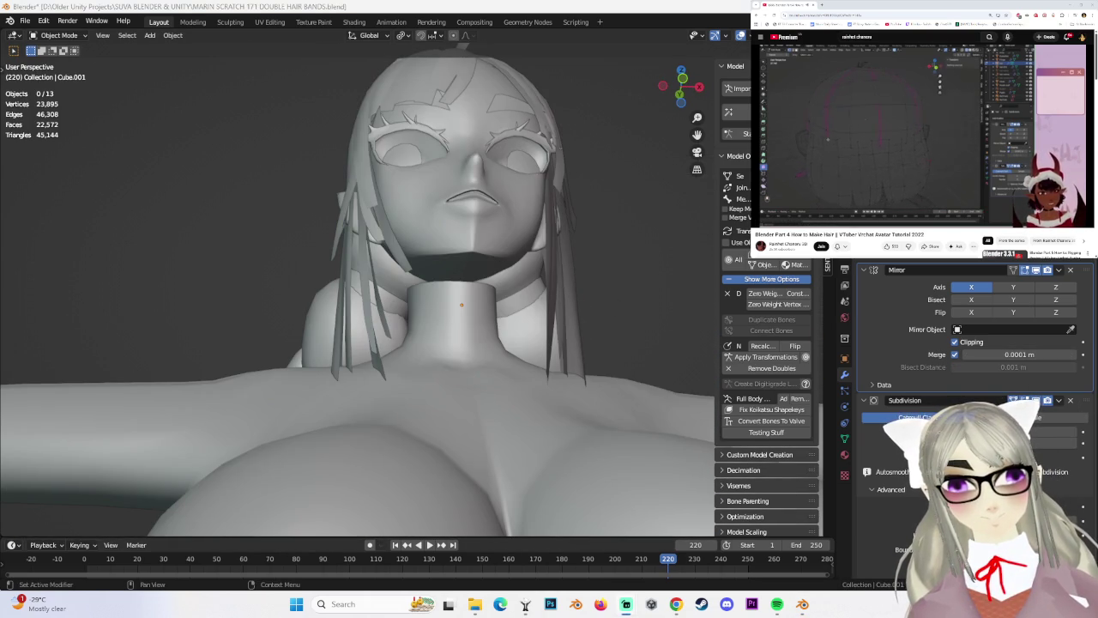
mouse_move(589, 194)
middle_mouse_down()
mouse_move(662, 295)
mouse_move(605, 297)
middle_mouse_up()
Select the HEAD, view it from three-quarter and full-body front angles, then deselect it.
left_click(458, 296)
mouse_move(457, 296)
middle_mouse_down()
mouse_move(559, 324)
mouse_move(565, 310)
middle_mouse_up()
scroll(565, 303, "down", 5)
mouse_move(556, 404)
middle_mouse_down()
mouse_move(442, 313)
mouse_move(497, 182)
mouse_move(513, 367)
mouse_move(537, 386)
mouse_move(432, 370)
mouse_move(527, 421)
mouse_move(386, 419)
mouse_move(559, 301)
mouse_move(457, 374)
mouse_move(516, 362)
middle_mouse_up()
scroll(441, 313, "up", 3)
left_click(560, 301)
Snap to front orthographic view, deselect the HEAD, and orbit to a three-quarter head view.
scroll(517, 362, "up", 2)
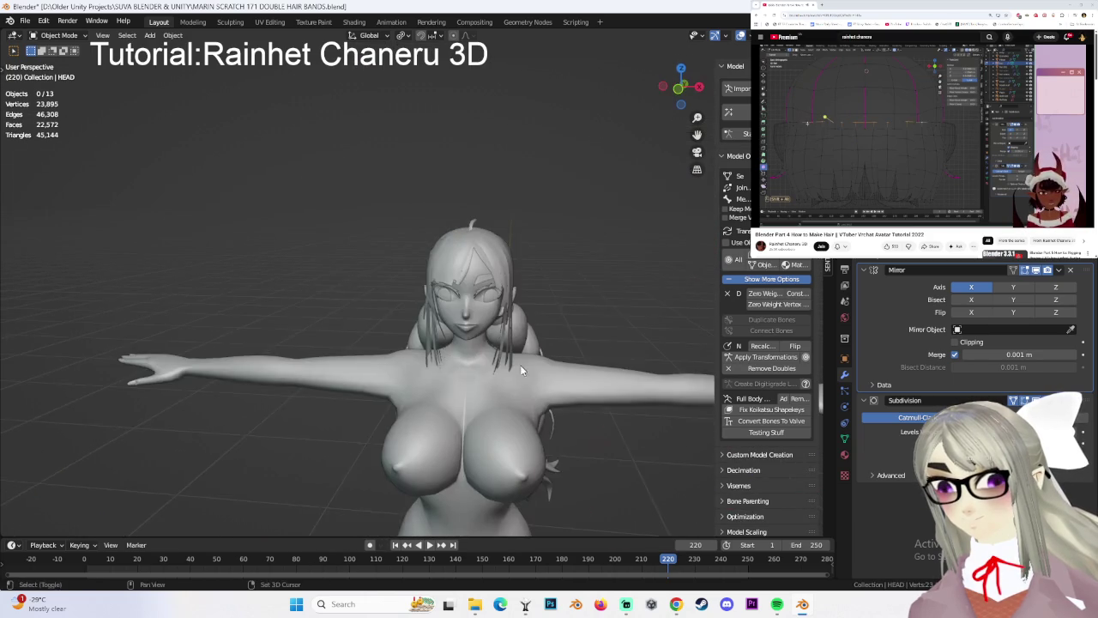
left_click(680, 96)
scroll(524, 307, "up", 4)
scroll(581, 280, "up", 1)
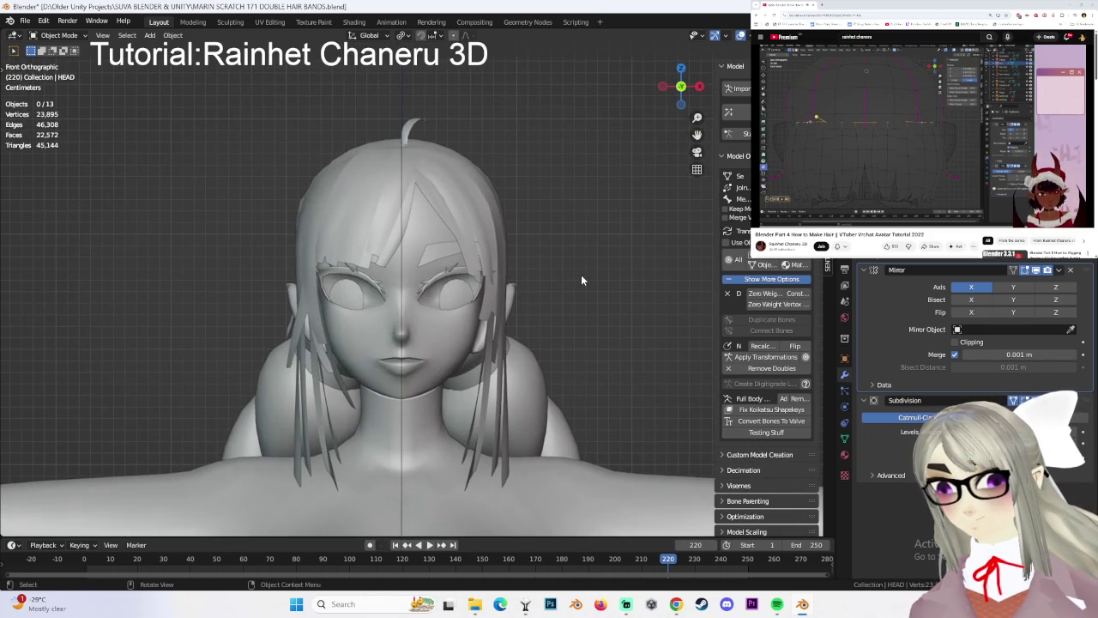
left_click(626, 250)
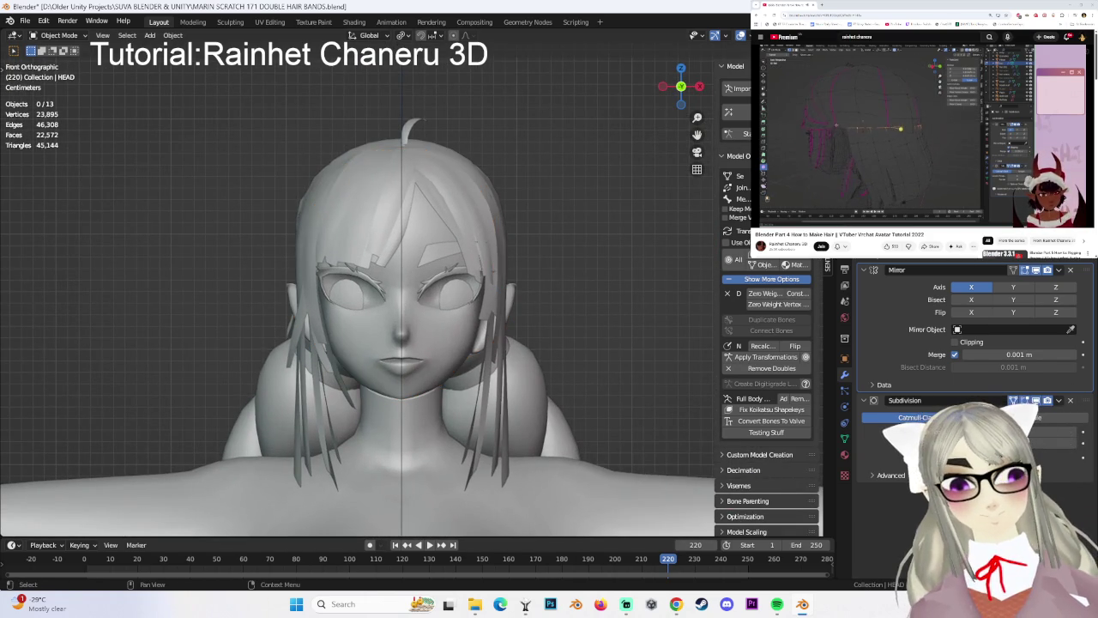
middle_click_drag(343, 198, 538, 194)
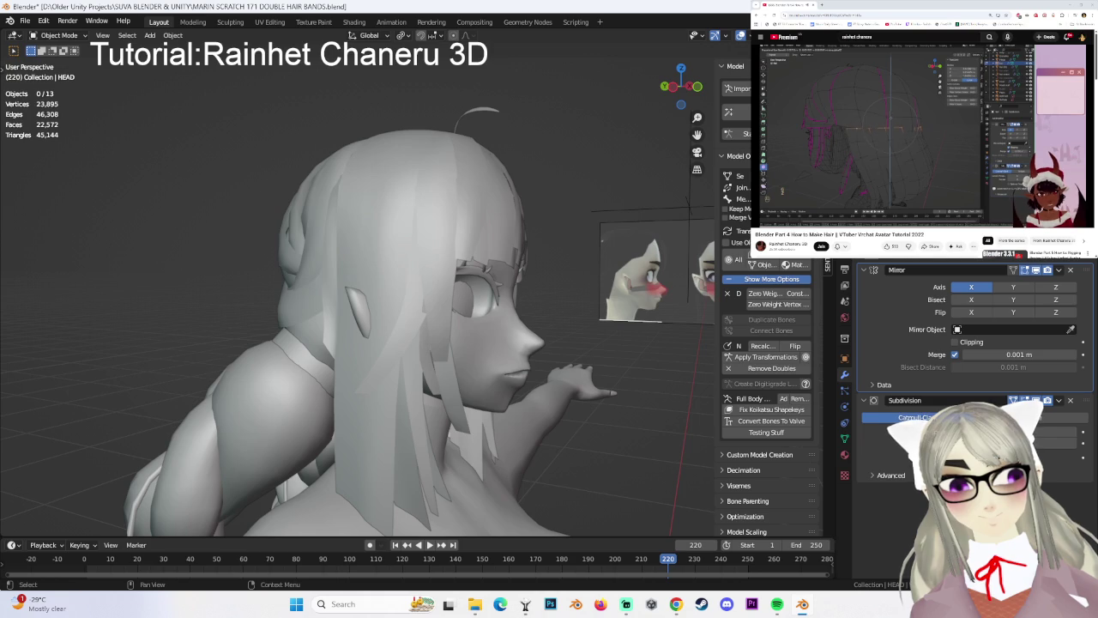
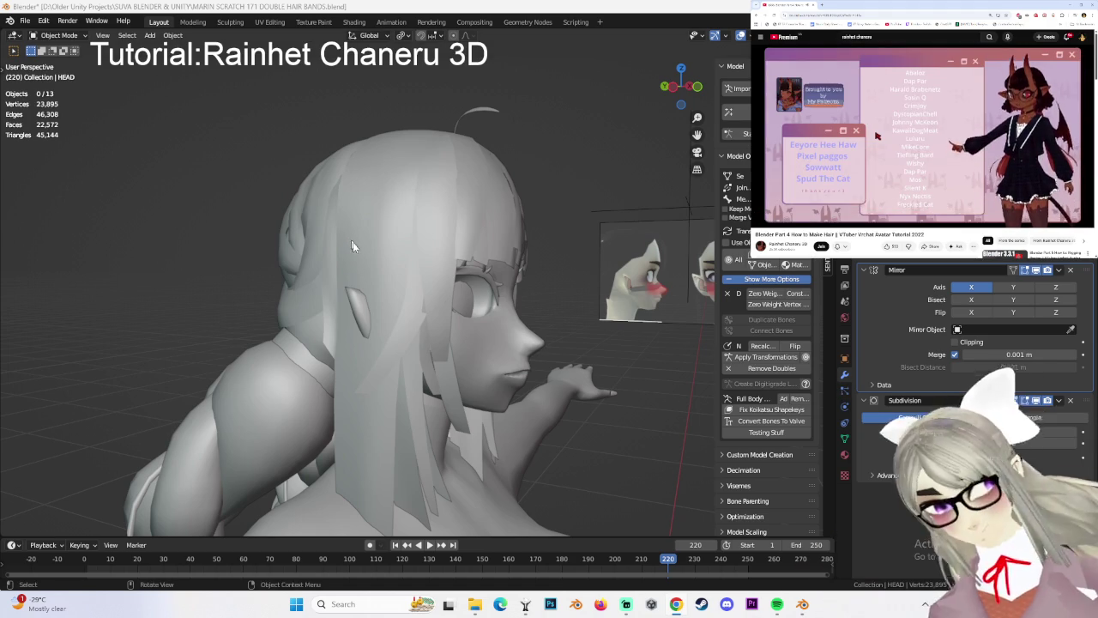
Hide the hair bangs object with H, then select the body mesh Cube.001.
middle_click_drag(335, 225, 326, 238)
left_click(58, 36)
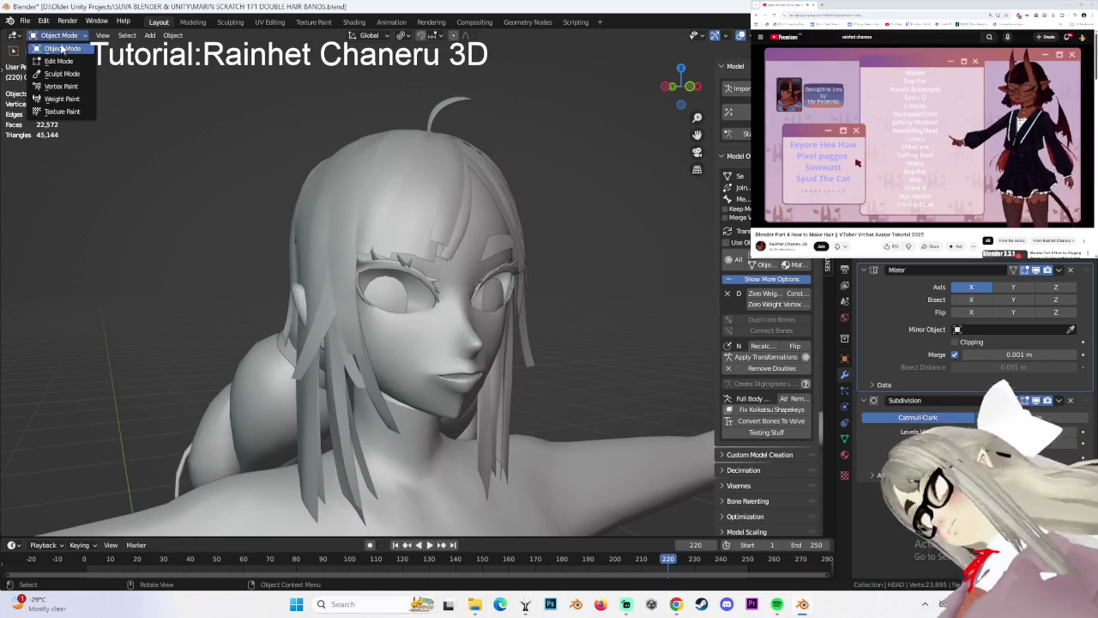
left_click(300, 189)
middle_click_drag(515, 313, 585, 313)
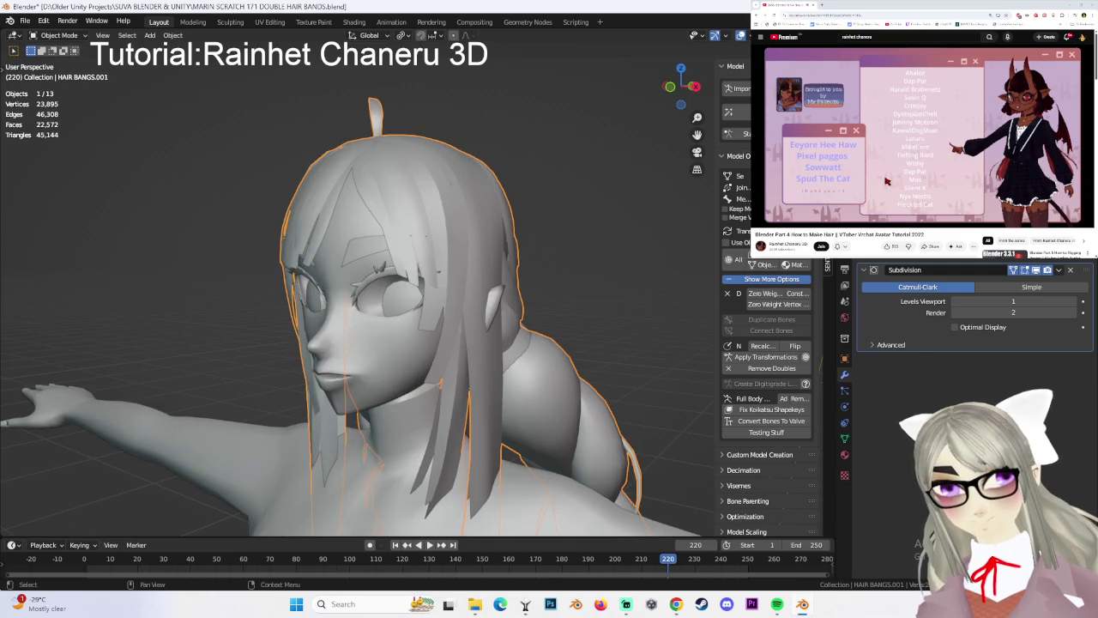
middle_click_drag(412, 326, 501, 326)
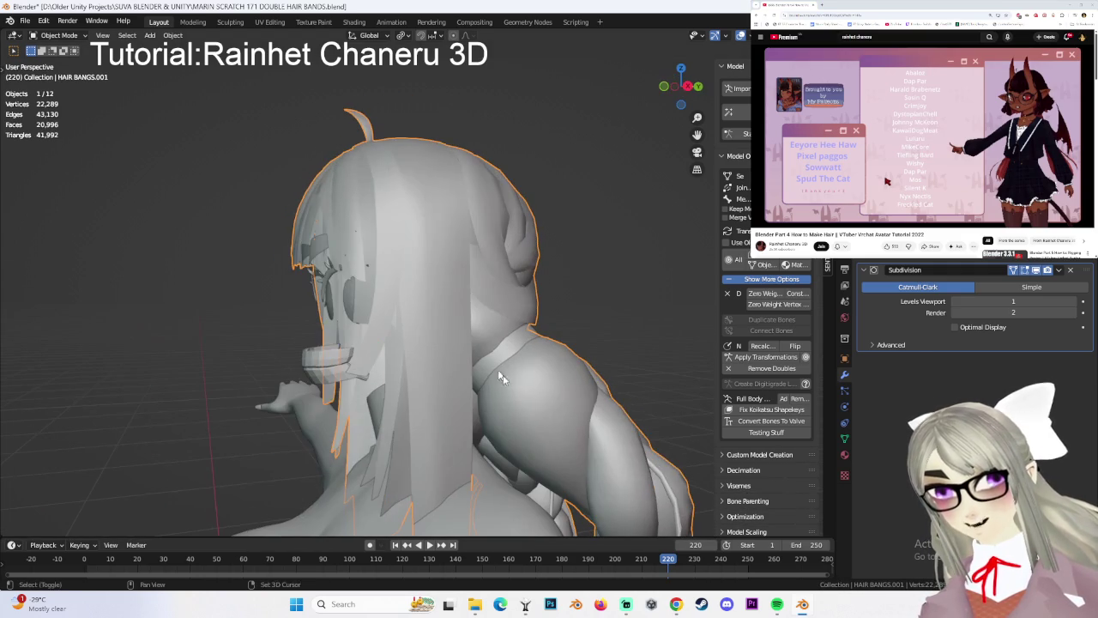
key("h")
mouse_move(630, 328)
middle_mouse_down()
mouse_move(440, 265)
mouse_move(455, 296)
middle_mouse_up()
left_click(440, 265)
left_click(59, 35)
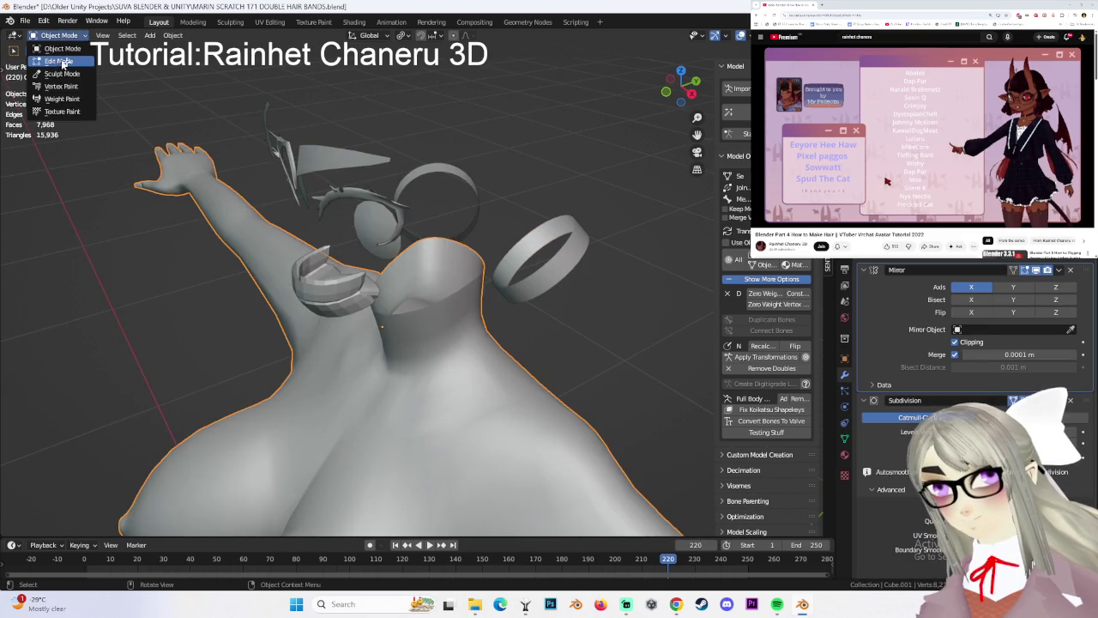
Put the body in Edit Mode and select an edge on its neck.
left_click(65, 63)
mouse_move(531, 287)
middle_mouse_down()
mouse_move(469, 264)
mouse_move(276, 39)
middle_mouse_up()
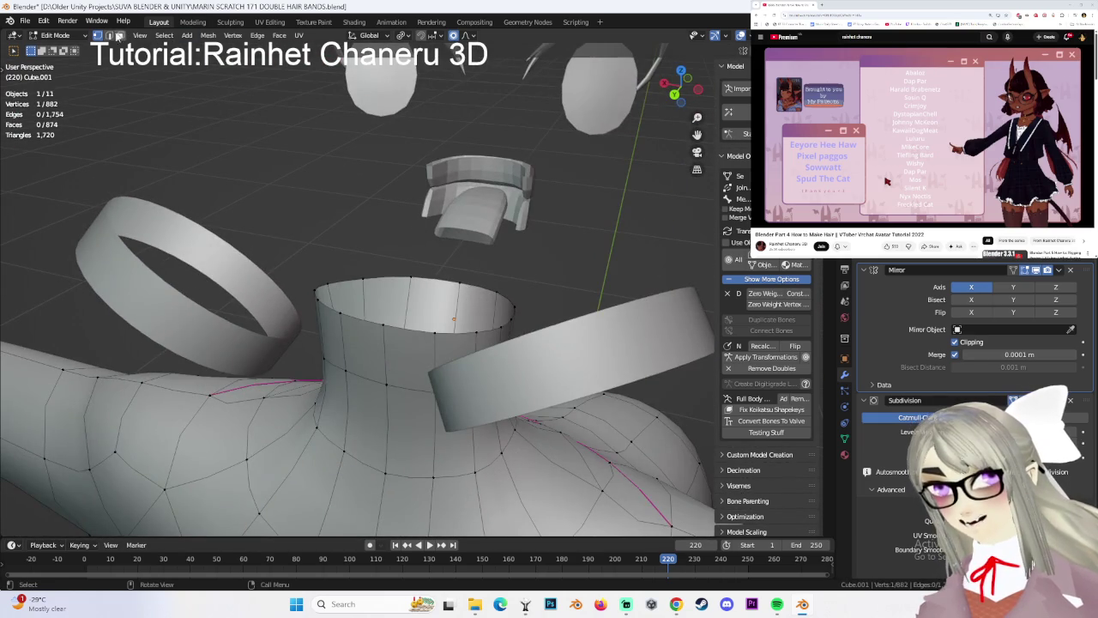
left_click(410, 328)
middle_click_drag(523, 294, 307, 263)
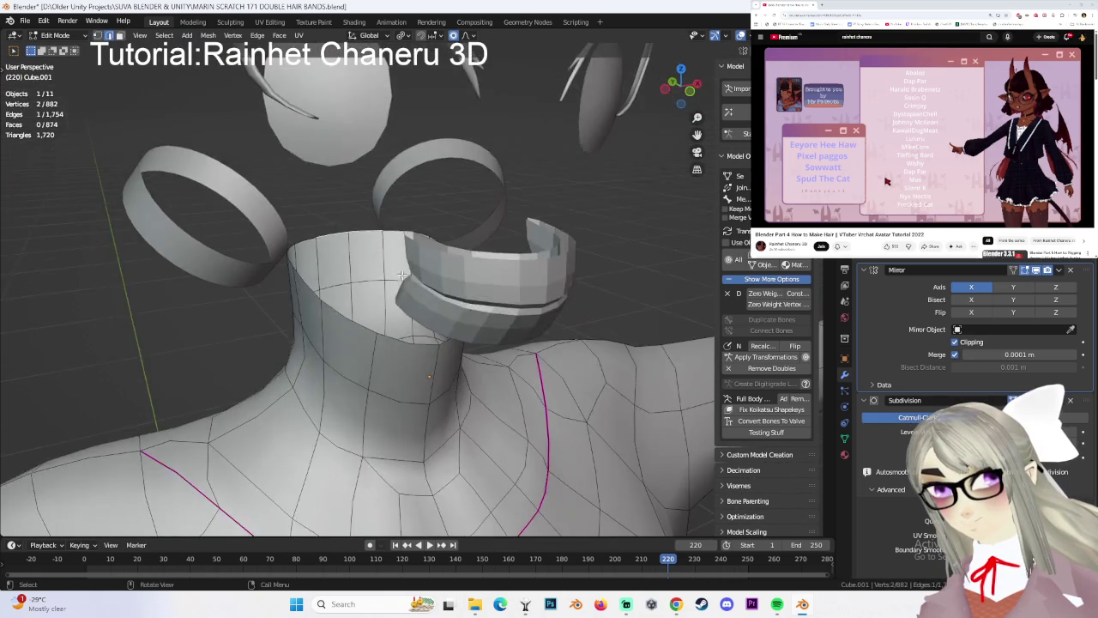
scroll(307, 263, "up", 3)
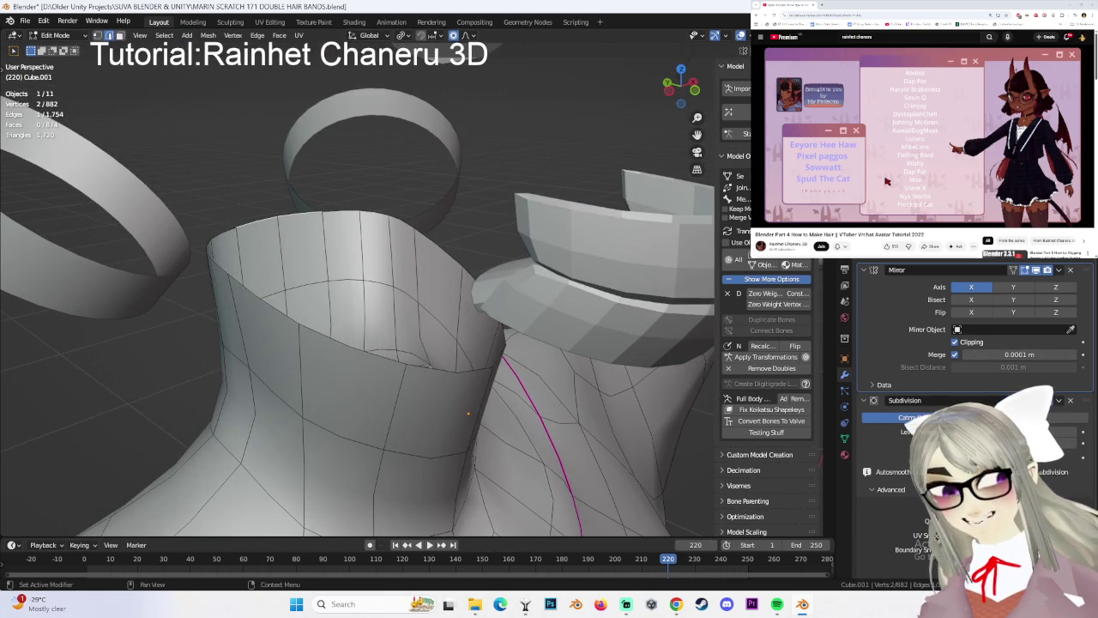
Inspect the neck ring from several angles, then zoom out and return to Object Mode.
middle_click_drag(283, 283, 220, 285)
mouse_move(466, 288)
middle_mouse_down()
mouse_move(369, 256)
mouse_move(394, 239)
mouse_move(481, 248)
mouse_move(452, 253)
middle_mouse_up()
mouse_move(556, 258)
middle_mouse_down()
mouse_move(431, 325)
mouse_move(520, 284)
mouse_move(512, 313)
mouse_move(350, 331)
middle_mouse_up()
mouse_move(513, 306)
middle_mouse_down()
mouse_move(575, 294)
mouse_move(620, 258)
mouse_move(595, 284)
mouse_move(615, 260)
mouse_move(446, 298)
mouse_move(372, 389)
mouse_move(463, 330)
mouse_move(508, 271)
middle_mouse_up()
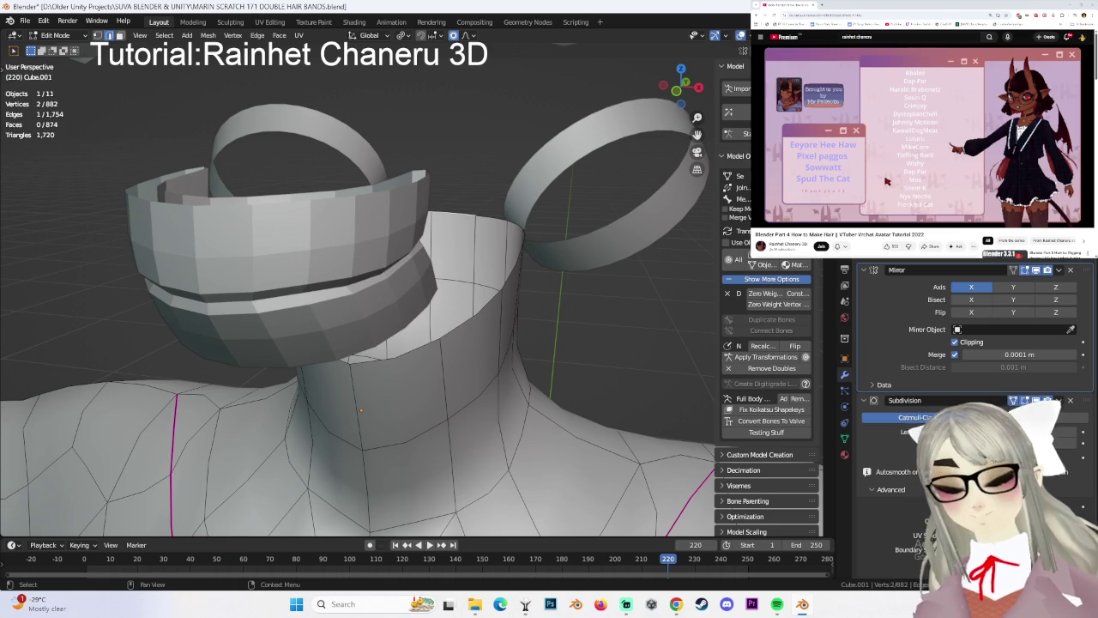
mouse_move(360, 403)
middle_mouse_down()
mouse_move(392, 216)
mouse_move(412, 184)
mouse_move(101, 49)
middle_mouse_up()
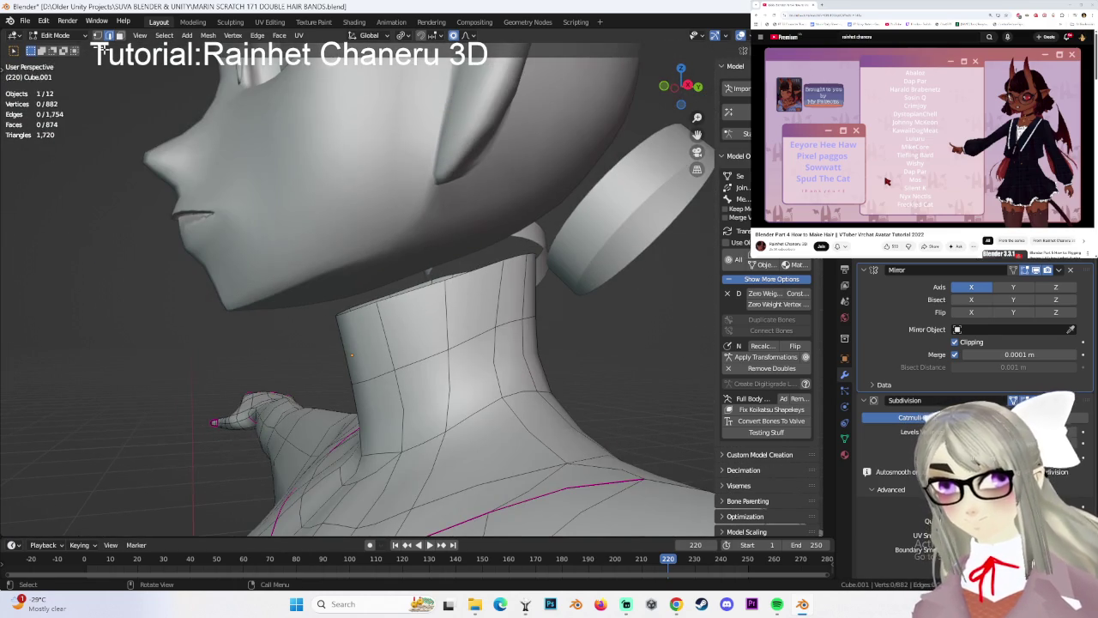
left_click(55, 35)
left_click(77, 50)
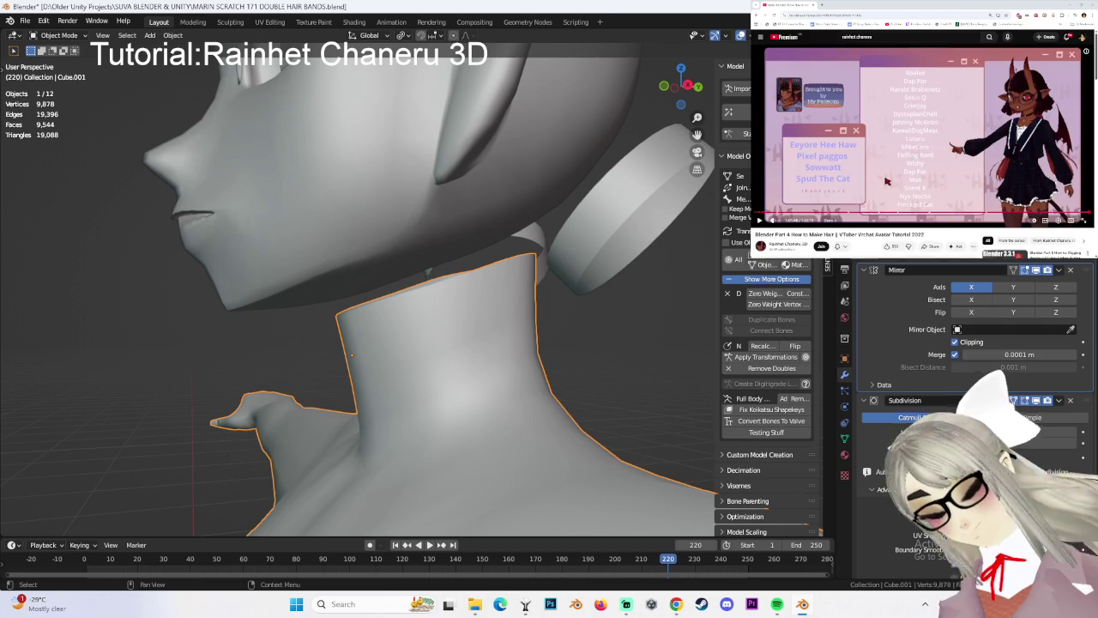
Adjust the zoom and hide the body mesh with H.
scroll(887, 180, "down", 3)
scroll(887, 180, "down", 3)
scroll(887, 180, "down", 5)
scroll(887, 180, "up", 3)
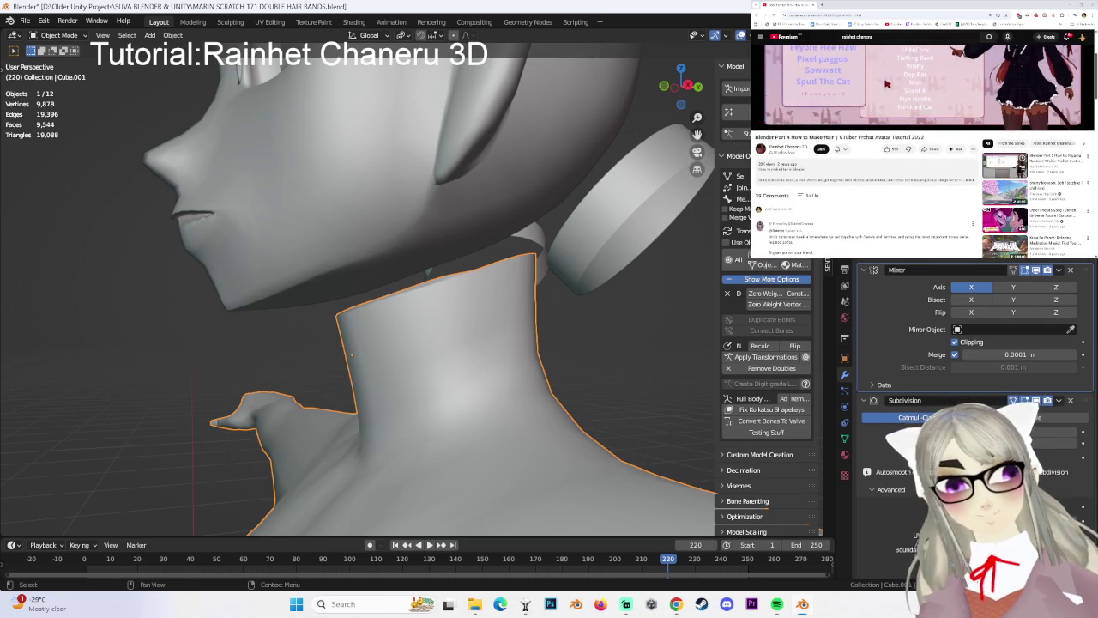
scroll(922, 145, "up", 4)
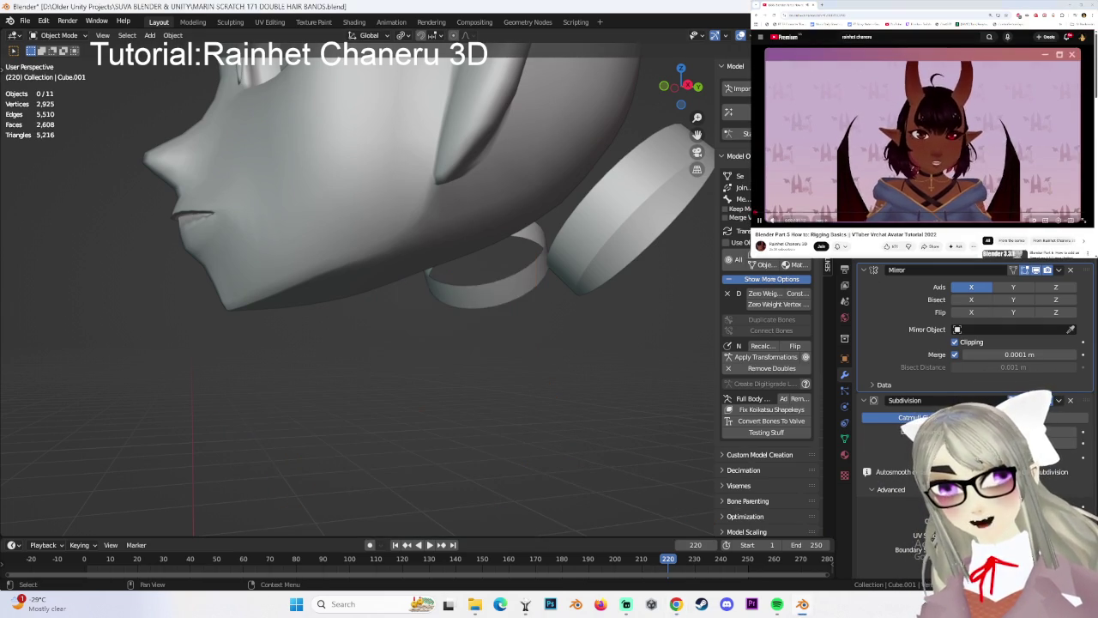
key("h")
Select the HEAD mesh and switch it to Edit Mode.
left_click(430, 199)
mouse_move(463, 276)
middle_mouse_down()
mouse_move(429, 180)
mouse_move(391, 192)
mouse_move(331, 163)
mouse_move(309, 171)
middle_mouse_up()
left_click(58, 35)
left_click(53, 57)
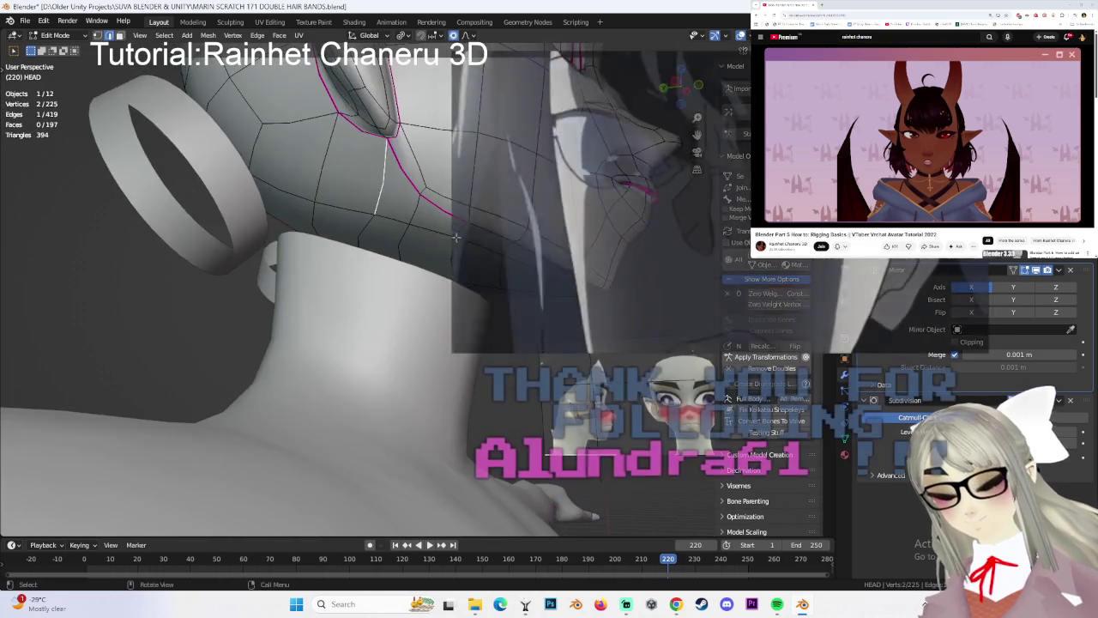
Inspect the head's underside and back, select the neck mesh, and return to Object Mode.
middle_click_drag(456, 238, 394, 257)
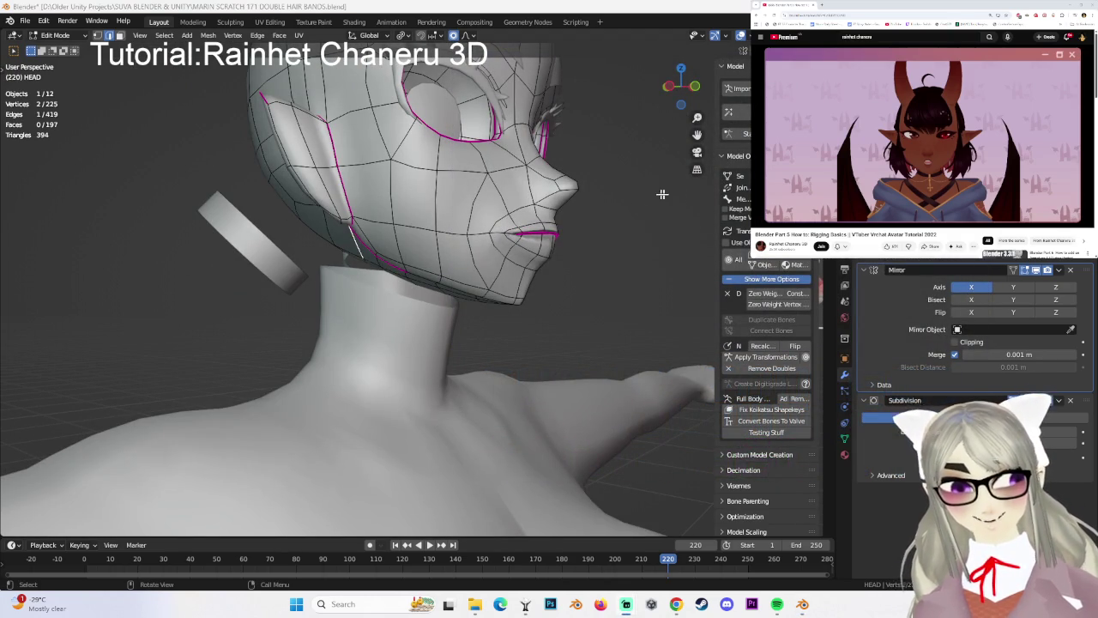
mouse_move(641, 220)
middle_mouse_down()
mouse_move(601, 201)
mouse_move(507, 239)
mouse_move(520, 186)
mouse_move(498, 255)
mouse_move(538, 233)
mouse_move(418, 268)
mouse_move(590, 262)
middle_mouse_up()
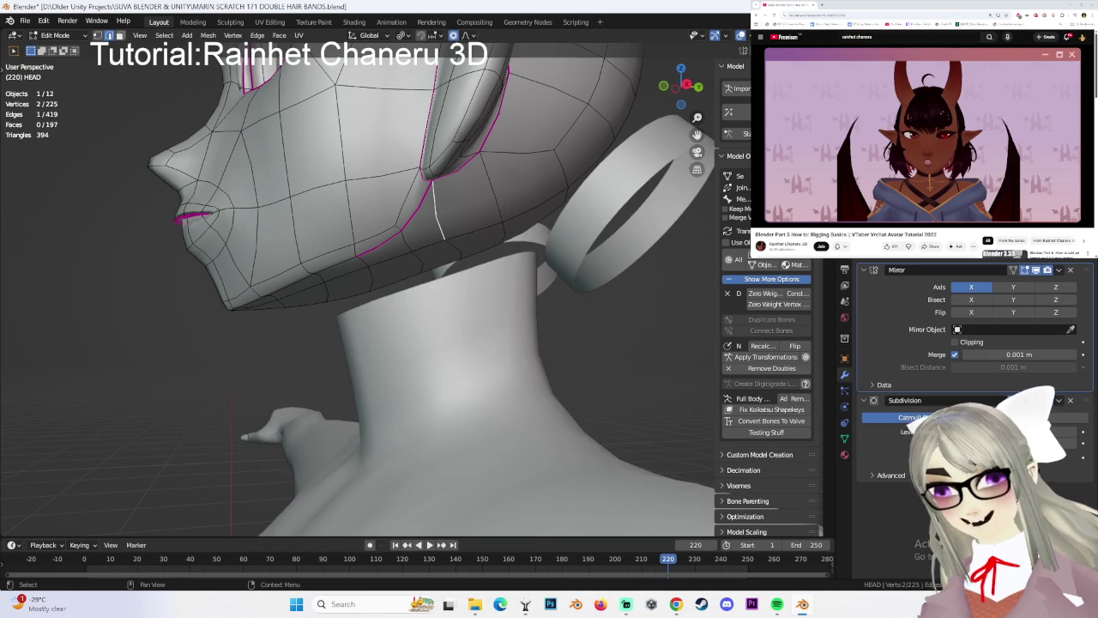
left_click(351, 353)
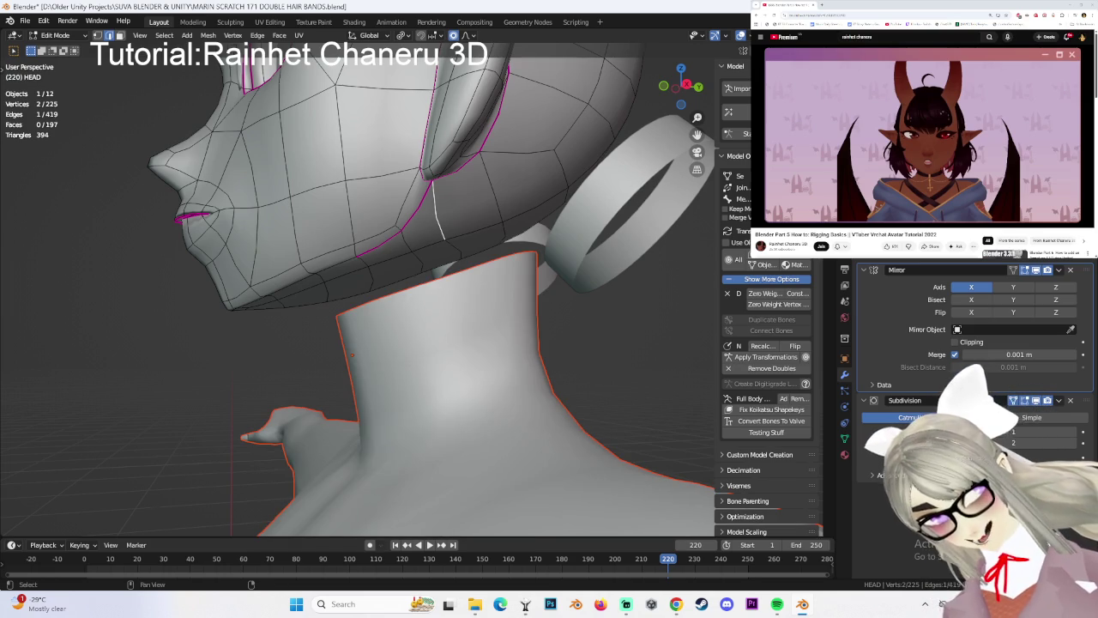
mouse_move(566, 130)
middle_mouse_down()
mouse_move(417, 215)
mouse_move(448, 201)
mouse_move(421, 203)
mouse_move(403, 186)
mouse_move(425, 288)
middle_mouse_up()
left_click(45, 36)
left_click(60, 44)
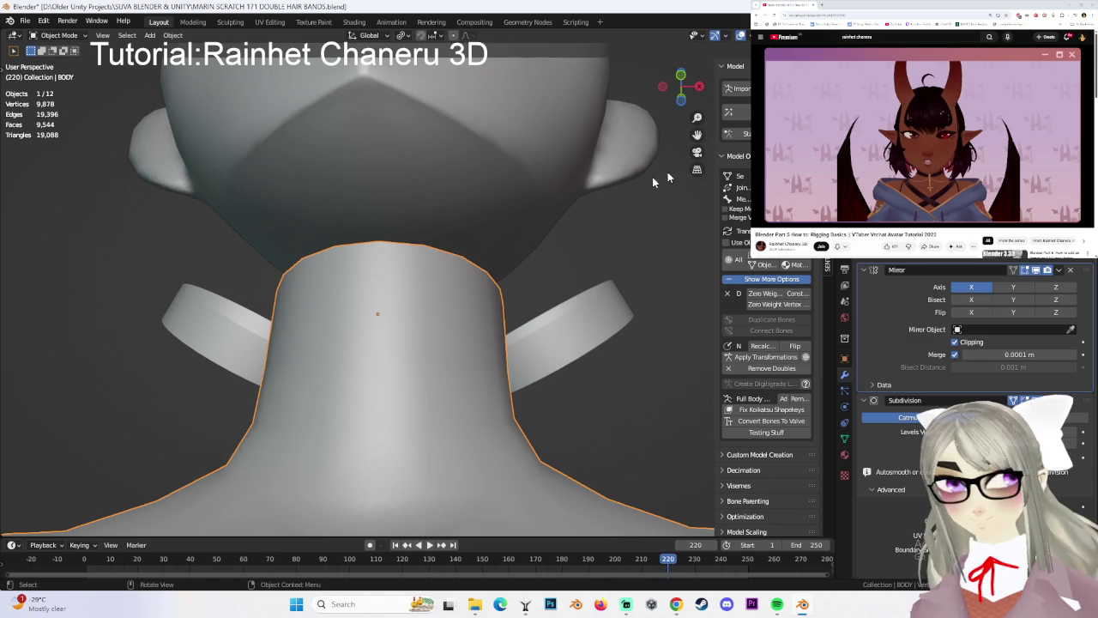
Hide BODY, reopen the head in Edit Mode, and view it from below and front.
key("h")
left_click(318, 215)
left_click(45, 36)
left_click(52, 60)
mouse_move(318, 215)
middle_mouse_down()
mouse_move(445, 216)
mouse_move(457, 259)
middle_mouse_up()
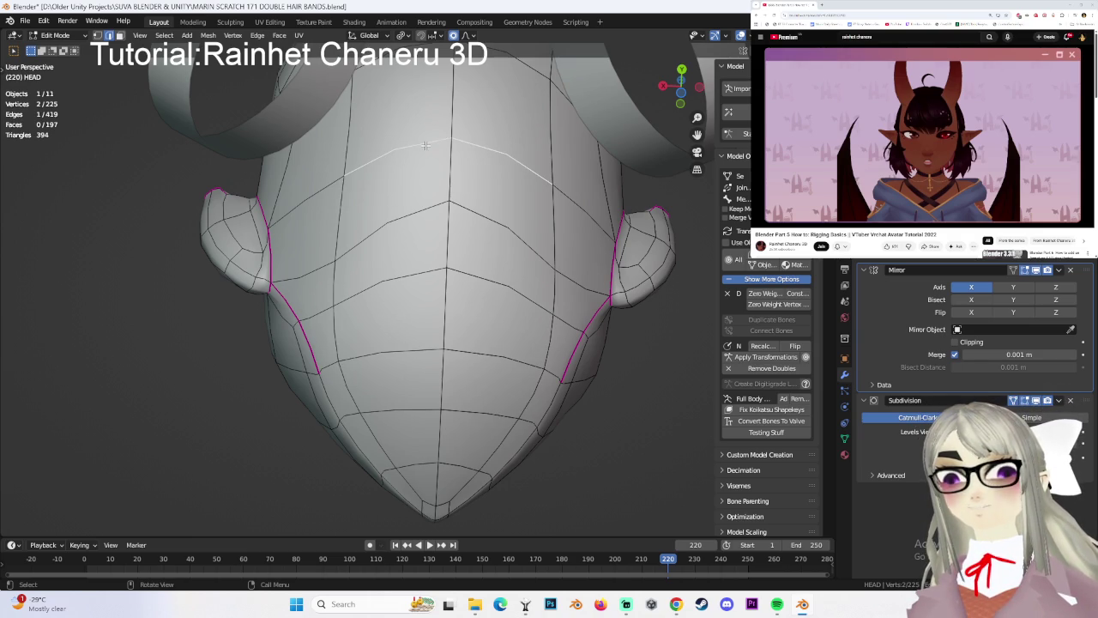
mouse_move(508, 270)
middle_mouse_down()
mouse_move(555, 318)
mouse_move(499, 344)
mouse_move(534, 328)
mouse_move(541, 355)
mouse_move(486, 351)
mouse_move(483, 277)
mouse_move(468, 272)
middle_mouse_up()
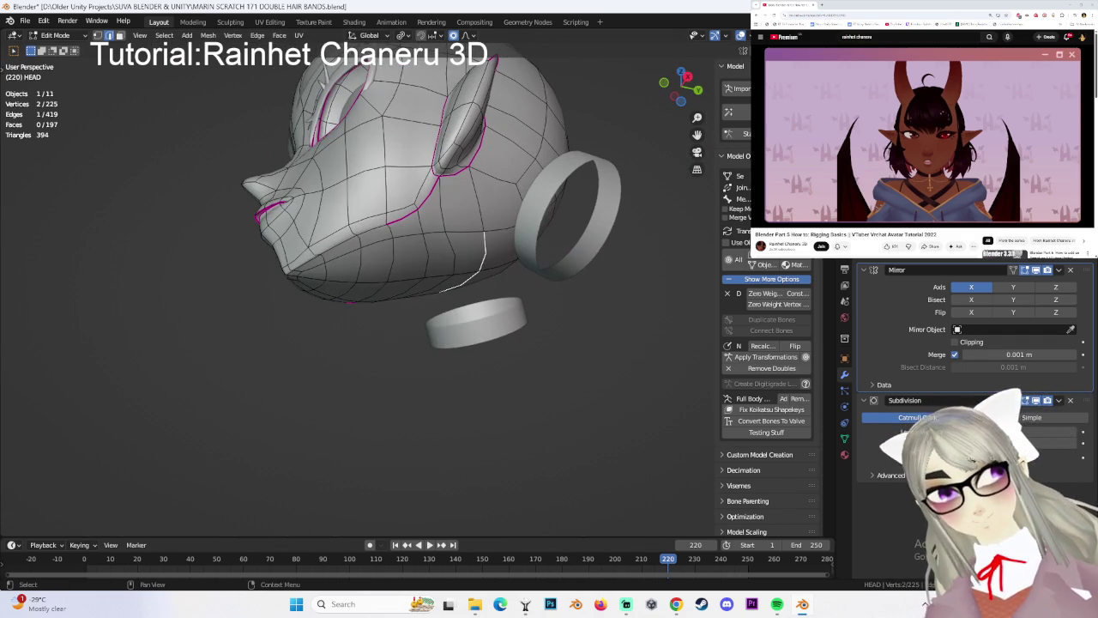
mouse_move(467, 273)
middle_mouse_down()
mouse_move(504, 225)
mouse_move(487, 201)
middle_mouse_up()
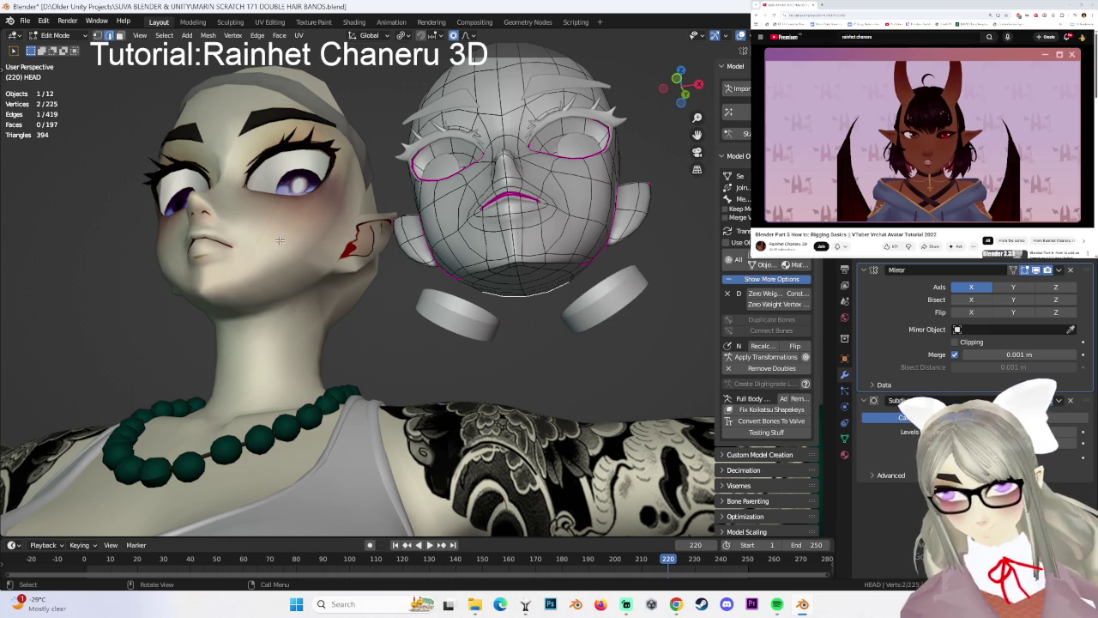
Open the textured body in Edit Mode and study its neck topology from the side and front.
left_click(54, 34)
left_click(51, 49)
left_click(150, 120)
left_click(55, 34)
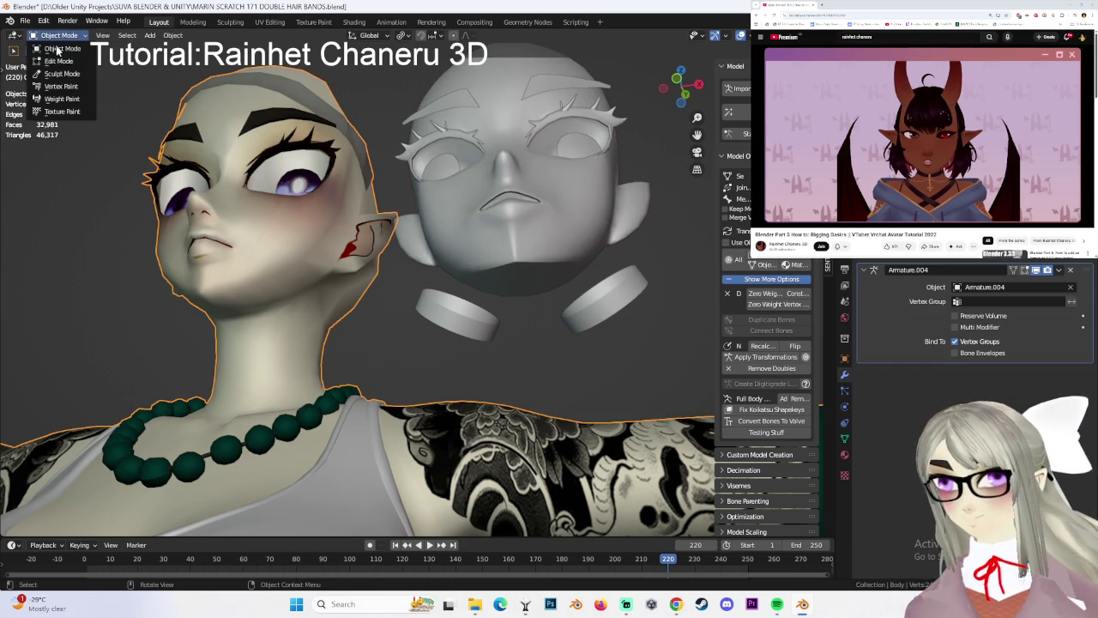
left_click(51, 63)
mouse_move(438, 266)
middle_mouse_down()
mouse_move(416, 361)
mouse_move(437, 380)
mouse_move(492, 368)
middle_mouse_up()
mouse_move(303, 448)
middle_mouse_down()
mouse_move(400, 256)
mouse_move(348, 219)
middle_mouse_up()
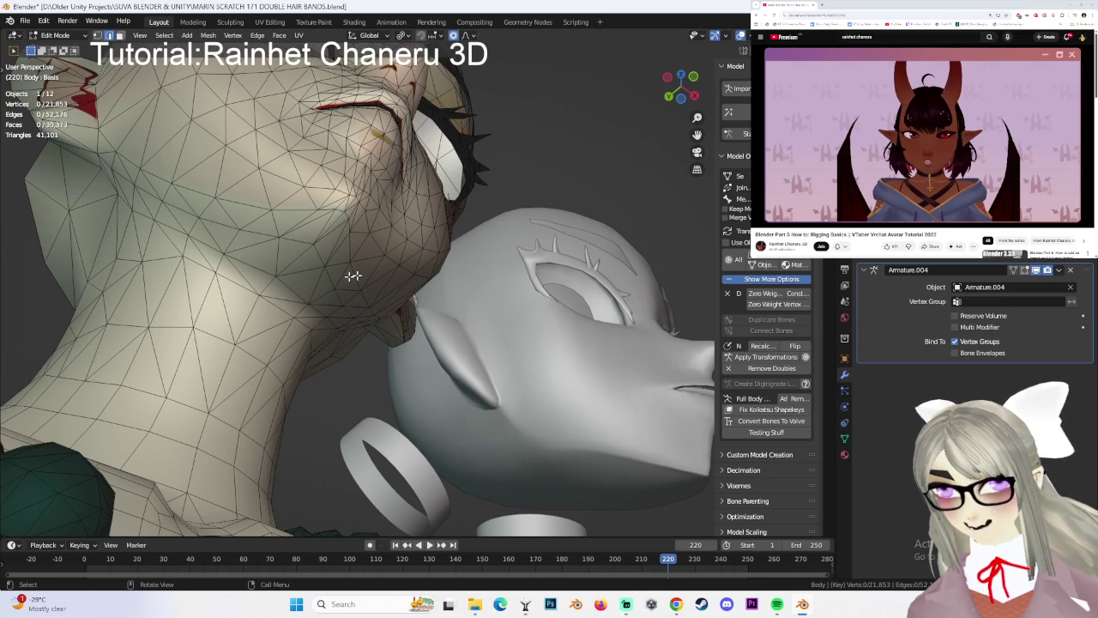
middle_click_drag(300, 283, 111, 107)
Reopen the HEAD mesh in Edit Mode and box-select two connected edges on its front.
key("Tab")
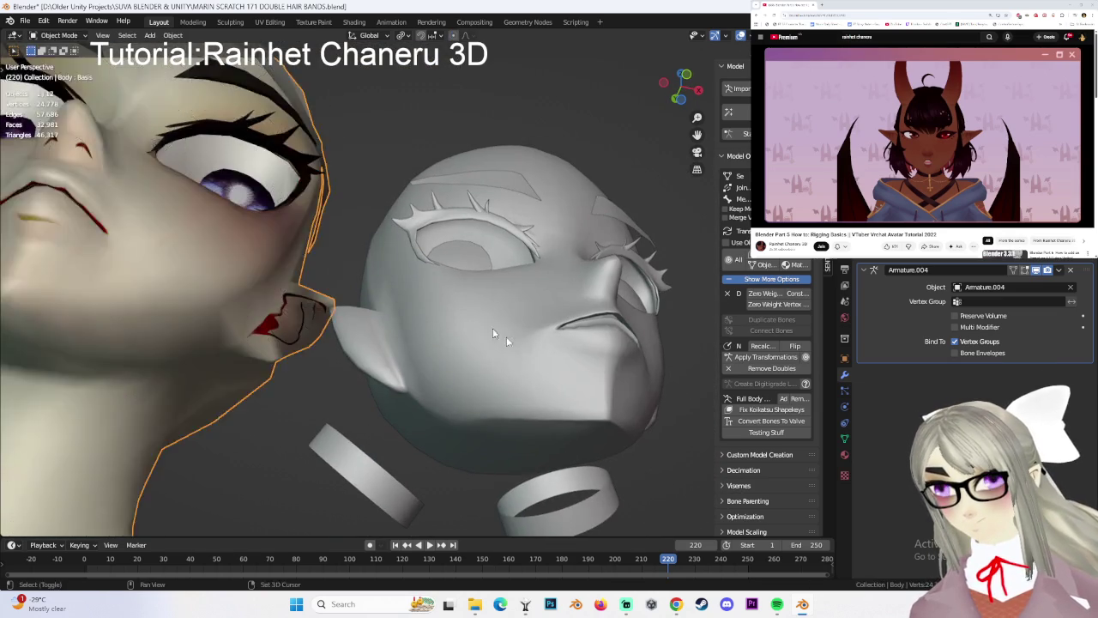
middle_click_drag(357, 243, 389, 315)
left_click(391, 317)
left_click(58, 34)
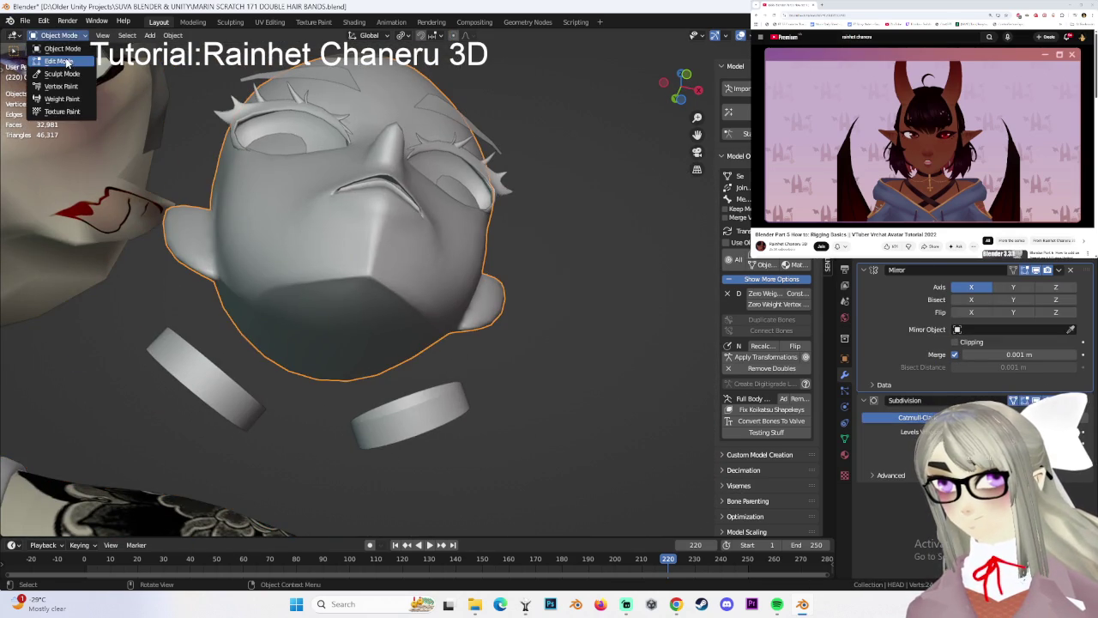
left_click(60, 67)
mouse_move(534, 338)
middle_mouse_down()
mouse_move(436, 304)
mouse_move(348, 220)
mouse_move(280, 237)
middle_mouse_up()
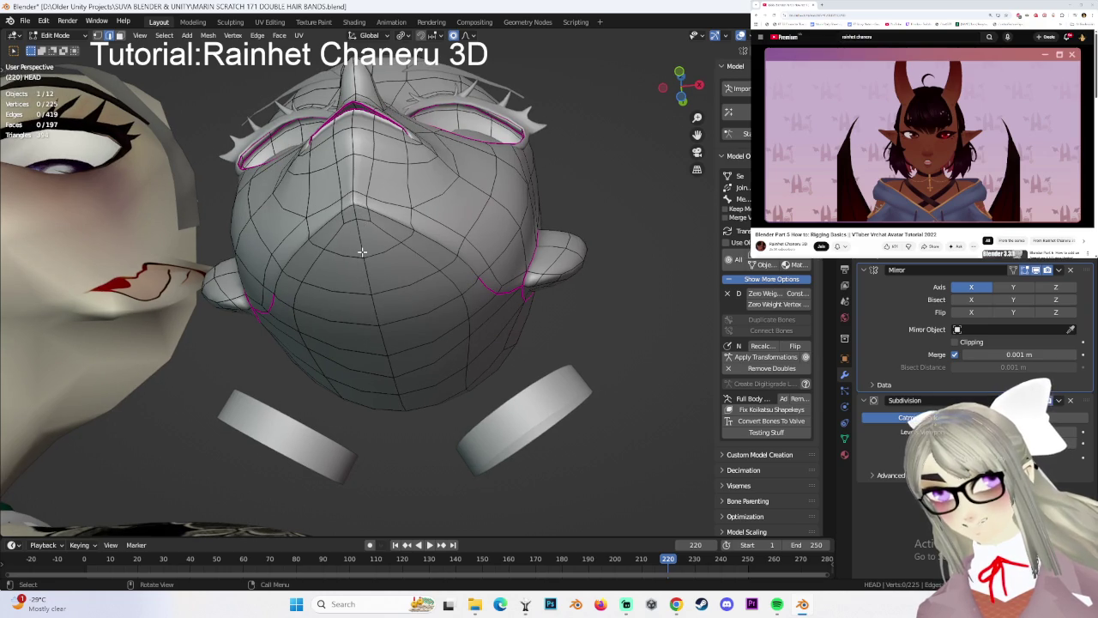
left_click_drag(355, 306, 427, 345)
middle_click_drag(427, 345, 401, 302)
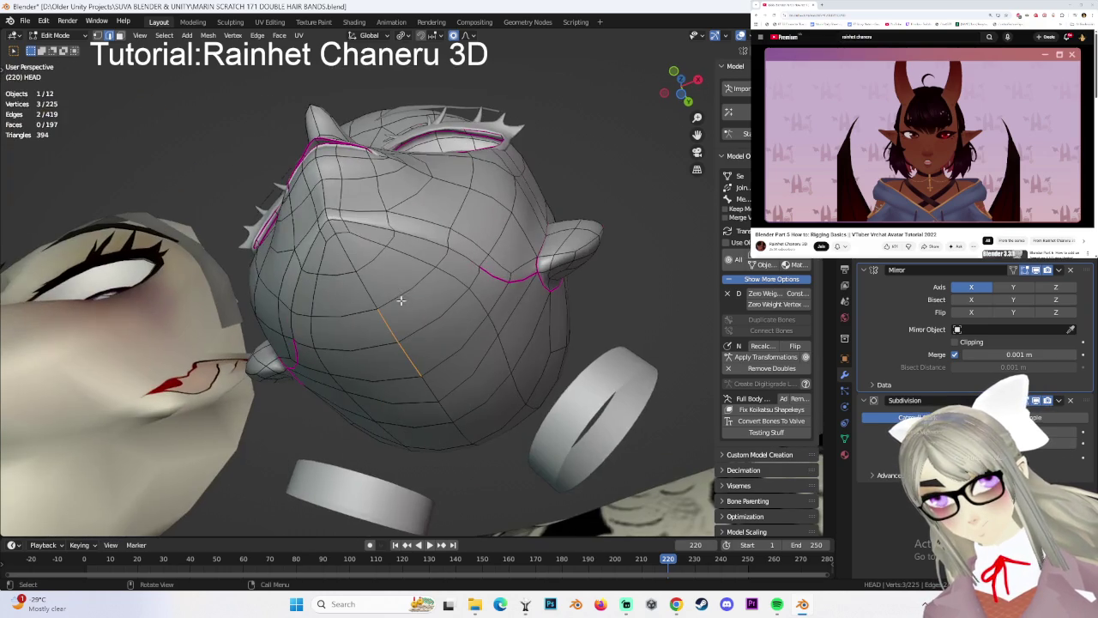
Use File > Save As to store the project as MARIN SCRATCH 172 ABOUT TO ATTACH HEAD.blend.
left_click(25, 19)
left_click(77, 110)
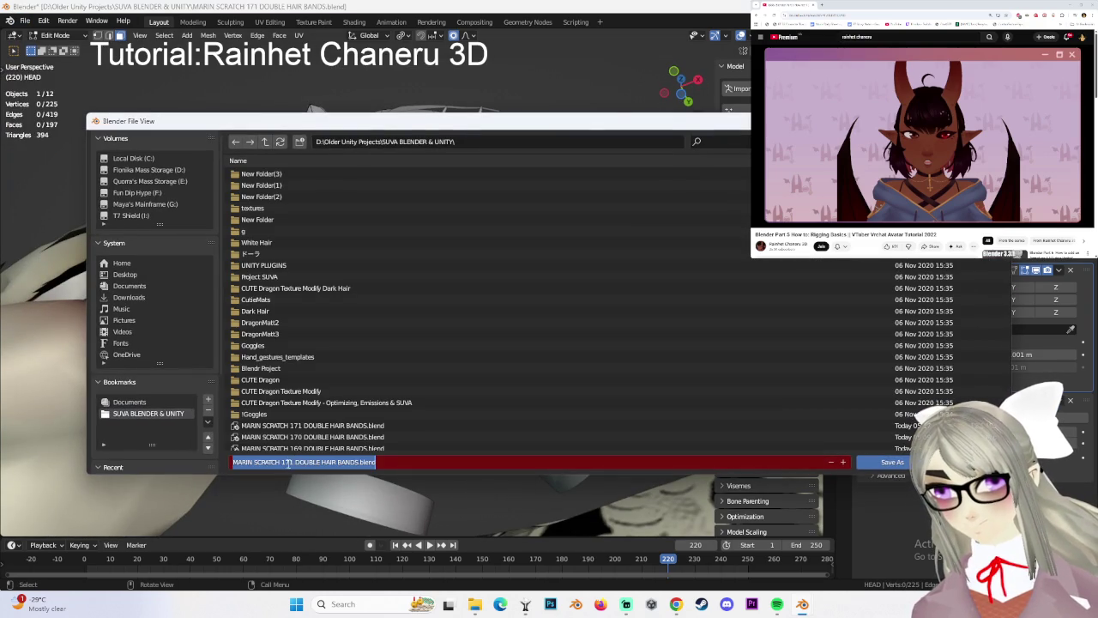
type("MARIN SCRATCH 172 ABOUT TO ATTACH")
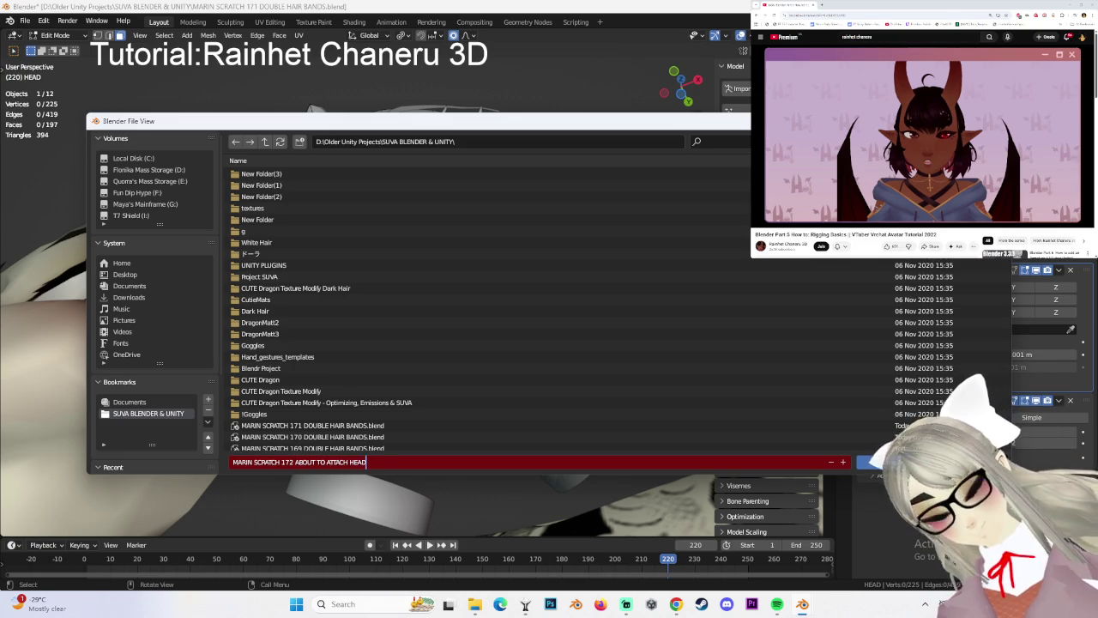
key("Return")
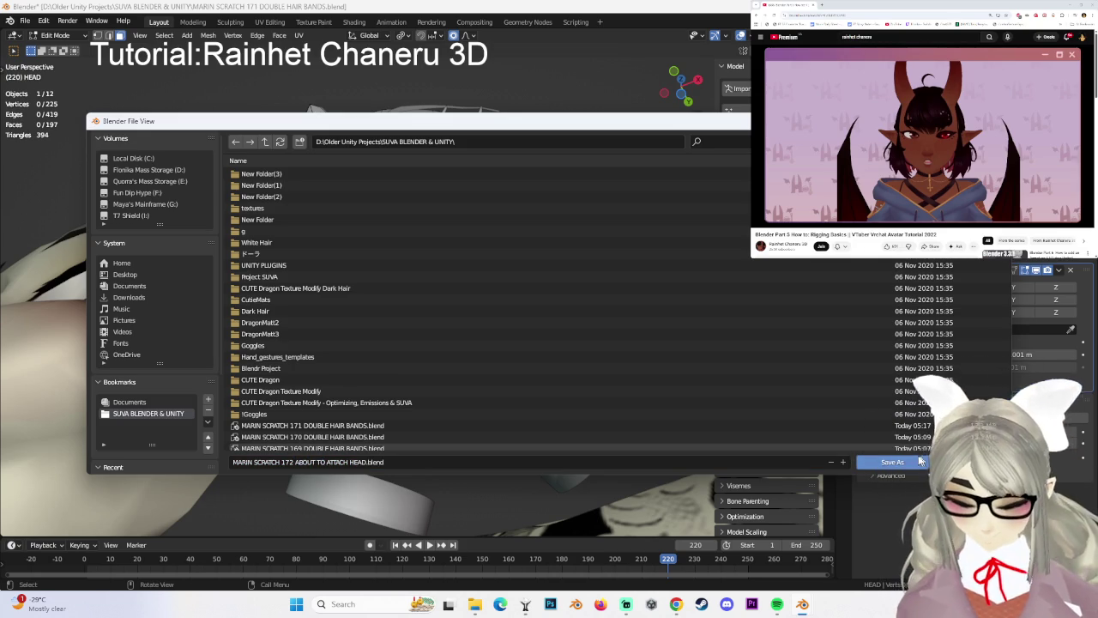
left_click(892, 461)
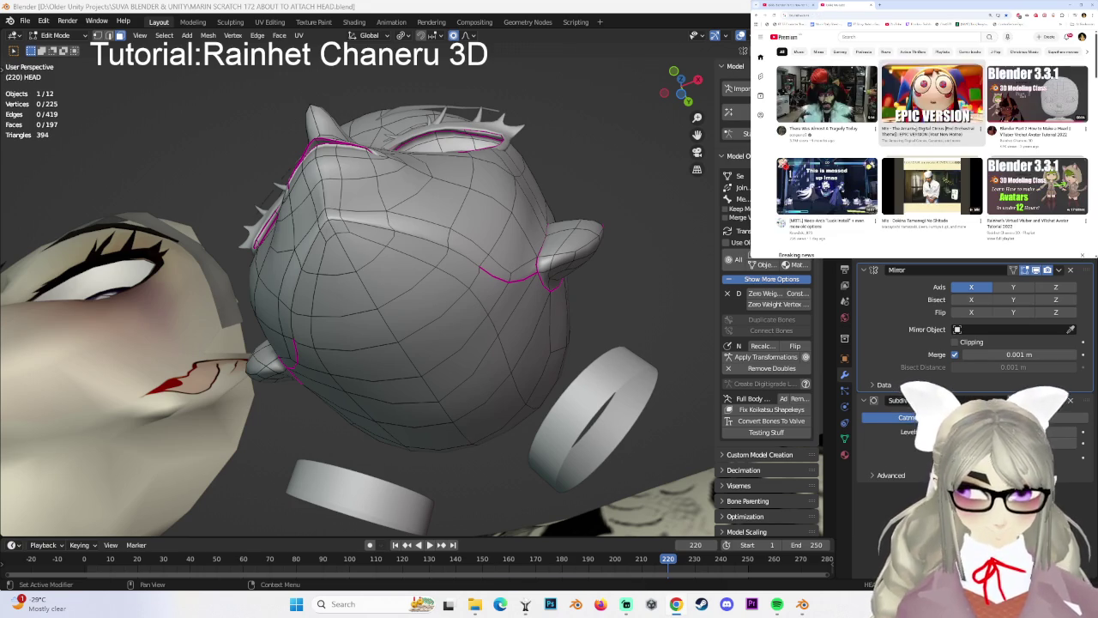
Select the faces on the head's underside and delete them with X > Faces.
left_click(931, 184)
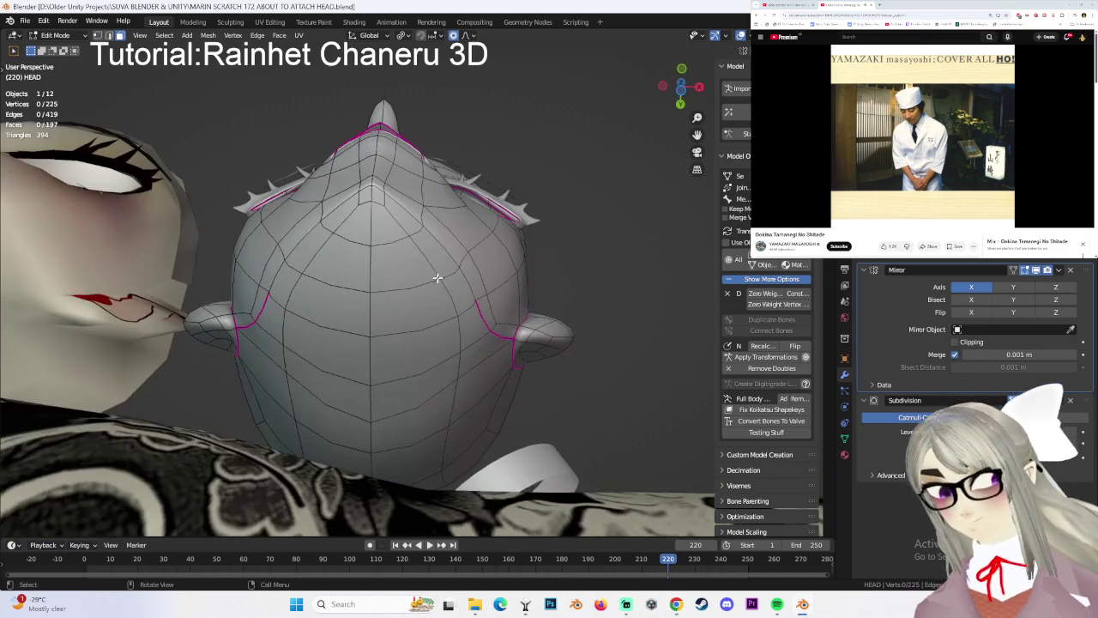
middle_click_drag(261, 329, 378, 230)
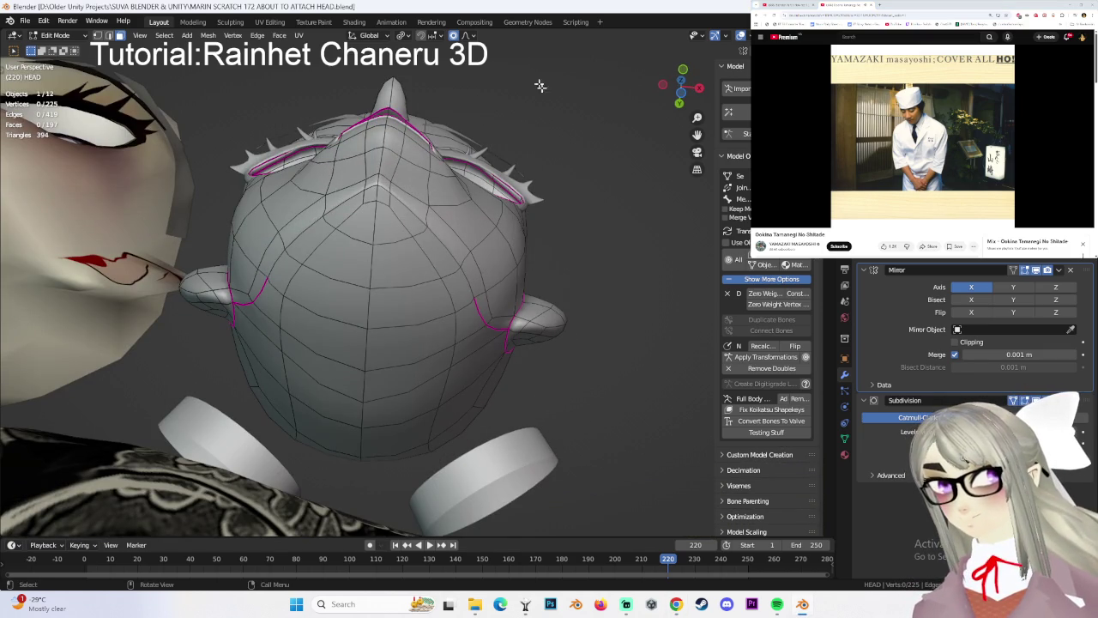
left_click(343, 311)
mouse_move(404, 323)
middle_mouse_down()
mouse_move(392, 326)
mouse_move(493, 286)
middle_mouse_up()
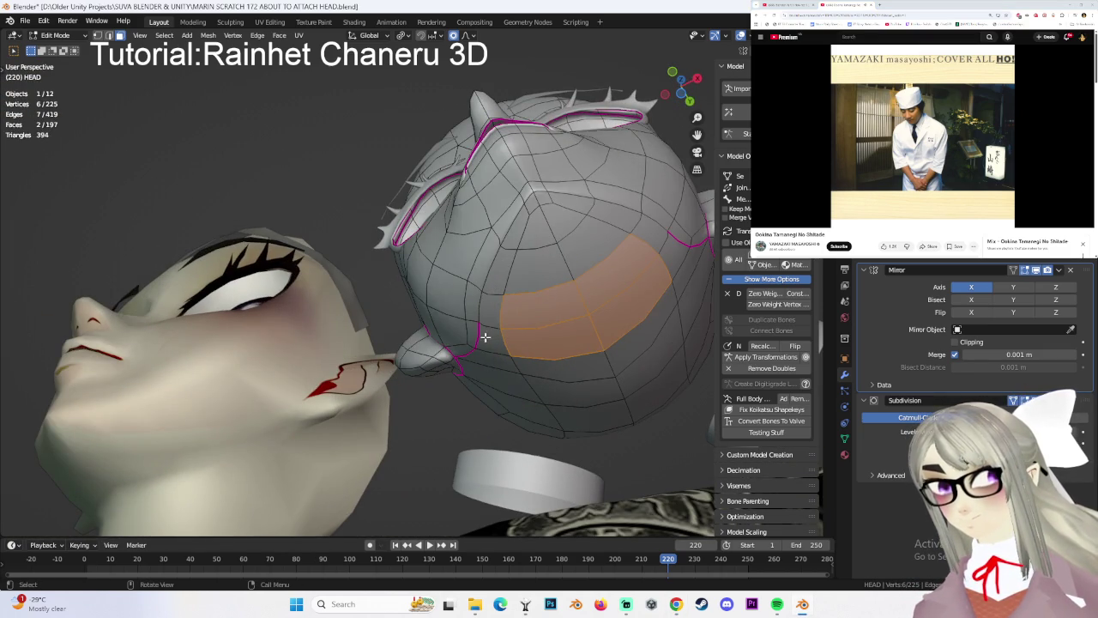
mouse_move(592, 352)
middle_mouse_down()
mouse_move(515, 314)
mouse_move(545, 302)
mouse_move(558, 329)
mouse_move(460, 343)
mouse_move(480, 245)
mouse_move(511, 268)
mouse_move(441, 282)
mouse_move(549, 262)
mouse_move(510, 242)
mouse_move(490, 307)
mouse_move(397, 313)
mouse_move(414, 284)
mouse_move(517, 358)
mouse_move(477, 274)
mouse_move(471, 313)
mouse_move(446, 283)
middle_mouse_up()
left_click(466, 302, "shift")
key("x")
left_click(510, 246)
Hide the kimono, then select the head and put it back in Edit Mode.
left_click(51, 40)
left_click(60, 50)
left_click(463, 403)
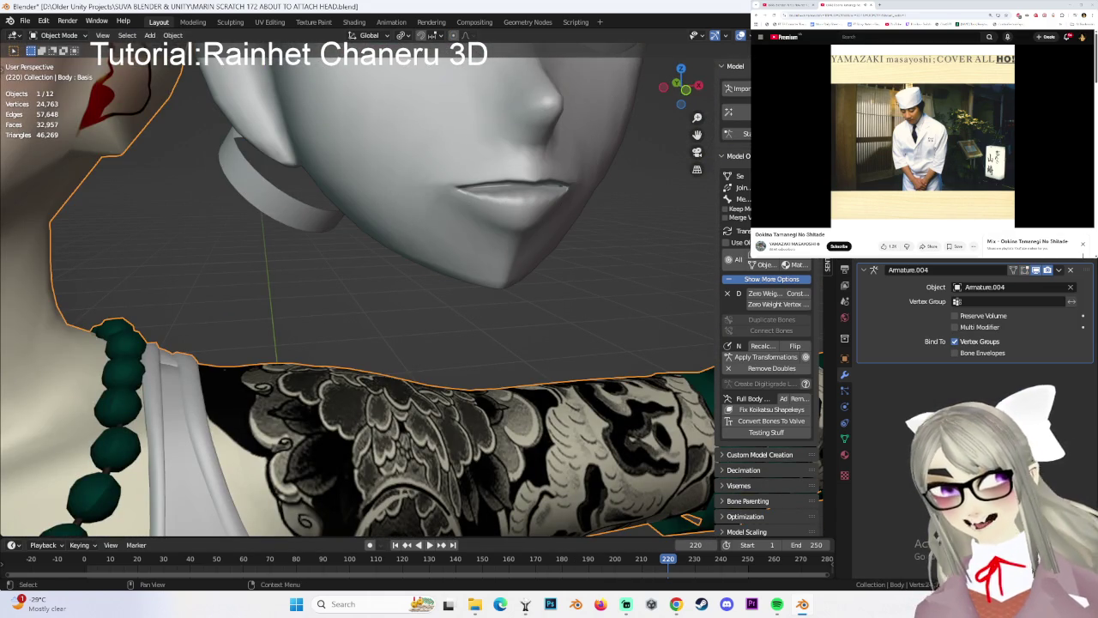
key("h")
left_click(466, 258)
mouse_move(465, 257)
middle_mouse_down()
mouse_move(455, 181)
mouse_move(520, 203)
mouse_move(431, 118)
middle_mouse_up()
left_click(79, 39)
left_click(58, 61)
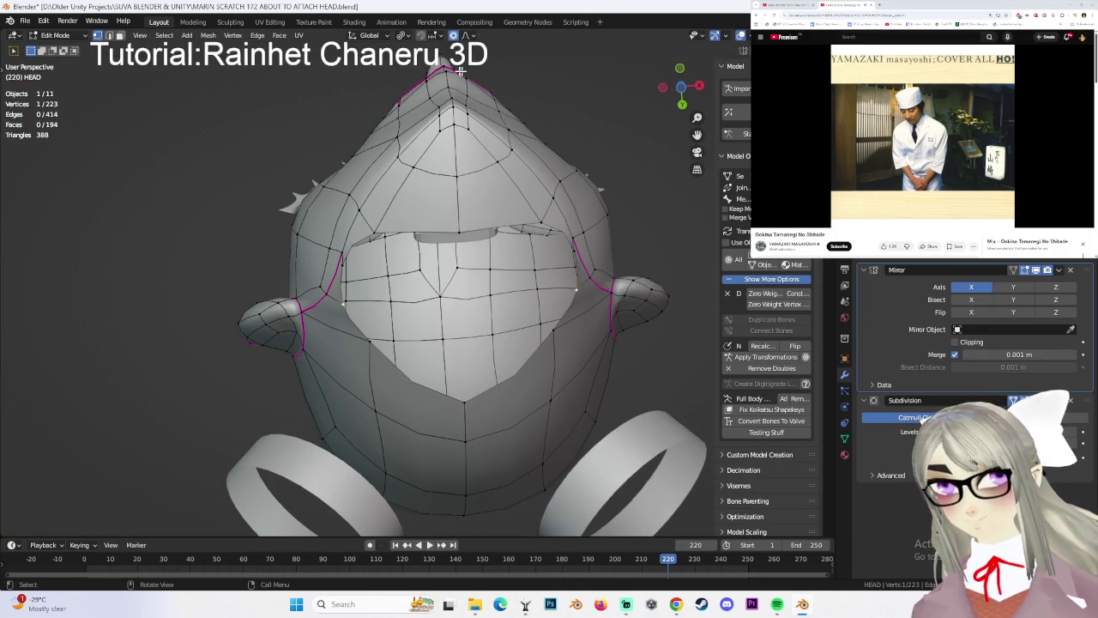
Nudge the opening's edge vertices along X in Bottom view, undoing unwanted moves.
key("g")
key("x")
left_click(583, 196)
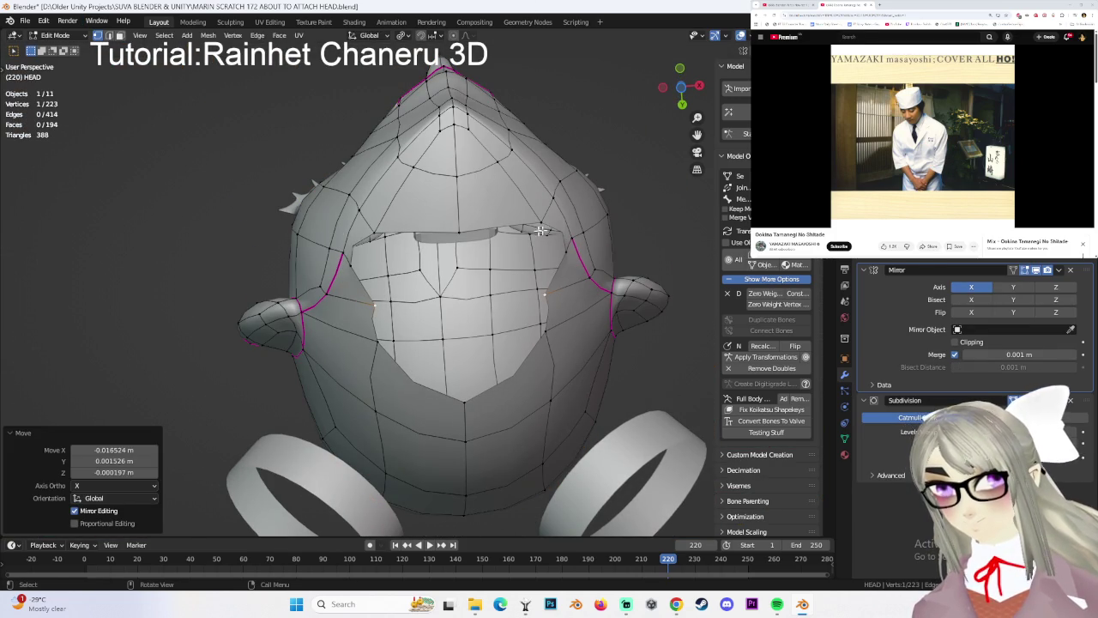
key("g")
left_click(553, 253)
key("g")
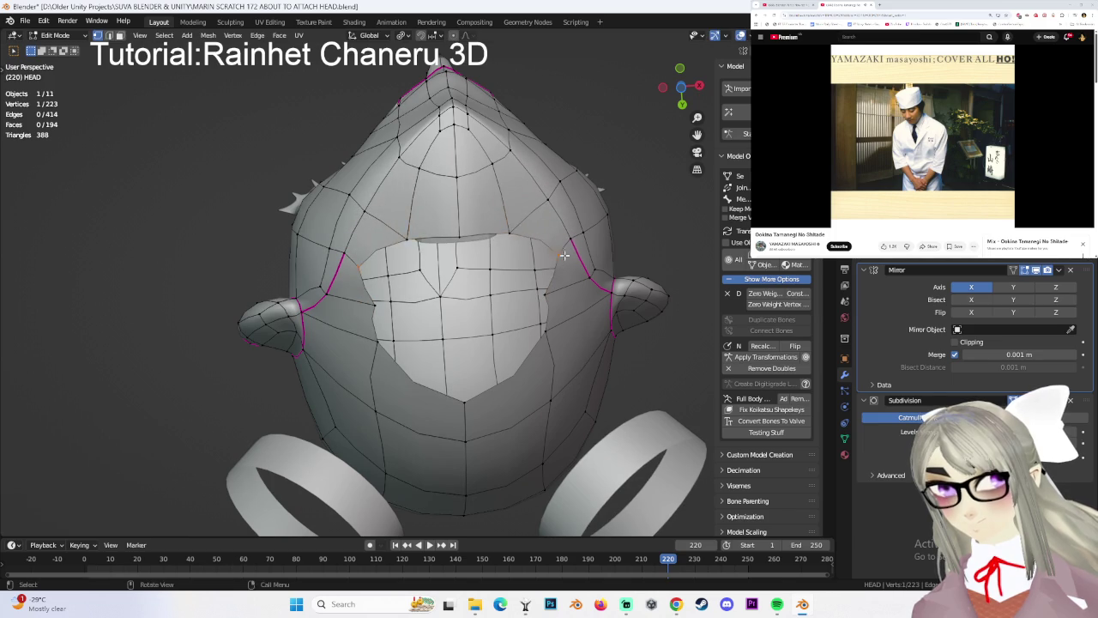
left_click(578, 244)
key("ctrl+z")
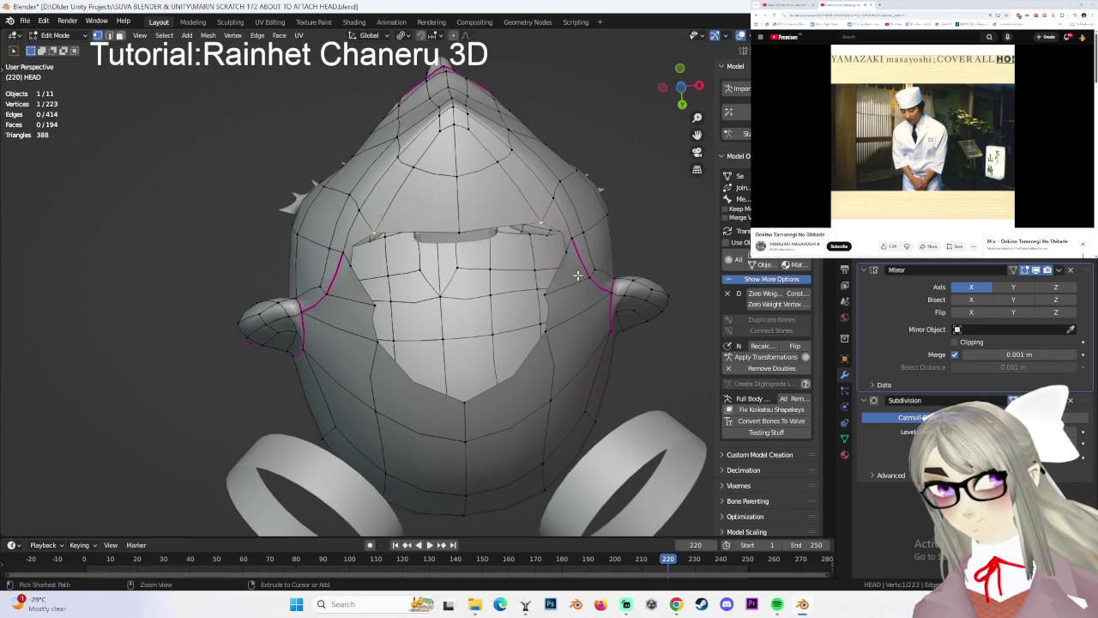
key("ctrl+z")
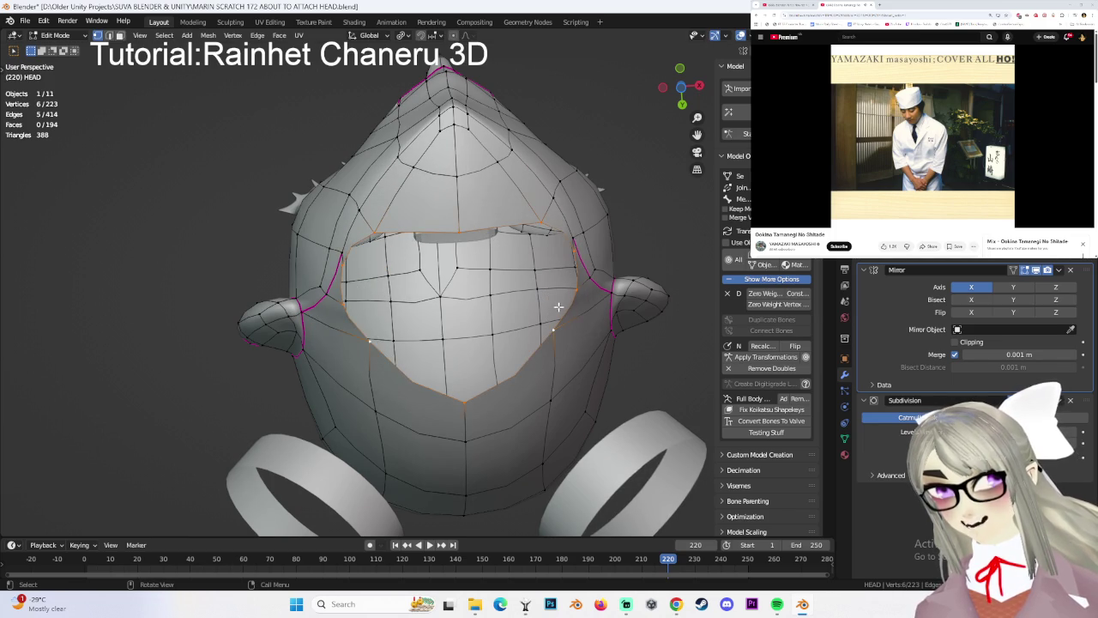
middle_click_drag(490, 307, 464, 260)
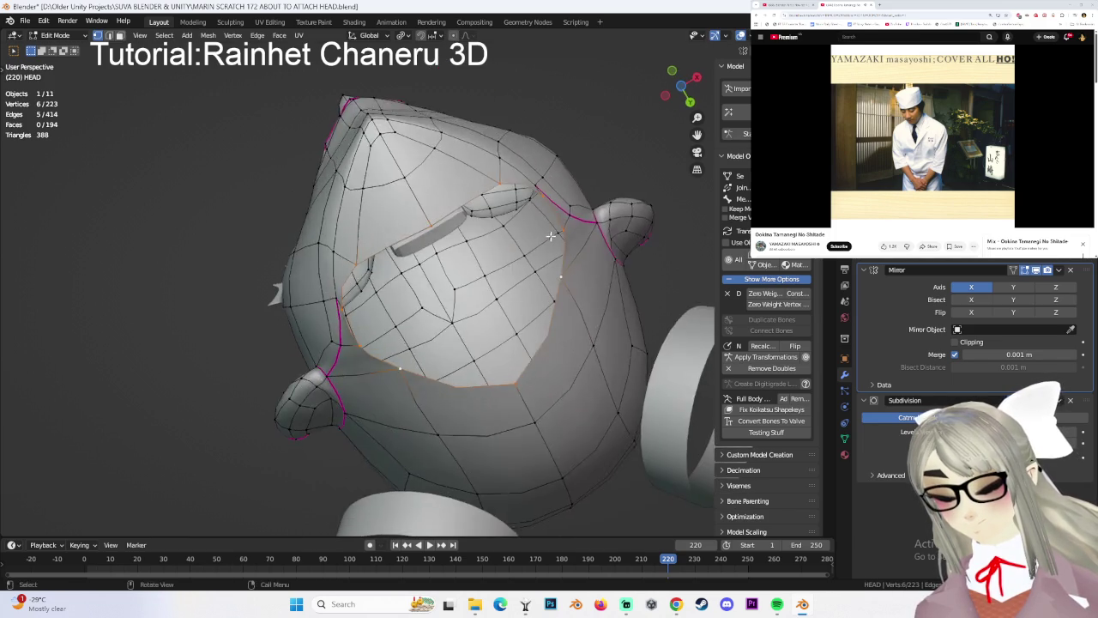
left_click(420, 259)
middle_click_drag(420, 259, 528, 287)
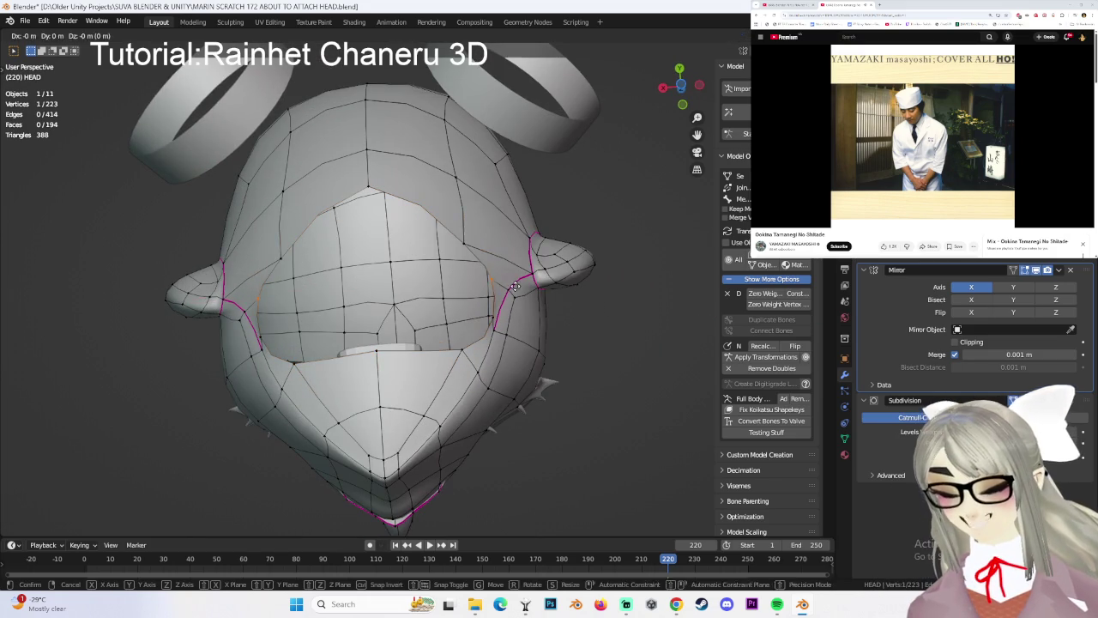
left_click(558, 279)
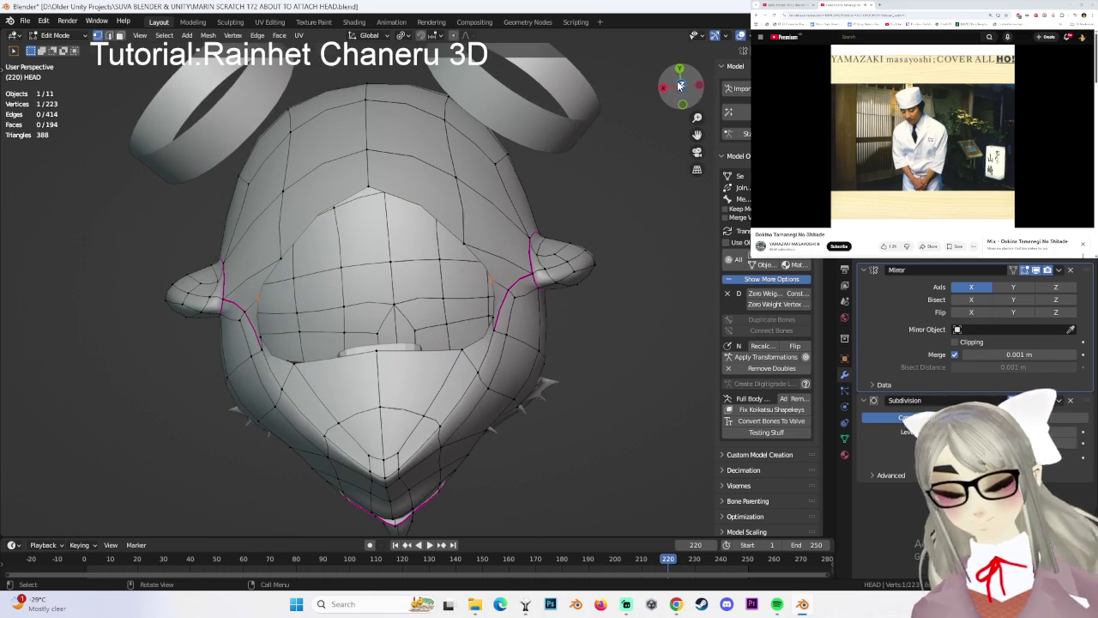
left_click(679, 85)
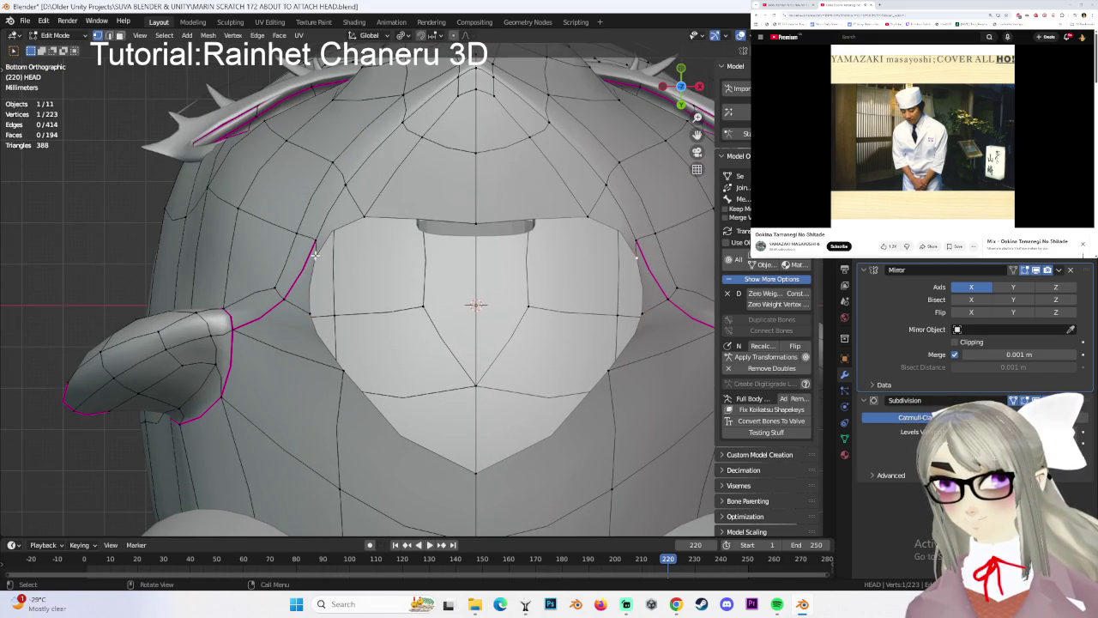
left_click(284, 262)
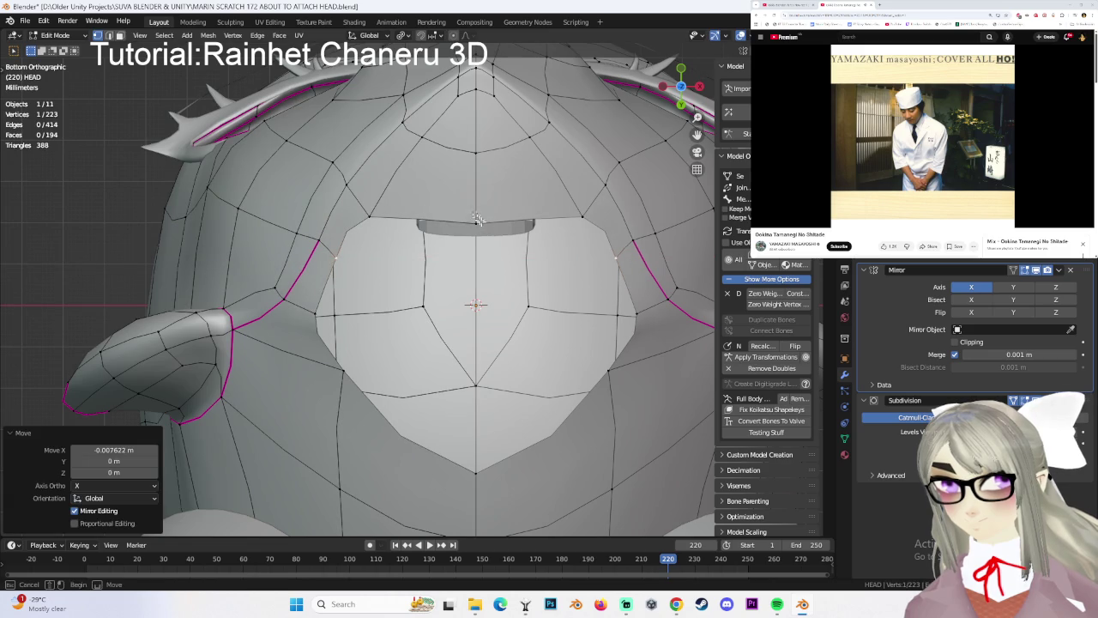
key("ctrl+z")
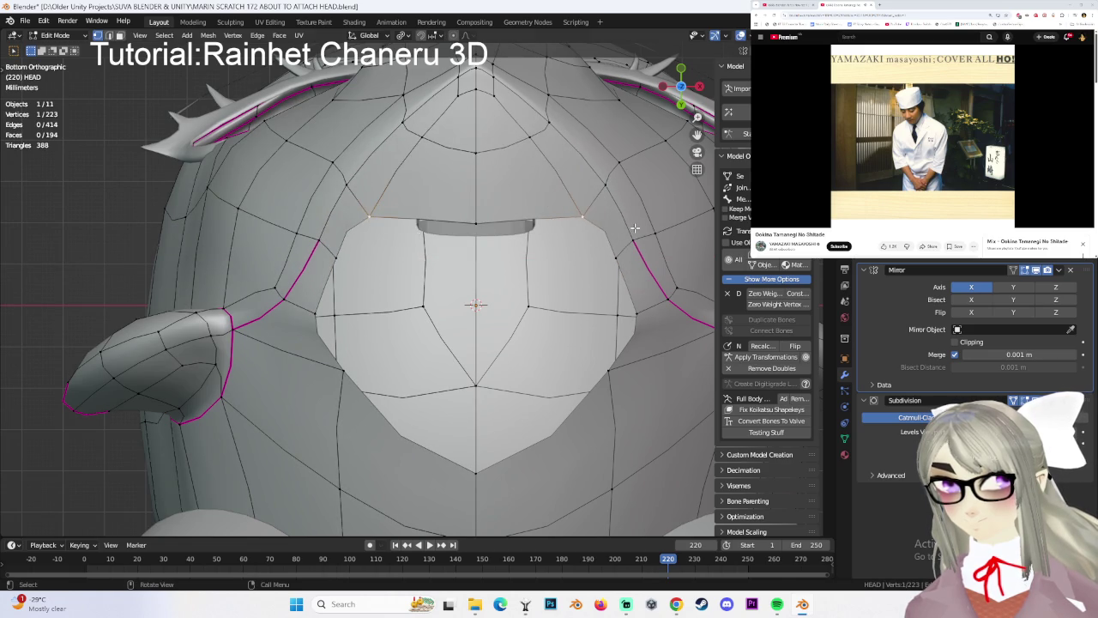
key("ctrl+z")
left_click(589, 358)
Reposition the lower, bottom-centre and side vertex pairs, then move one vertex −0.008385 m along Y.
left_click(589, 357)
key("g")
left_click(536, 427)
scroll(459, 434, "down", 1)
left_click(465, 441)
key("g")
left_click(484, 432)
key("g")
left_click(373, 417)
left_click(571, 357)
key("g")
left_click(582, 409)
scroll(575, 378, "down", 4)
mouse_move(571, 361)
middle_mouse_down()
mouse_move(416, 228)
mouse_move(512, 340)
mouse_move(495, 275)
mouse_move(446, 272)
mouse_move(478, 261)
mouse_move(417, 242)
mouse_move(484, 269)
mouse_move(485, 289)
mouse_move(478, 252)
mouse_move(500, 232)
mouse_move(512, 274)
mouse_move(604, 277)
middle_mouse_up()
key("g")
key("y")
left_click(421, 242)
Return to Object Mode, reveal the hidden body with Alt+H, and select it.
left_click(76, 37)
left_click(60, 49)
key("alt+h")
left_click(512, 279)
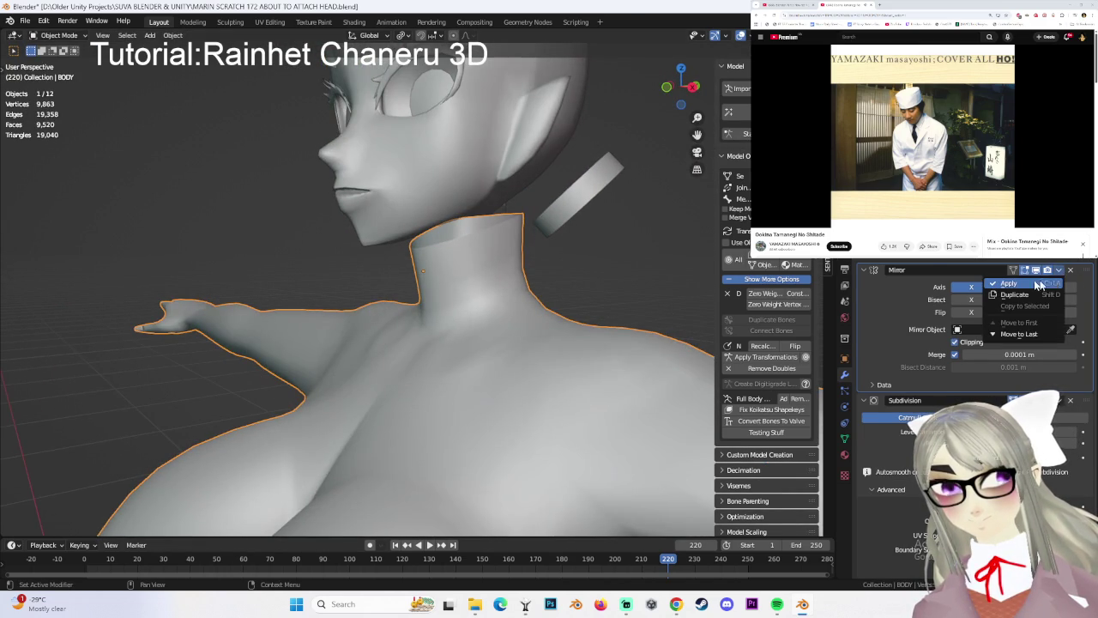
Apply the Mirror modifier on the head.
left_click(1050, 284)
left_click(470, 153)
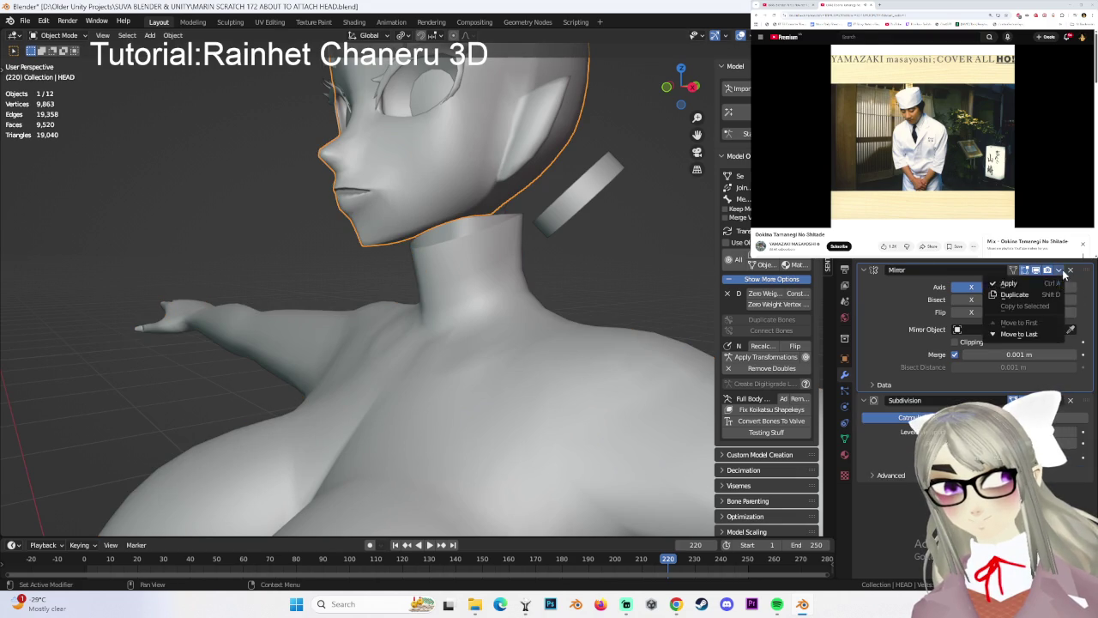
left_click(1055, 283)
Join the head into BODY with Ctrl+J and open the joined mesh in Edit Mode.
left_click(498, 323, "shift")
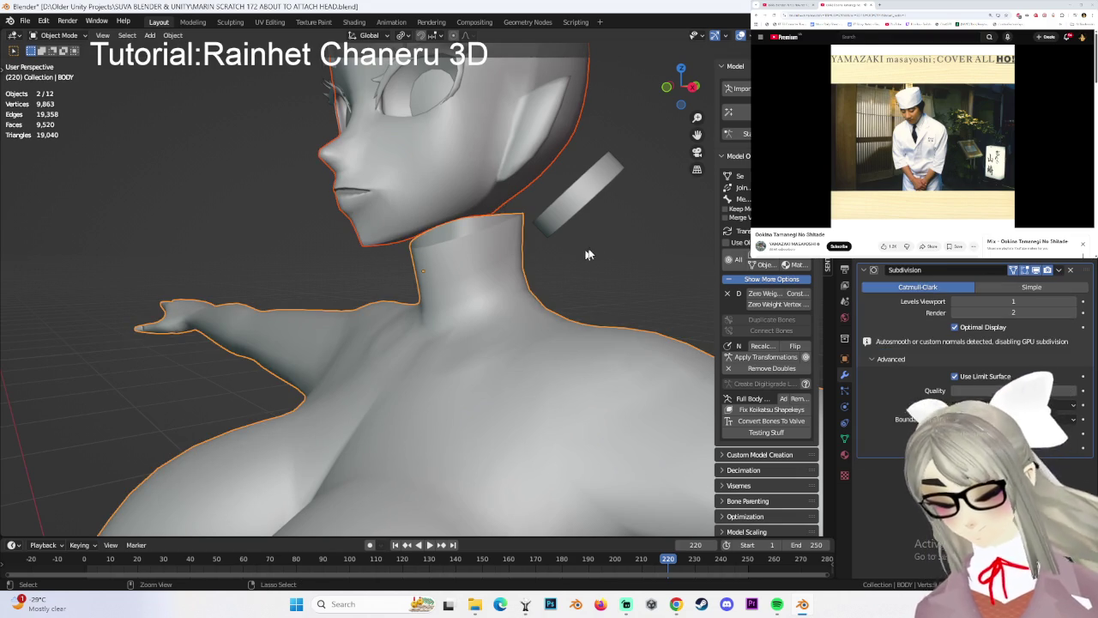
key("ctrl+j")
mouse_move(590, 247)
middle_mouse_down()
mouse_move(470, 265)
mouse_move(434, 286)
middle_mouse_up()
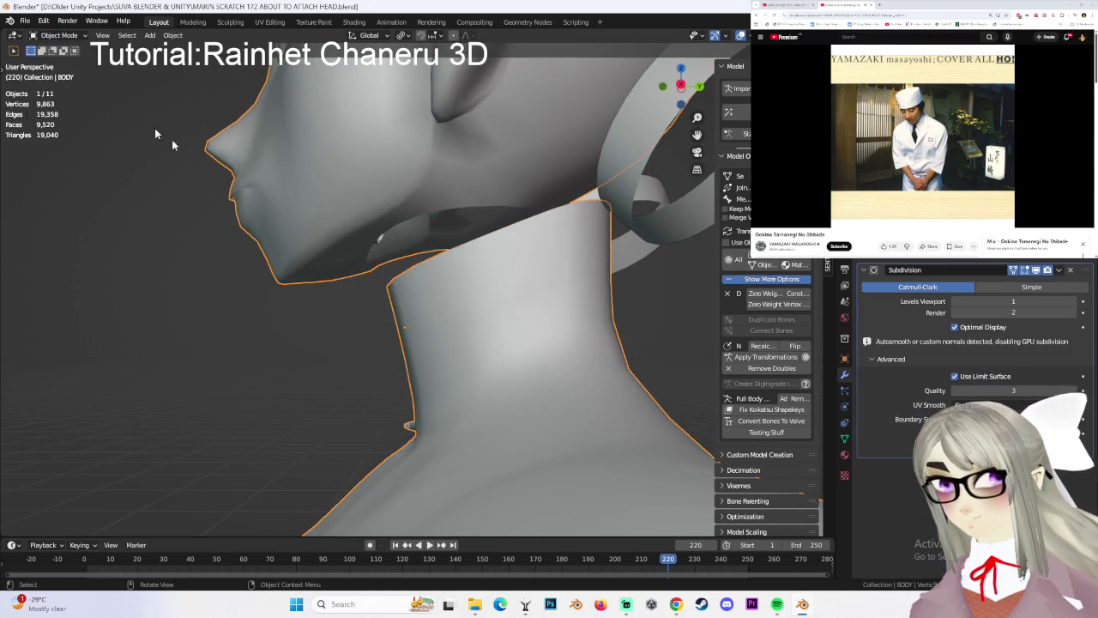
middle_click_drag(94, 96, 449, 298)
left_click(58, 61)
Merge the first three vertex pairs across the neck seam near the jaw and front.
mouse_move(490, 238)
middle_mouse_down()
mouse_move(437, 275)
mouse_move(467, 269)
mouse_move(352, 247)
middle_mouse_up()
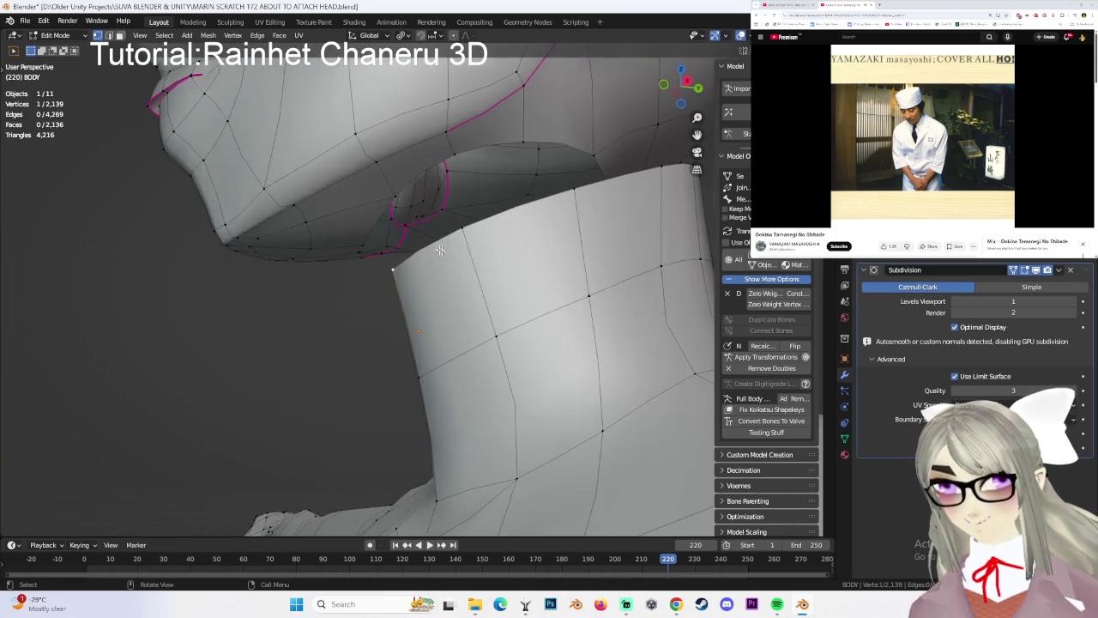
middle_click_drag(458, 248, 447, 253)
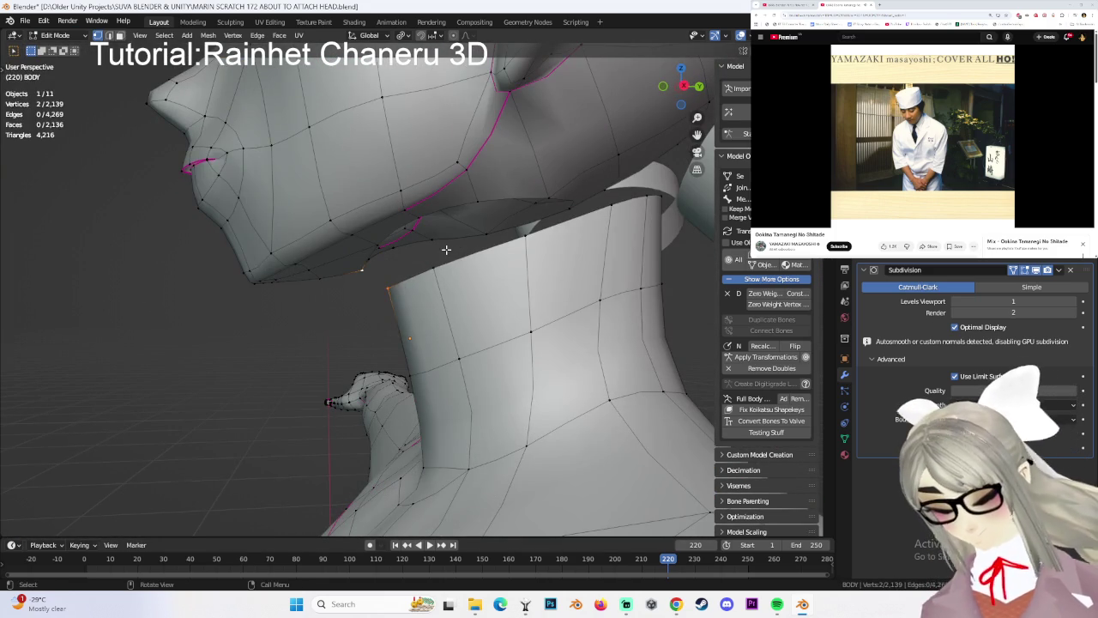
key("m")
left_click(446, 250)
mouse_move(446, 254)
middle_mouse_down()
mouse_move(416, 201)
mouse_move(504, 238)
middle_mouse_up()
key("m")
left_click(504, 240)
middle_click_drag(421, 267, 480, 274)
left_click(401, 280, "shift")
right_click(584, 288, "ctrl")
middle_click_drag(584, 288, 493, 248)
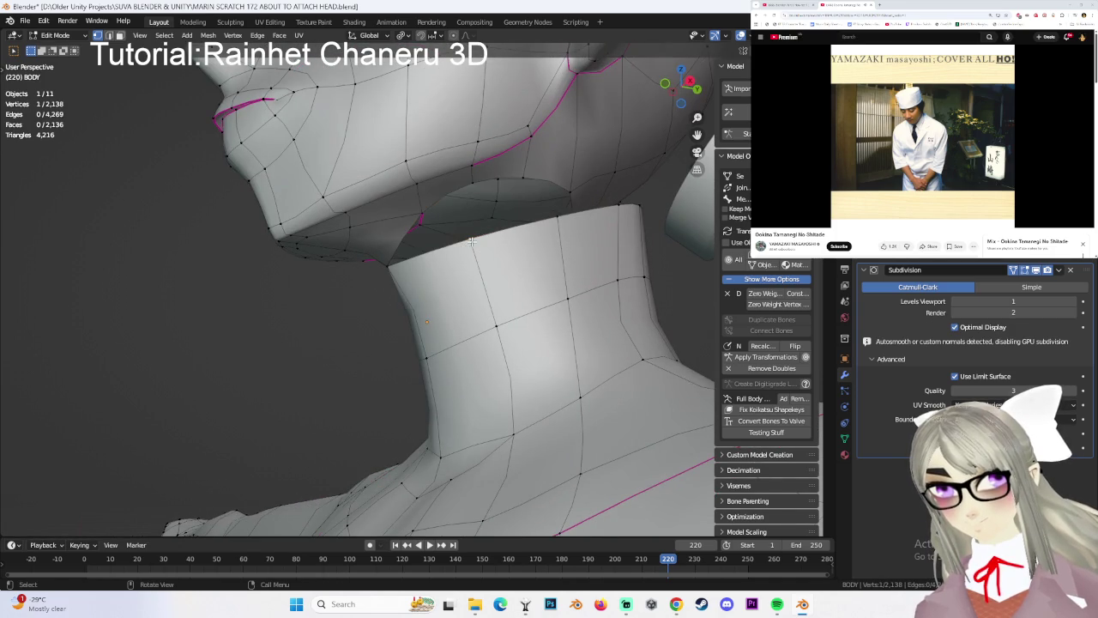
key("m")
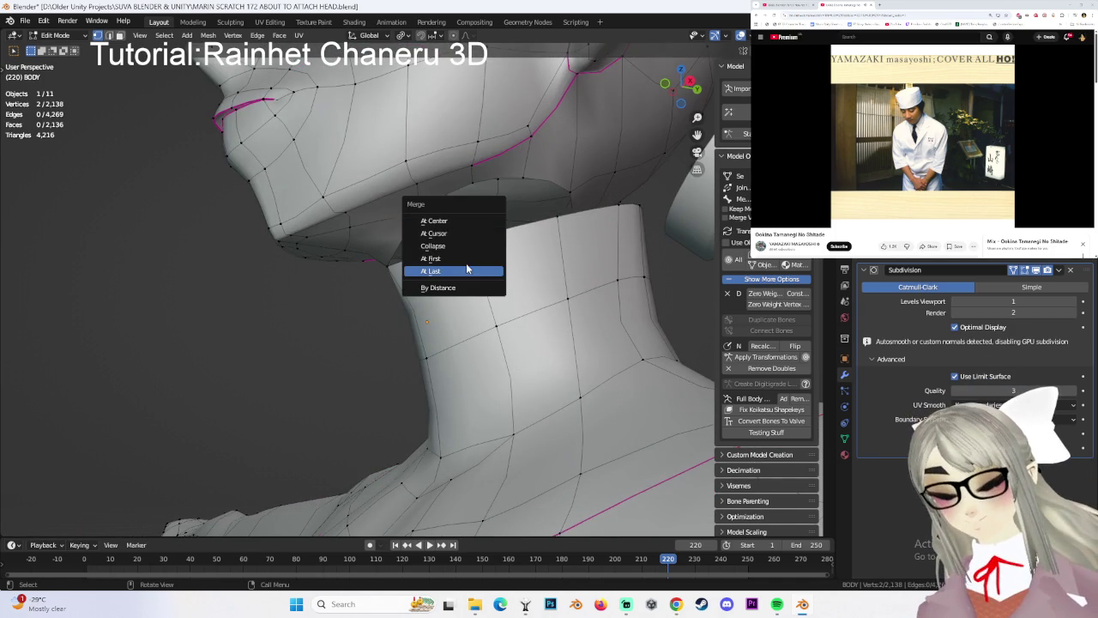
left_click(466, 270)
Merge three more seam vertex pairs around the side of the neck.
middle_click_drag(467, 269, 433, 270)
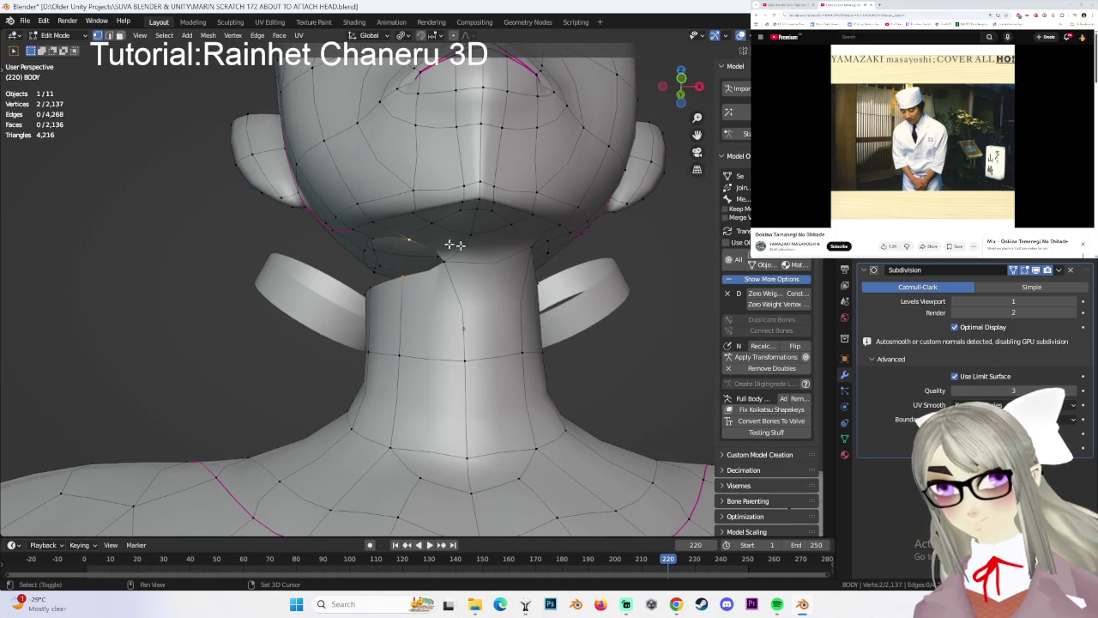
key("m")
left_click(481, 247)
mouse_move(481, 247)
middle_mouse_down()
mouse_move(501, 217)
mouse_move(418, 212)
middle_mouse_up()
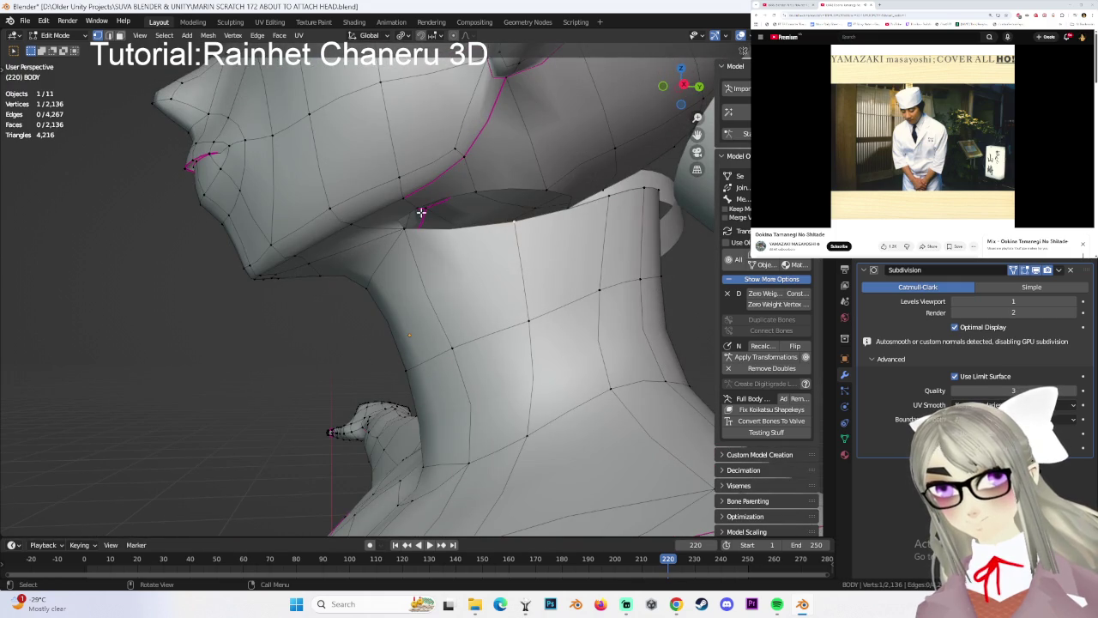
mouse_move(567, 256)
middle_mouse_down()
mouse_move(546, 290)
mouse_move(555, 245)
middle_mouse_up()
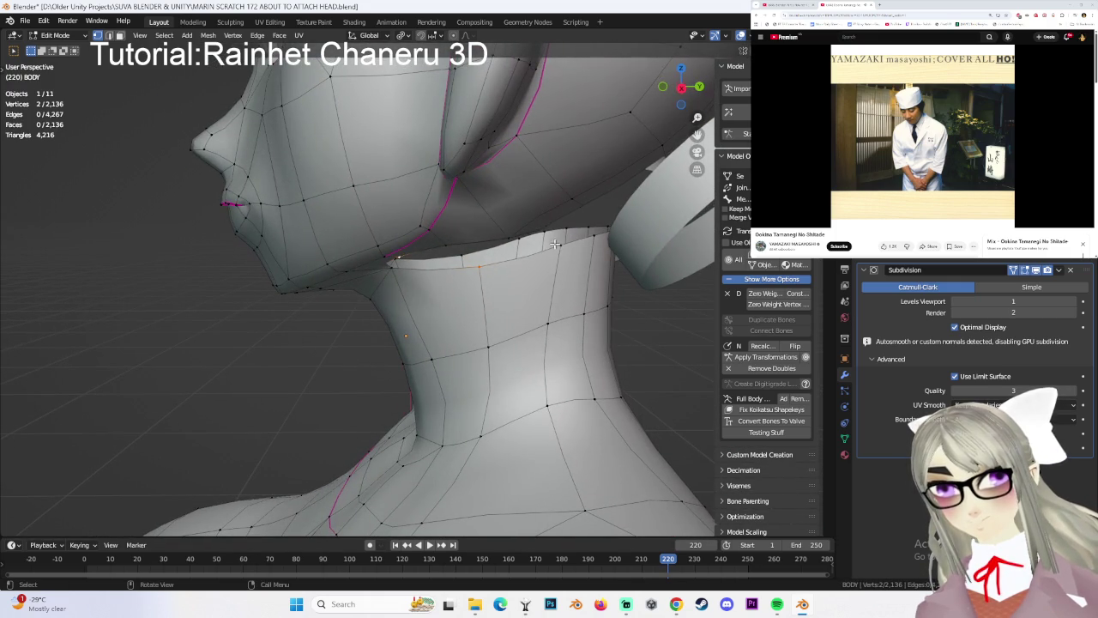
left_click(681, 90)
mouse_move(372, 260)
middle_mouse_down()
mouse_move(419, 222)
mouse_move(526, 253)
mouse_move(503, 244)
middle_mouse_up()
key("m")
left_click(487, 237)
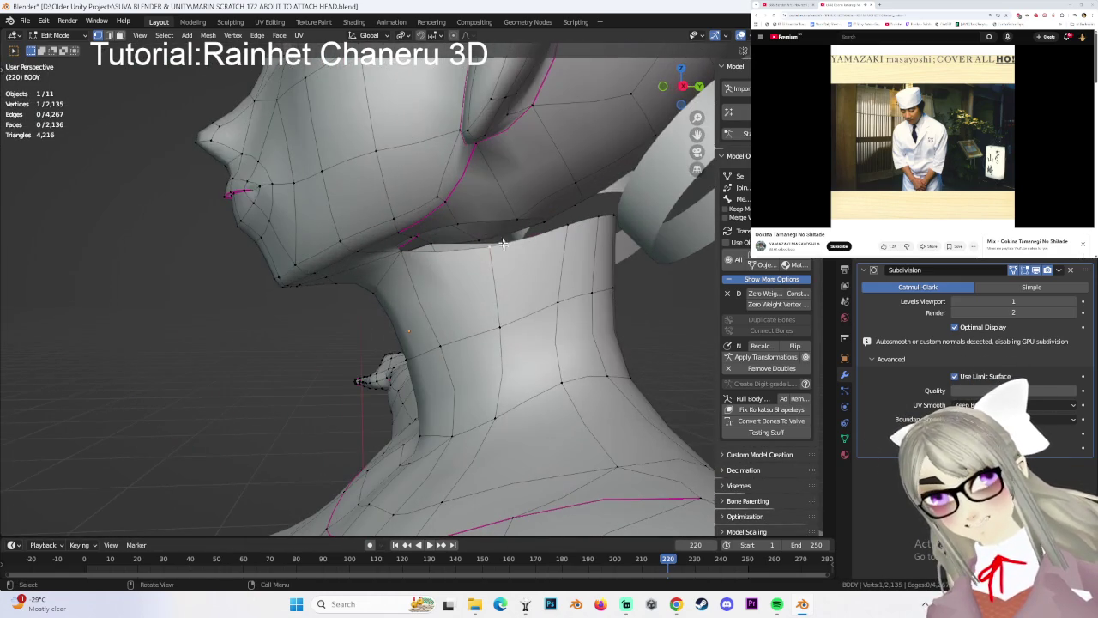
key("m")
left_click(549, 238)
mouse_move(549, 237)
middle_mouse_down()
mouse_move(429, 277)
mouse_move(405, 265)
mouse_move(420, 275)
mouse_move(461, 239)
mouse_move(463, 249)
mouse_move(385, 255)
mouse_move(339, 224)
mouse_move(421, 211)
mouse_move(500, 272)
mouse_move(327, 279)
middle_mouse_up()
Merge two more neck-seam vertex pairs onto the last-selected vertex.
left_click(458, 246, "shift")
key("m")
left_click(509, 255)
middle_click_drag(416, 268, 259, 277)
middle_click_drag(346, 228, 407, 235)
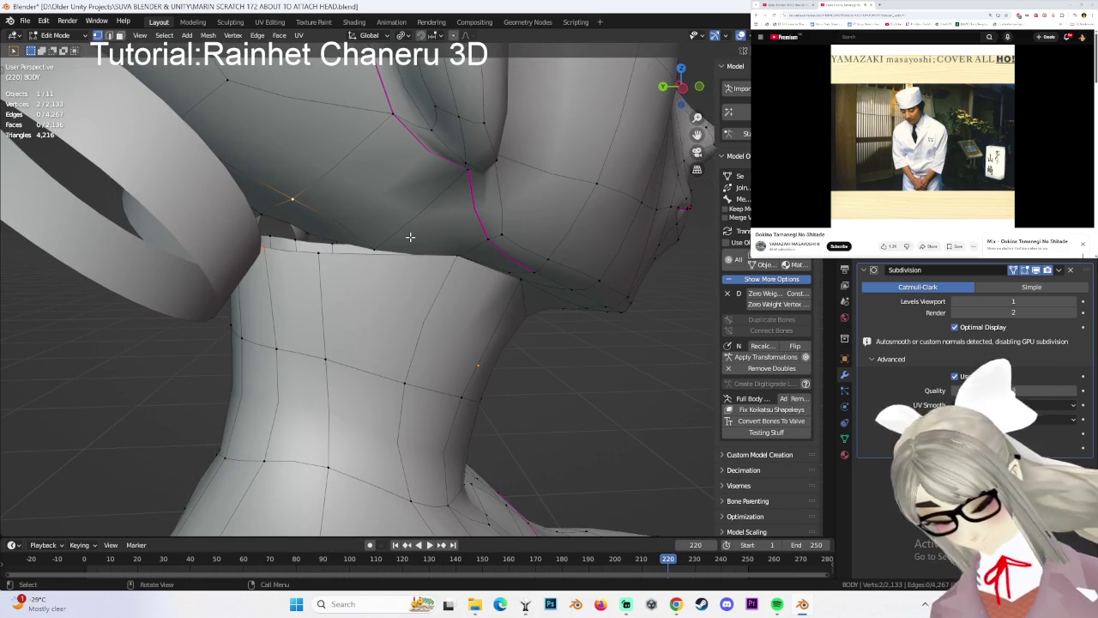
key("m")
left_click(411, 238)
mouse_move(358, 196)
middle_mouse_down()
mouse_move(363, 232)
mouse_move(502, 243)
mouse_move(507, 280)
mouse_move(214, 129)
middle_mouse_up()
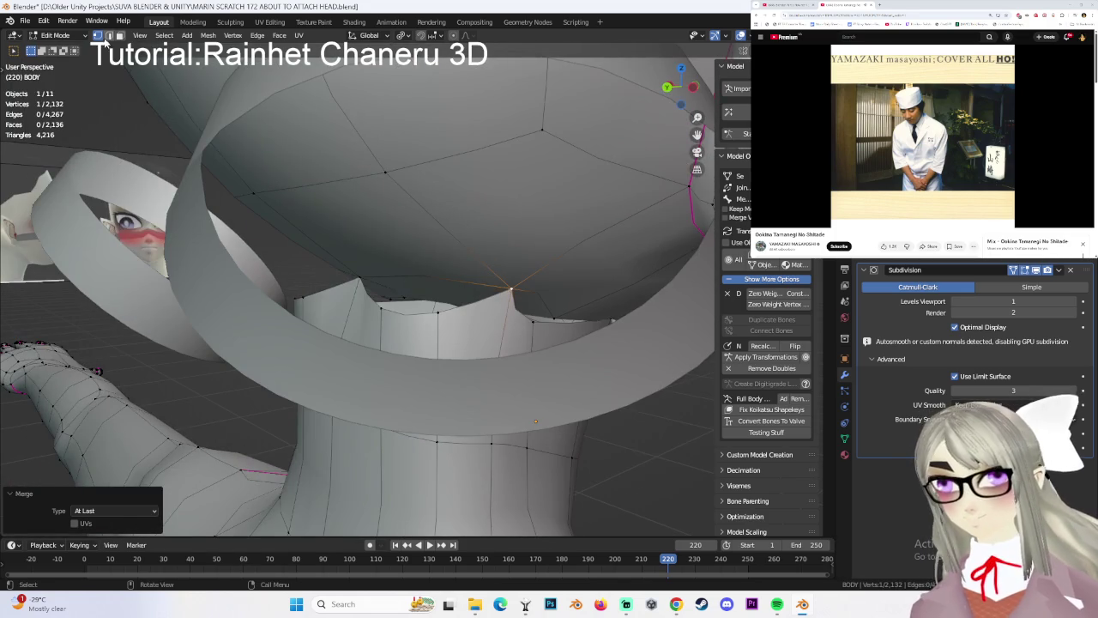
Delete the two leftover faces beneath the neck ring.
left_click(121, 35)
left_click(449, 299)
mouse_move(448, 300)
middle_mouse_down()
mouse_move(557, 284)
mouse_move(512, 294)
mouse_move(545, 304)
mouse_move(483, 243)
mouse_move(495, 288)
mouse_move(475, 278)
mouse_move(609, 261)
mouse_move(604, 245)
mouse_move(460, 255)
mouse_move(508, 284)
mouse_move(390, 345)
middle_mouse_up()
key("x")
left_click(512, 295)
Return to vertex selection and go back to Object Mode.
left_click(97, 36)
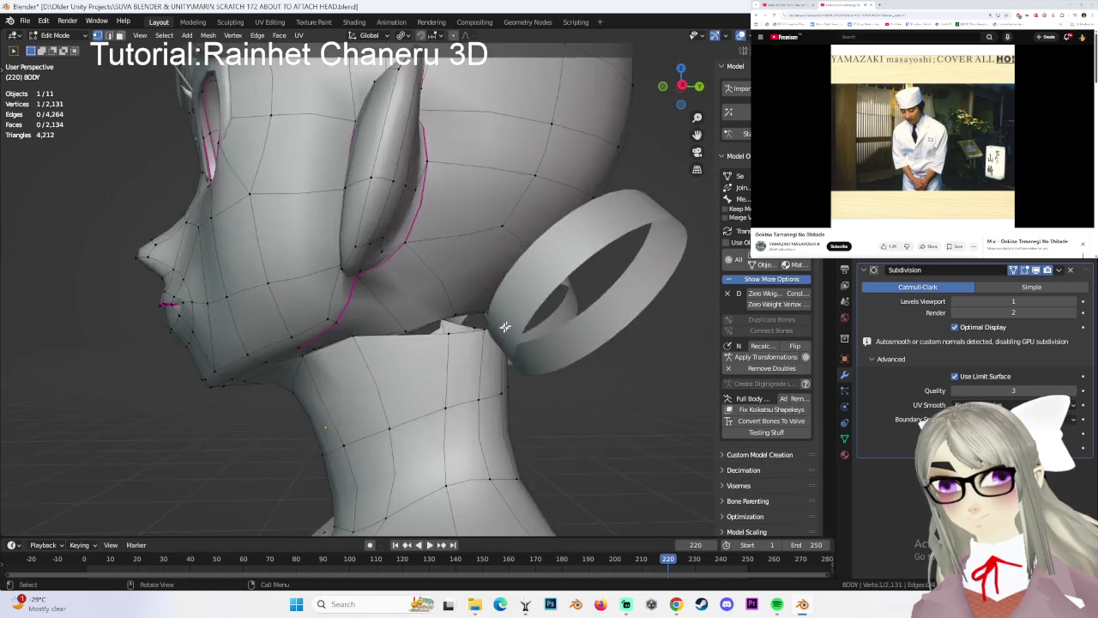
mouse_move(452, 293)
middle_mouse_down()
mouse_move(428, 320)
mouse_move(414, 284)
mouse_move(501, 306)
mouse_move(480, 313)
mouse_move(493, 324)
mouse_move(468, 334)
middle_mouse_up()
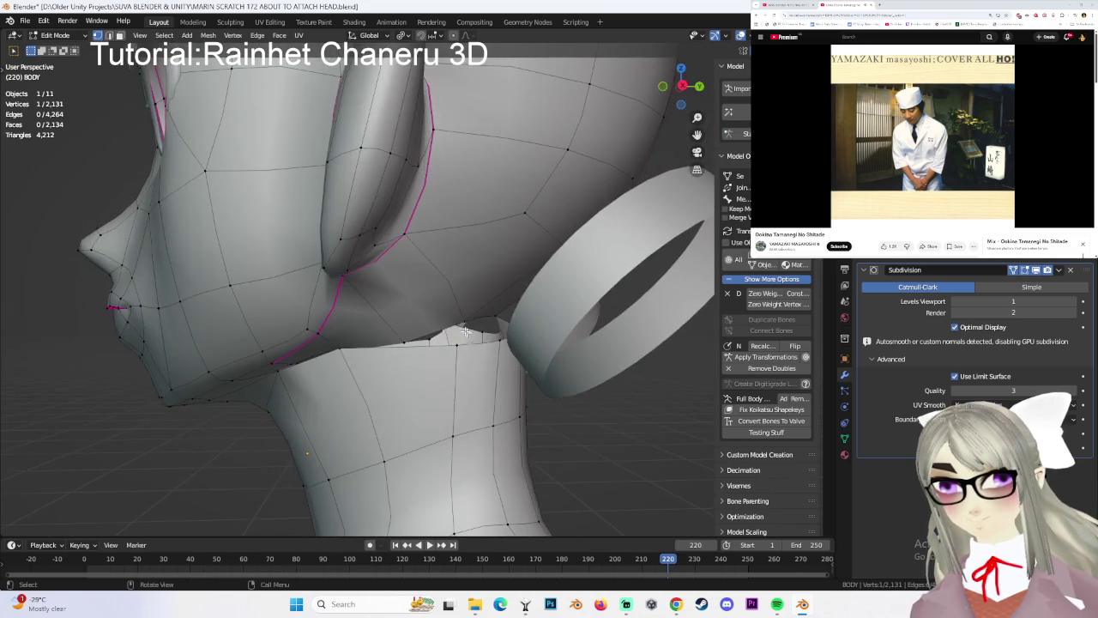
middle_click_drag(537, 298, 515, 308)
left_click(55, 35)
left_click(53, 45)
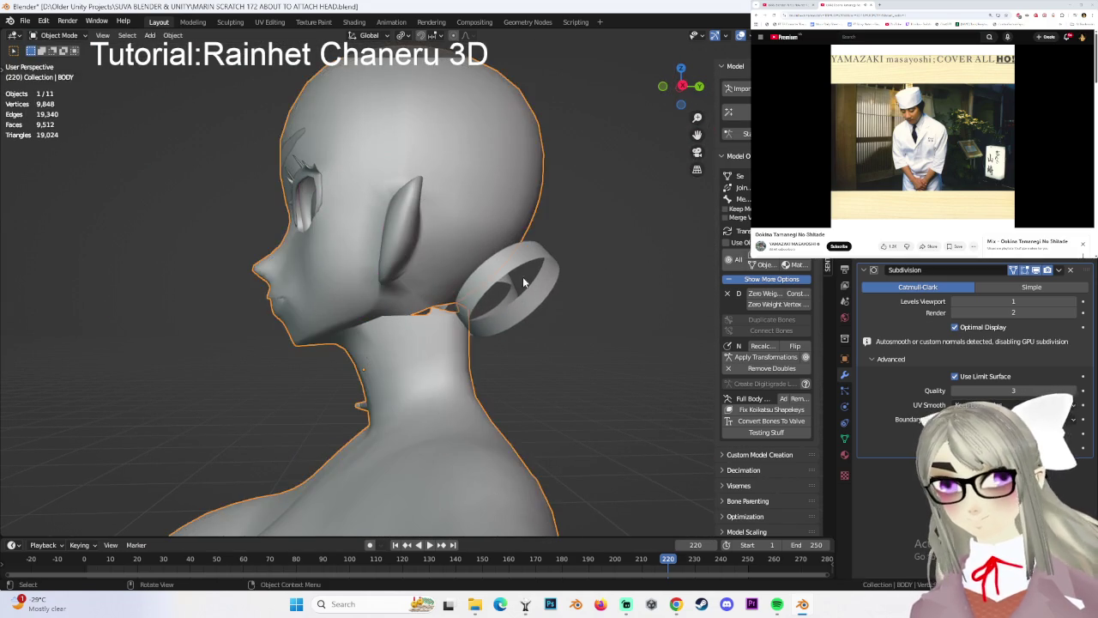
Hide the hair band and the side reference image, then select BODY.
left_click(515, 283)
key("h")
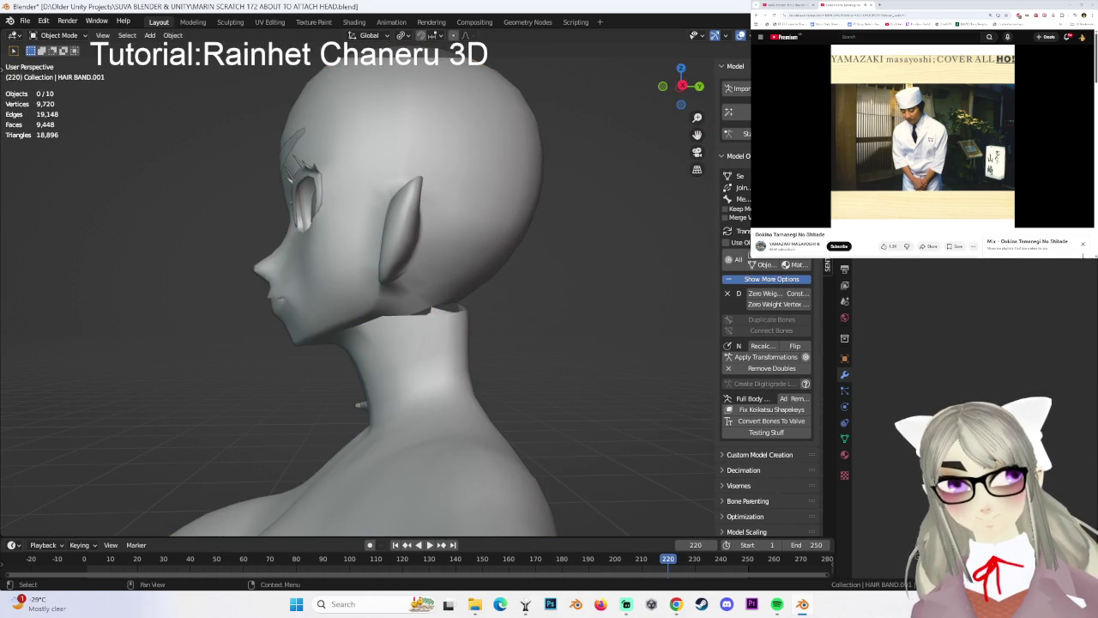
left_click(665, 101)
left_click(455, 349)
scroll(498, 317, "up", 2)
left_click(464, 281)
key("h")
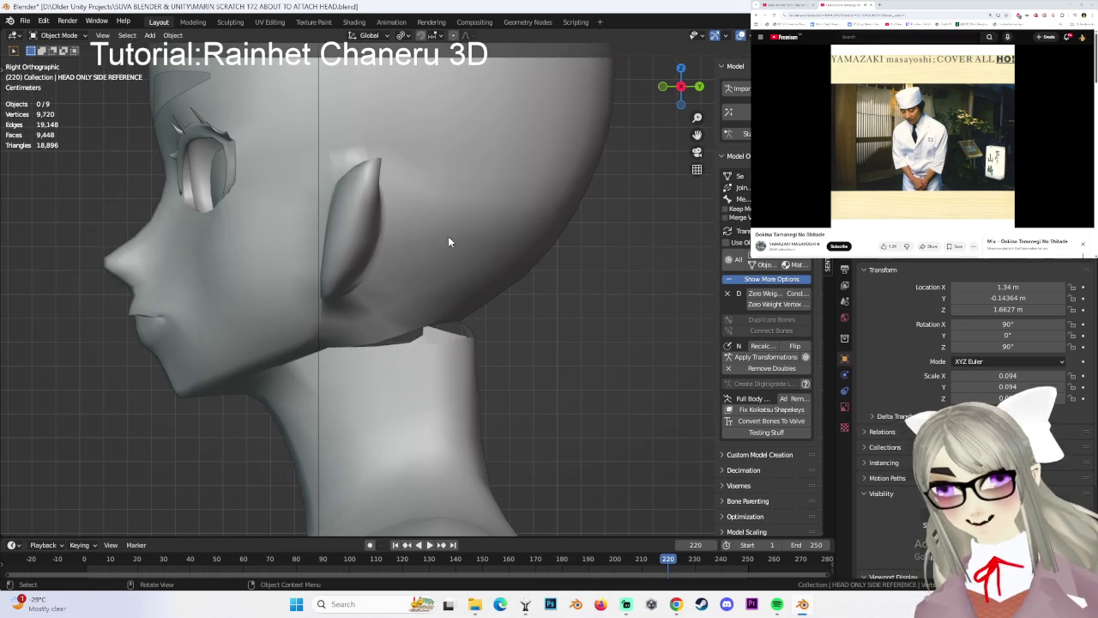
left_click(480, 274)
Enter Edit Mode on BODY and nudge a seam vertex 0.008178 m along X.
left_click(58, 35)
left_click(60, 50)
mouse_move(456, 318)
middle_mouse_down()
mouse_move(356, 349)
mouse_move(386, 330)
mouse_move(493, 338)
mouse_move(406, 352)
middle_mouse_up()
key("g")
key("x")
left_click(386, 326)
left_click(407, 351)
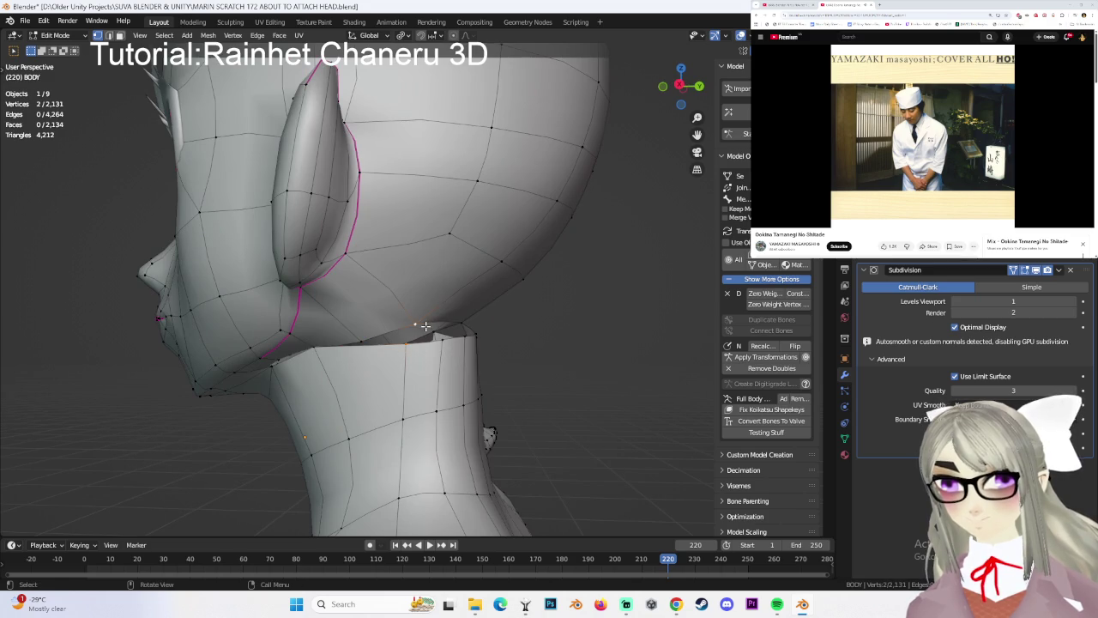
Merge the selected seam vertices at the last one.
key("m")
left_click(417, 324)
mouse_move(417, 325)
middle_mouse_down()
mouse_move(449, 340)
mouse_move(578, 331)
mouse_move(504, 299)
mouse_move(495, 278)
middle_mouse_up()
mouse_move(433, 307)
middle_mouse_down()
mouse_move(422, 296)
mouse_move(473, 295)
mouse_move(483, 336)
middle_mouse_up()
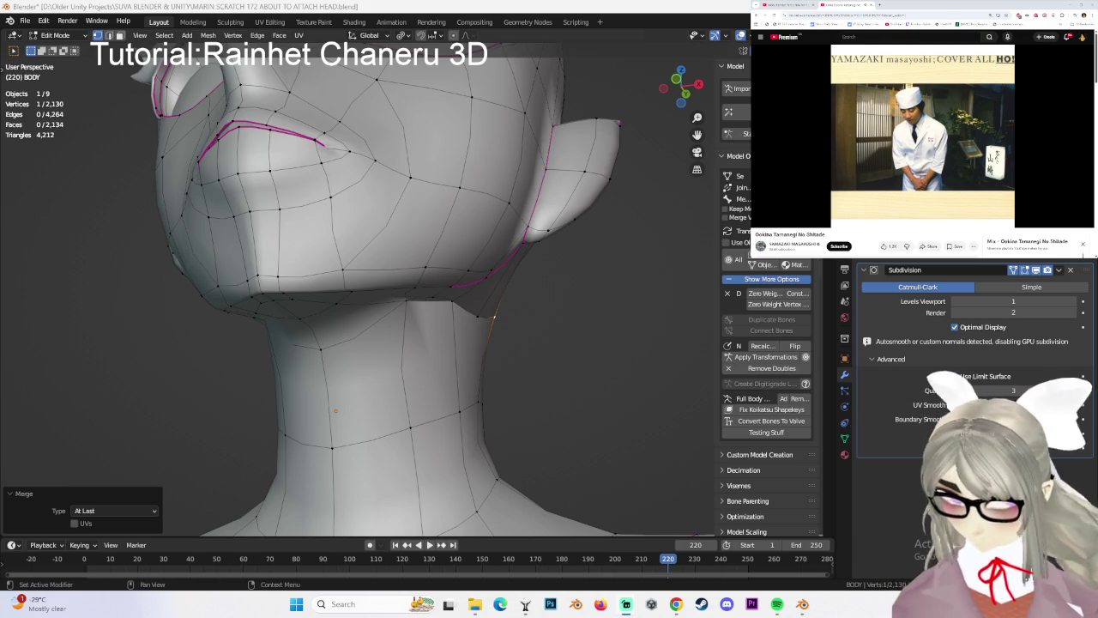
mouse_move(564, 386)
middle_mouse_down()
mouse_move(458, 401)
mouse_move(418, 420)
middle_mouse_up()
Raise several seam vertices at the back of the head to close gaps.
key("g")
left_click(364, 354)
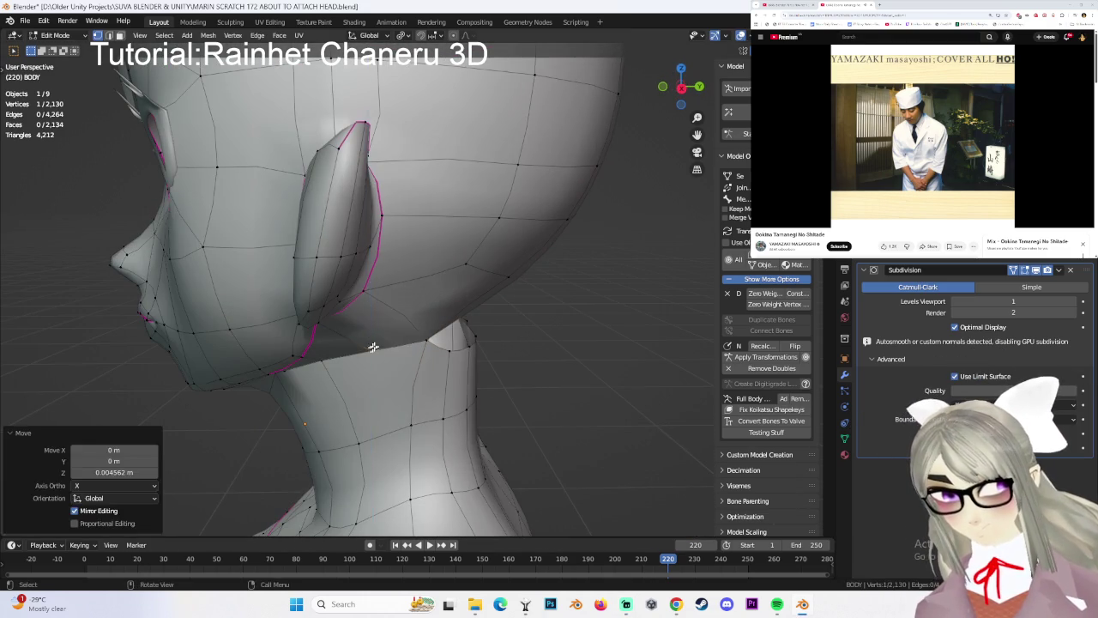
middle_click_drag(364, 354, 439, 304)
key("g")
left_click(447, 292)
mouse_move(576, 303)
middle_mouse_down()
mouse_move(486, 299)
mouse_move(515, 283)
middle_mouse_up()
key("g")
left_click(486, 300)
scroll(481, 243, "up", 3)
mouse_move(480, 243)
middle_mouse_down()
mouse_move(559, 305)
mouse_move(541, 339)
mouse_move(478, 351)
middle_mouse_up()
key("g")
left_click(499, 355)
Merge a seam pair, then extrude a new vertex and merge it into the seam.
left_click(487, 316)
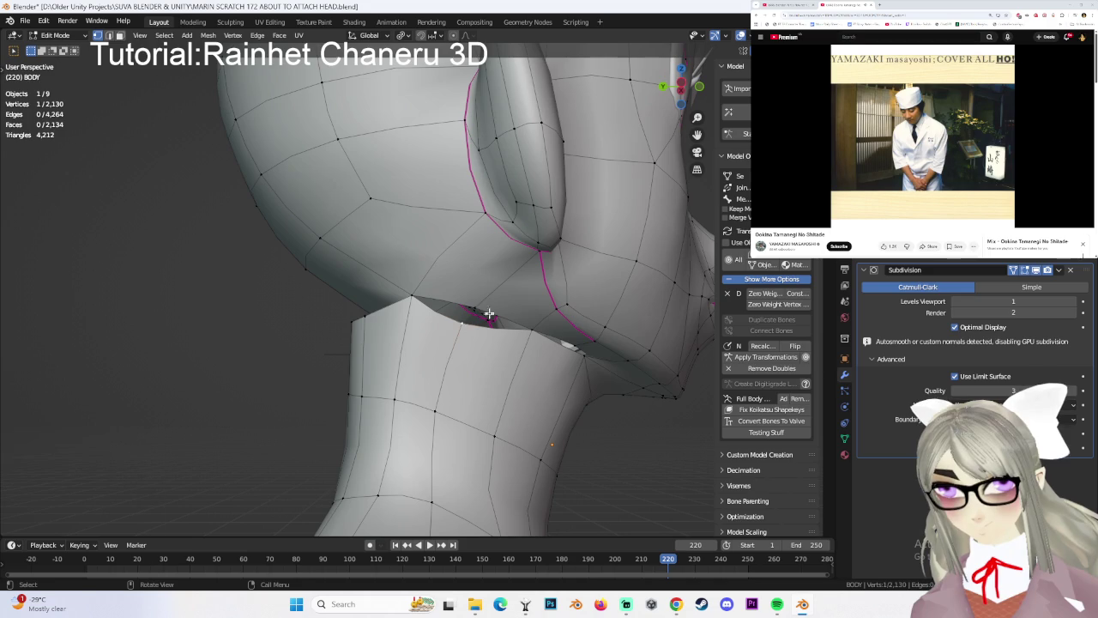
key("m")
left_click(579, 315)
mouse_move(591, 343)
middle_mouse_down()
mouse_move(499, 330)
mouse_move(544, 338)
mouse_move(563, 473)
mouse_move(522, 326)
middle_mouse_up()
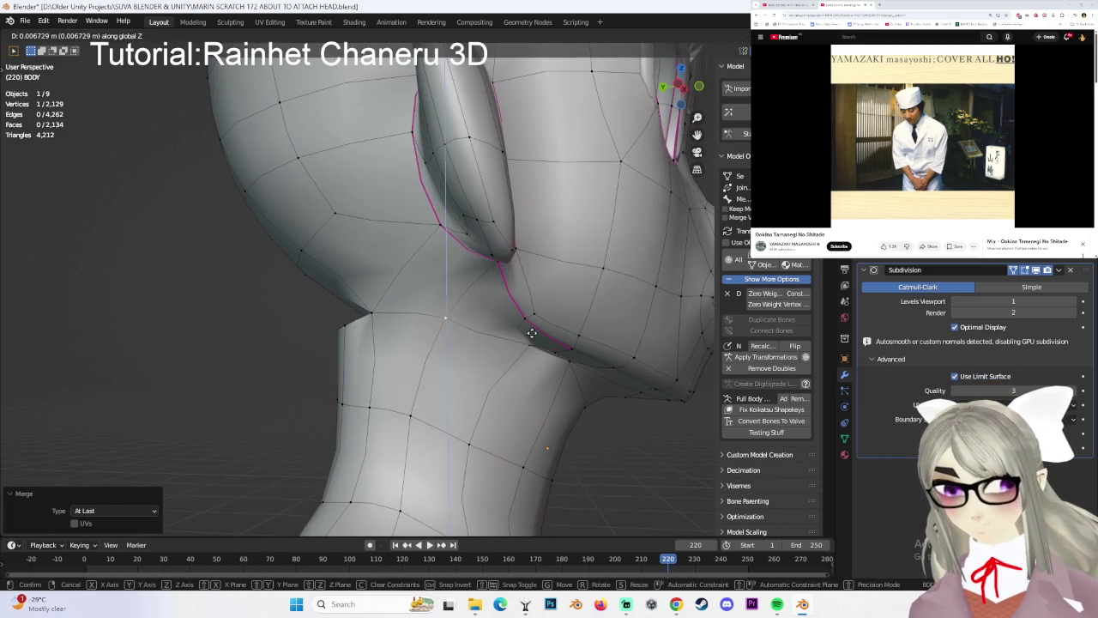
right_click(468, 367, "ctrl")
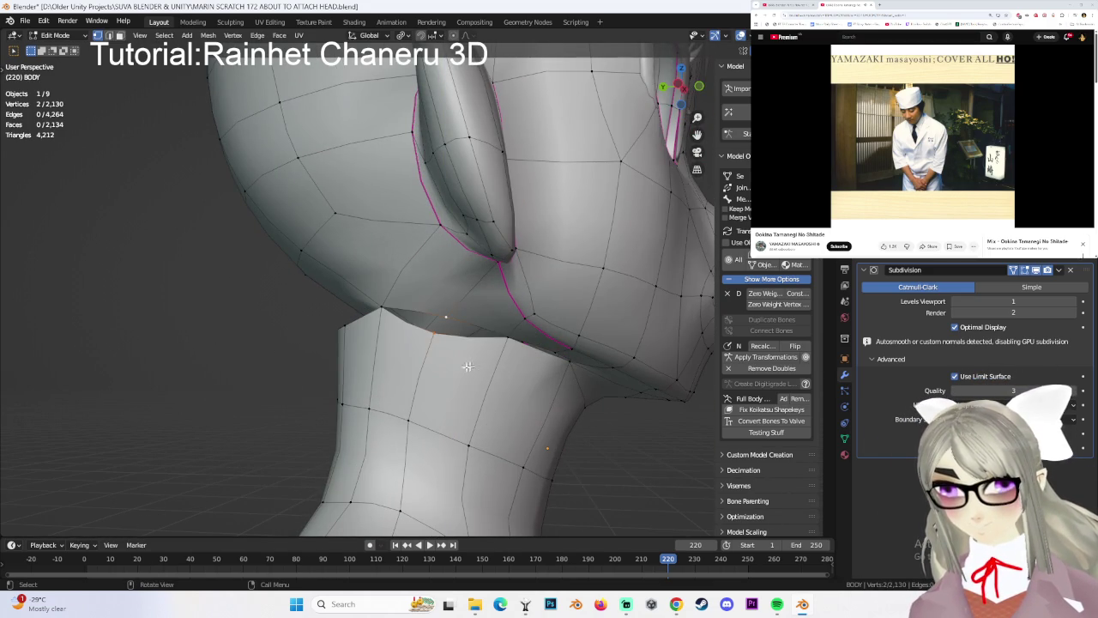
key("m")
left_click(539, 337)
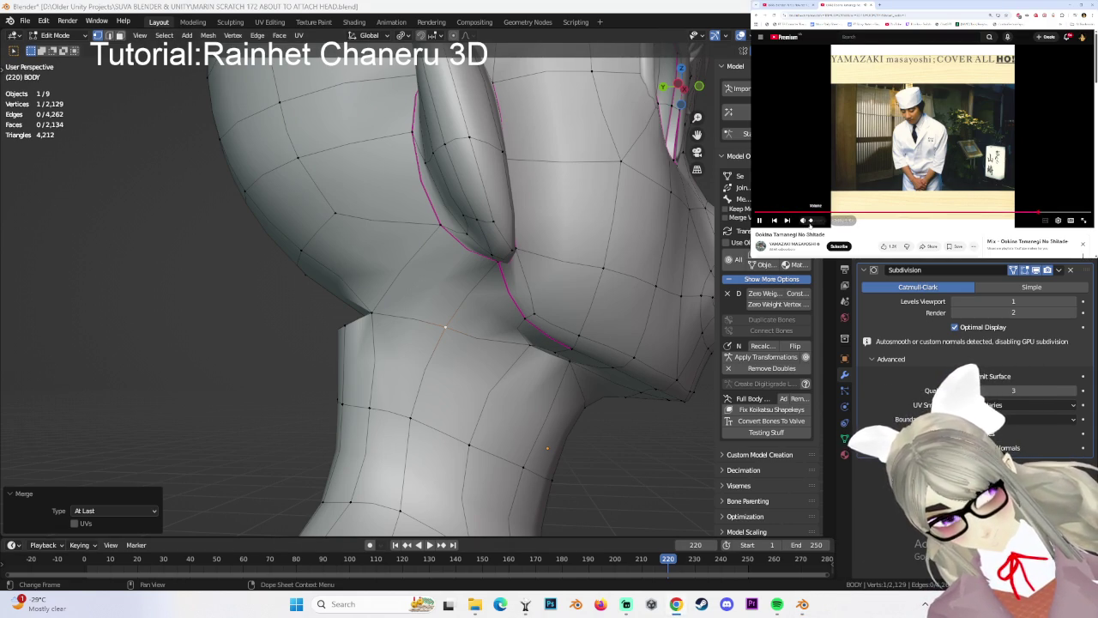
Reposition two more seam vertices, shifting one along X.
mouse_move(427, 369)
middle_mouse_down()
mouse_move(497, 340)
mouse_move(598, 343)
mouse_move(575, 343)
mouse_move(577, 377)
mouse_move(605, 372)
middle_mouse_up()
left_click(525, 350)
key("g")
left_click(525, 350)
mouse_move(544, 385)
middle_mouse_down()
mouse_move(522, 392)
mouse_move(548, 367)
middle_mouse_up()
key("g")
key("x")
left_click(520, 387)
mouse_move(600, 355)
middle_mouse_down()
mouse_move(388, 294)
mouse_move(412, 312)
mouse_move(443, 301)
mouse_move(406, 310)
mouse_move(422, 296)
middle_mouse_up()
key("ctrl+r")
left_click(400, 323)
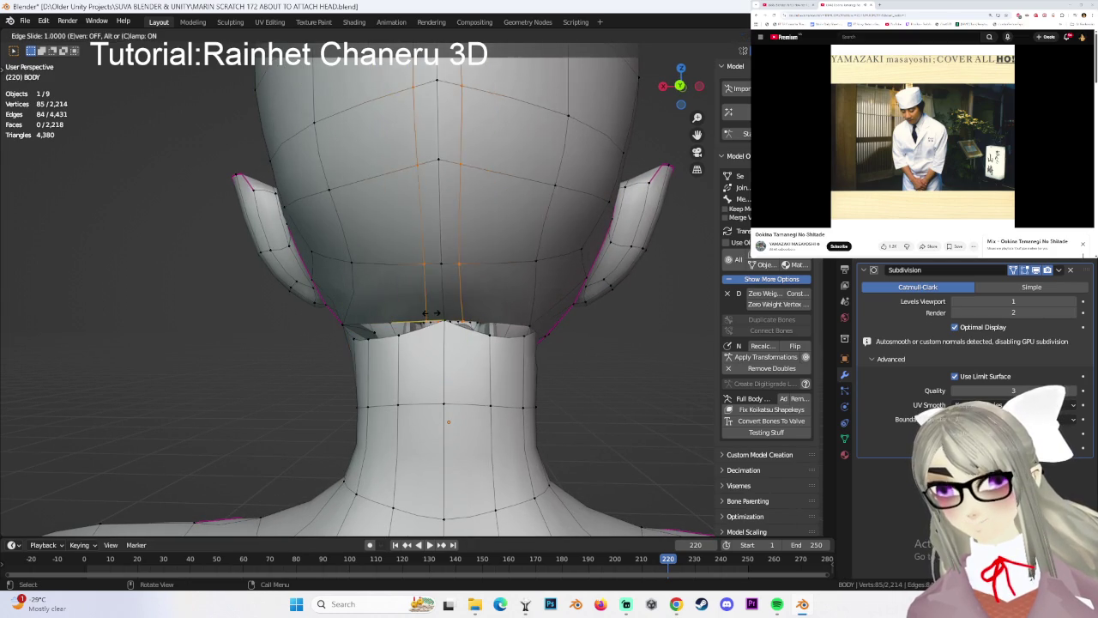
left_click(400, 312)
mouse_move(342, 365)
middle_mouse_down()
mouse_move(505, 349)
mouse_move(613, 359)
mouse_move(481, 350)
mouse_move(471, 306)
mouse_move(483, 331)
middle_mouse_up()
key("alt+a")
scroll(485, 351, "up", 2)
scroll(442, 369, "up", 2)
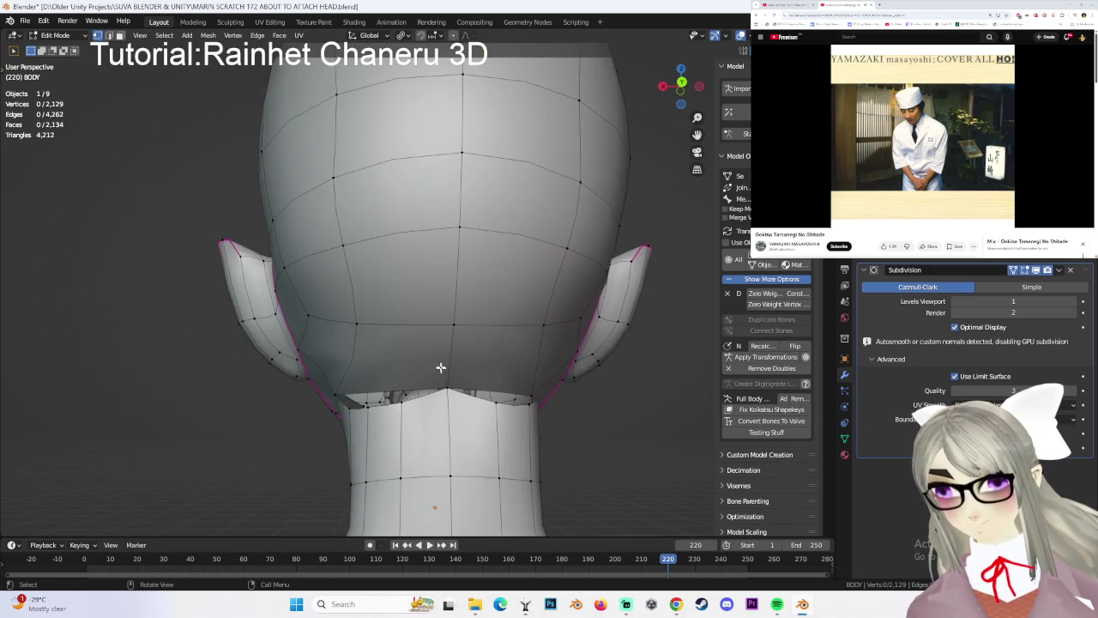
middle_click_drag(441, 369, 435, 350)
scroll(434, 343, "down", 2)
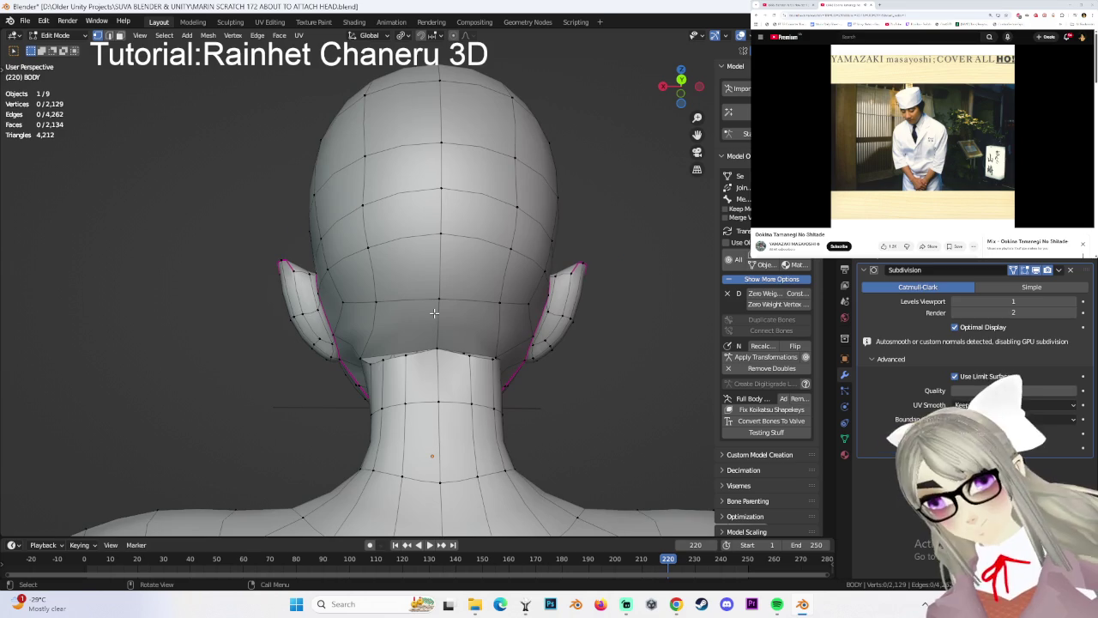
scroll(434, 313, "up", 3)
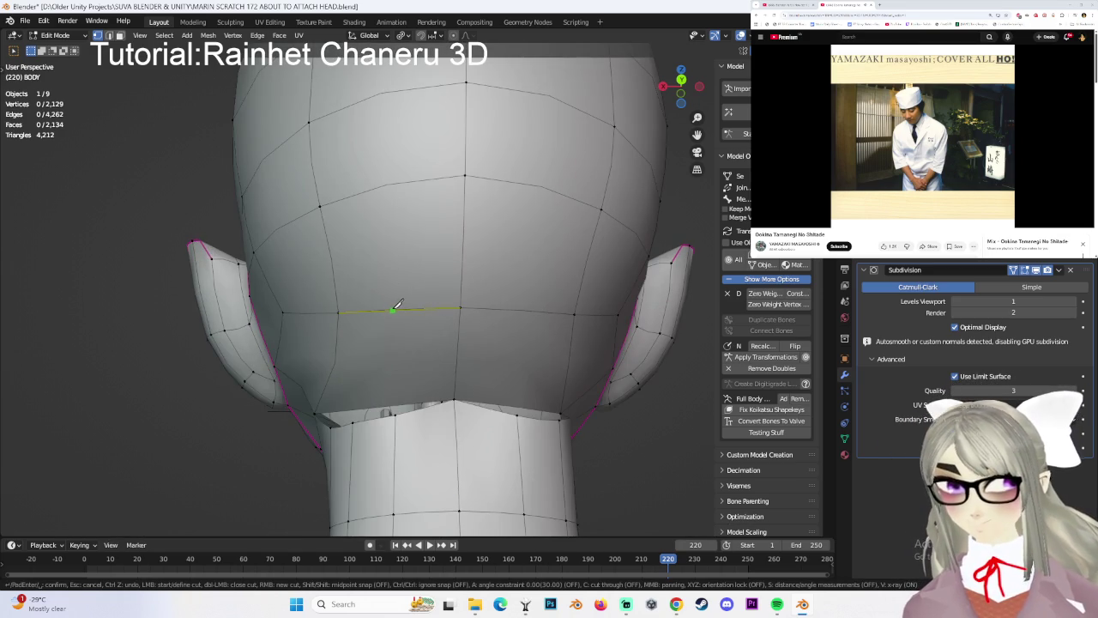
scroll(532, 311, "down", 2)
scroll(544, 335, "down", 1)
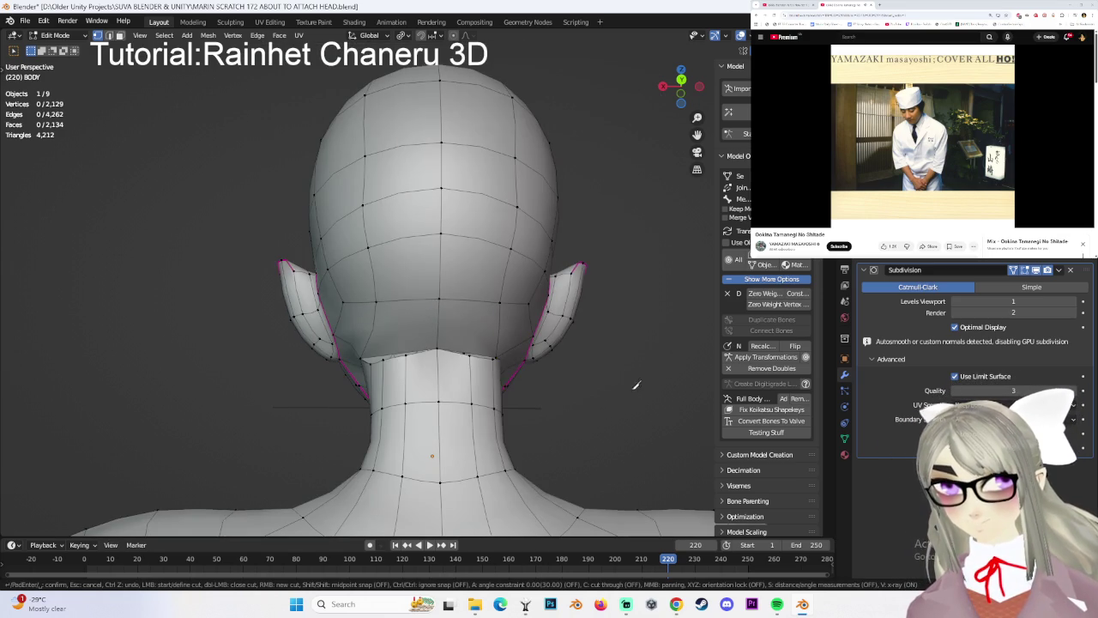
middle_click_drag(494, 380, 478, 346)
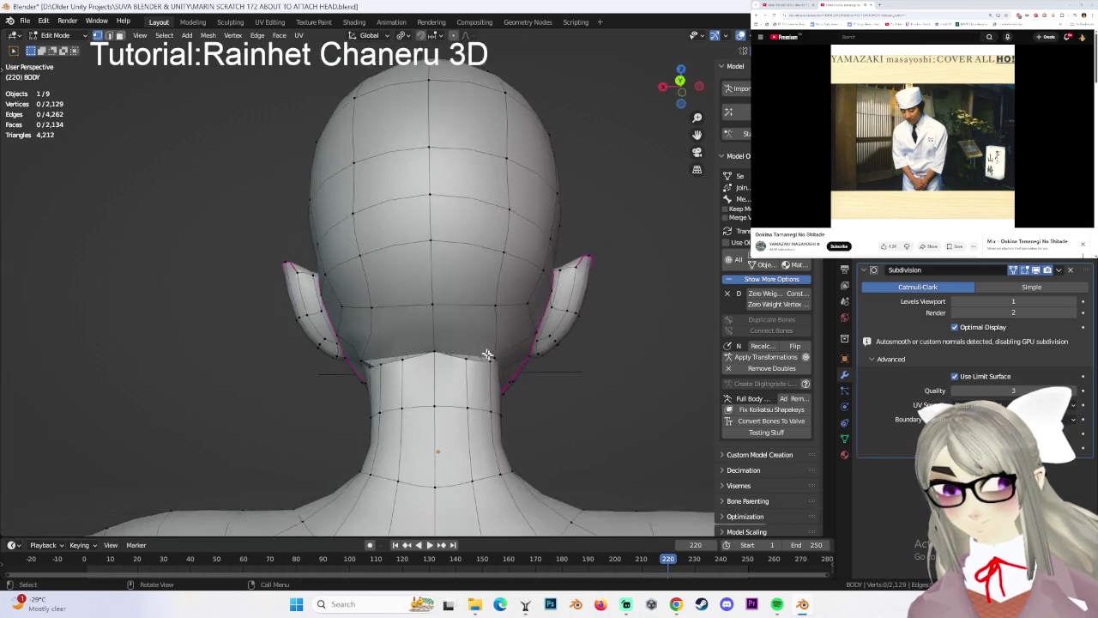
key("k")
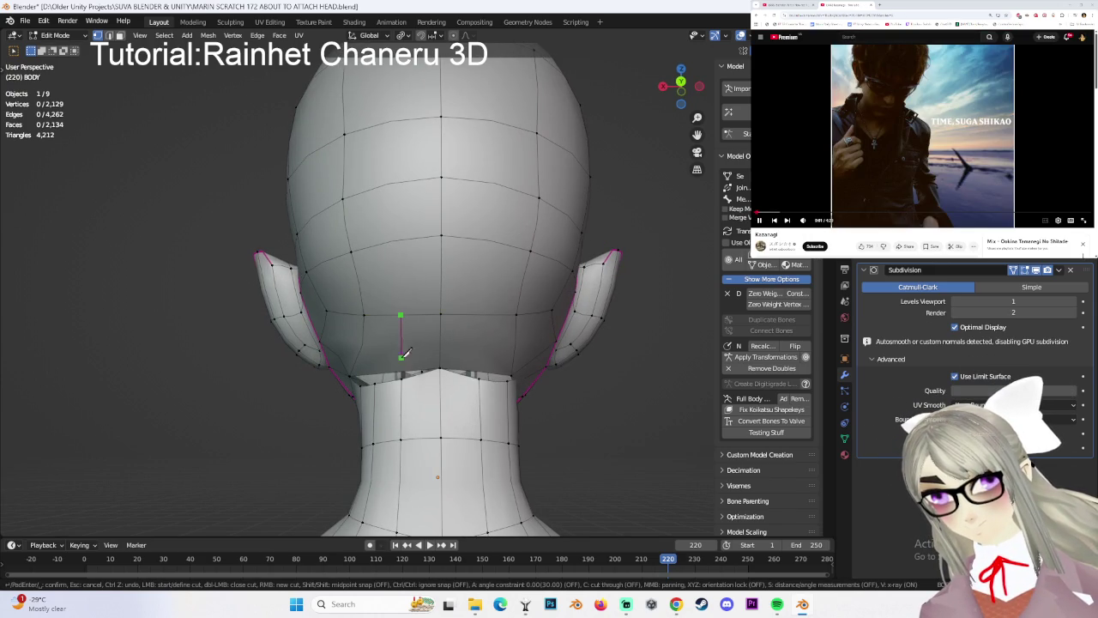
mouse_move(449, 339)
middle_mouse_down()
mouse_move(451, 369)
mouse_move(503, 357)
mouse_move(569, 314)
mouse_move(512, 351)
mouse_move(519, 294)
mouse_move(507, 291)
mouse_move(509, 323)
mouse_move(463, 309)
mouse_move(571, 316)
mouse_move(480, 294)
mouse_move(426, 297)
mouse_move(490, 306)
mouse_move(558, 294)
mouse_move(523, 272)
mouse_move(473, 306)
mouse_move(478, 314)
middle_mouse_up()
scroll(520, 351, "down", 3)
scroll(448, 292, "up", 1)
scroll(459, 308, "up", 2)
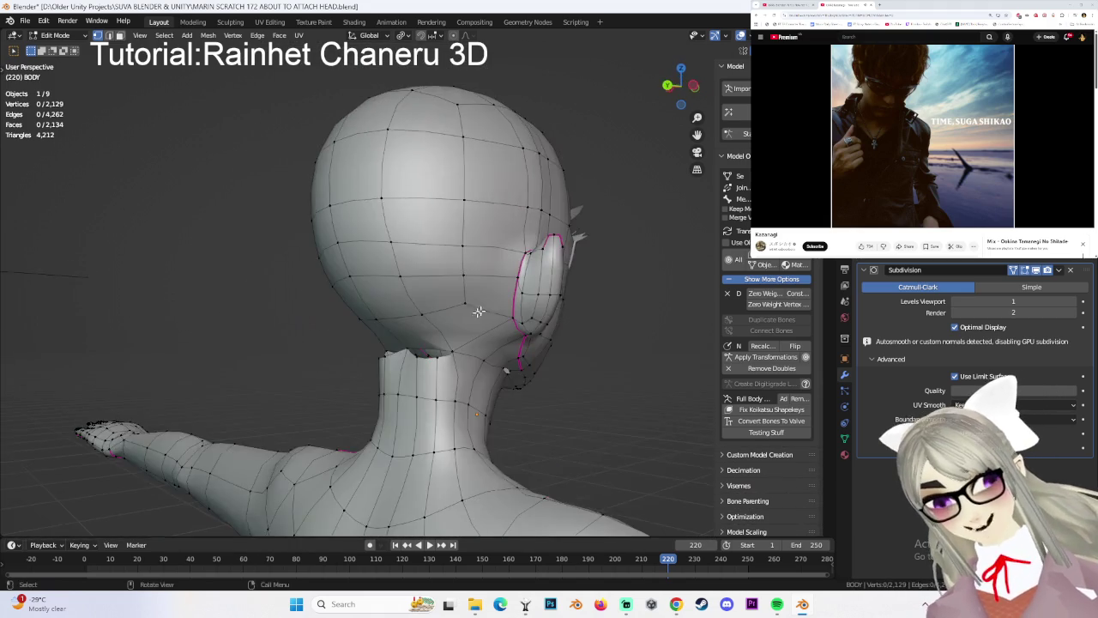
left_click(25, 20)
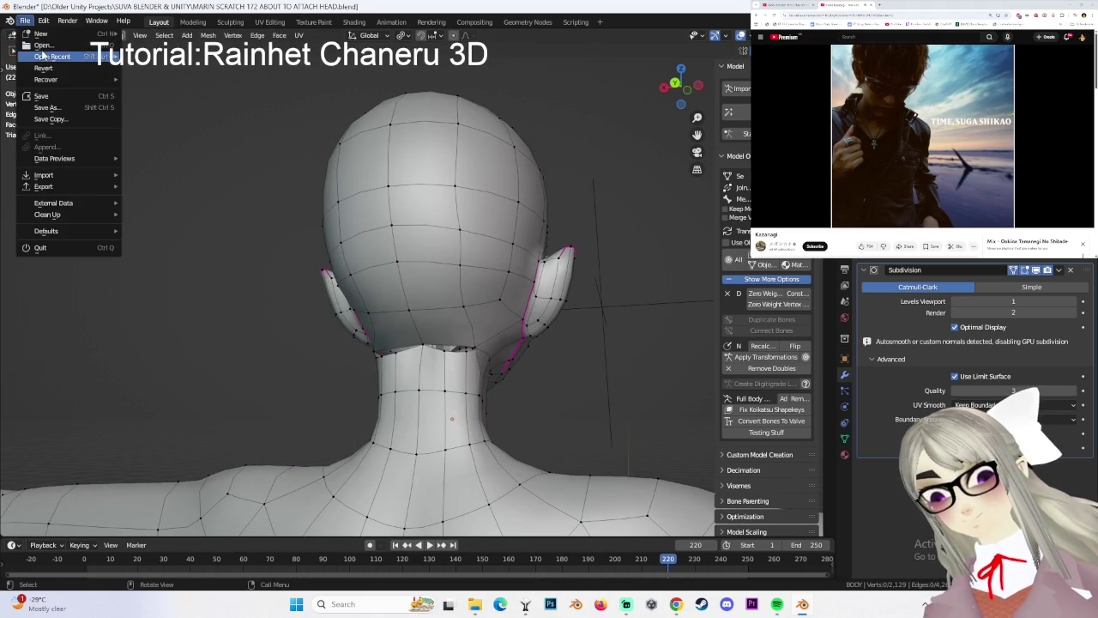
Reopen MARIN SCRATCH 172 ABOUT TO ATTACH HEAD.blend, discarding unsaved changes.
left_click(39, 245)
left_click(568, 321)
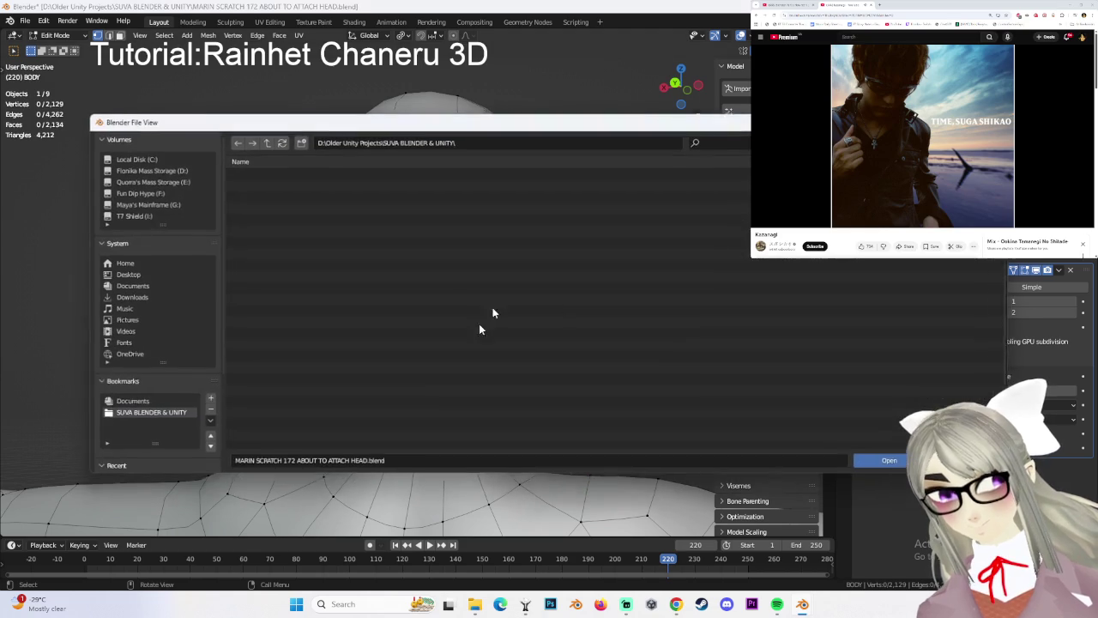
double_click(343, 425)
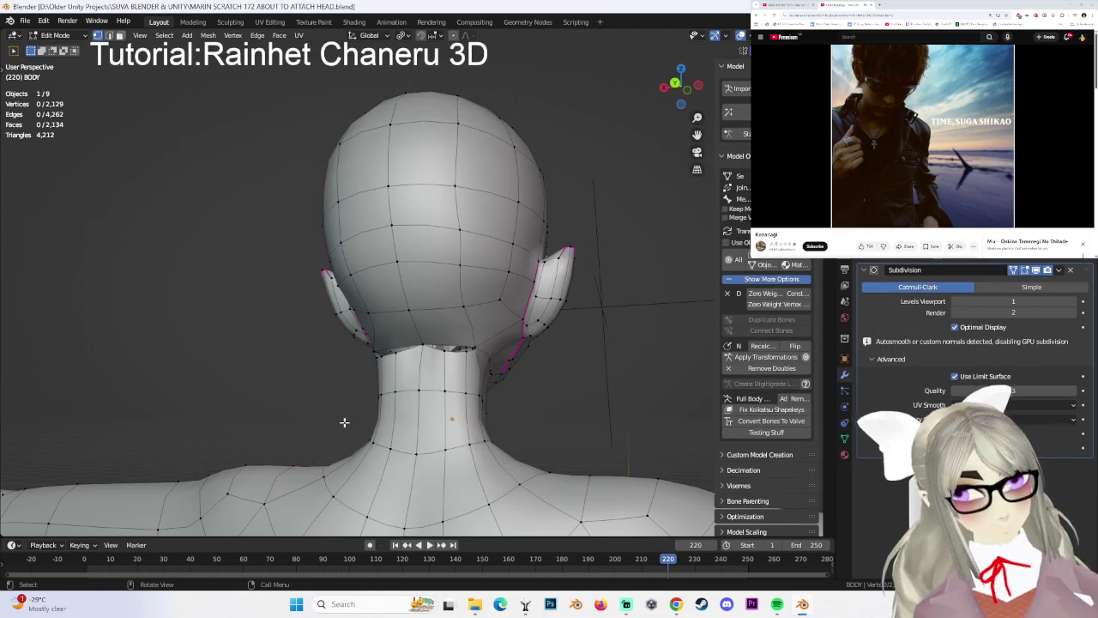
In Object Mode, delete the hair-band rings around the head.
middle_click_drag(460, 363, 463, 306)
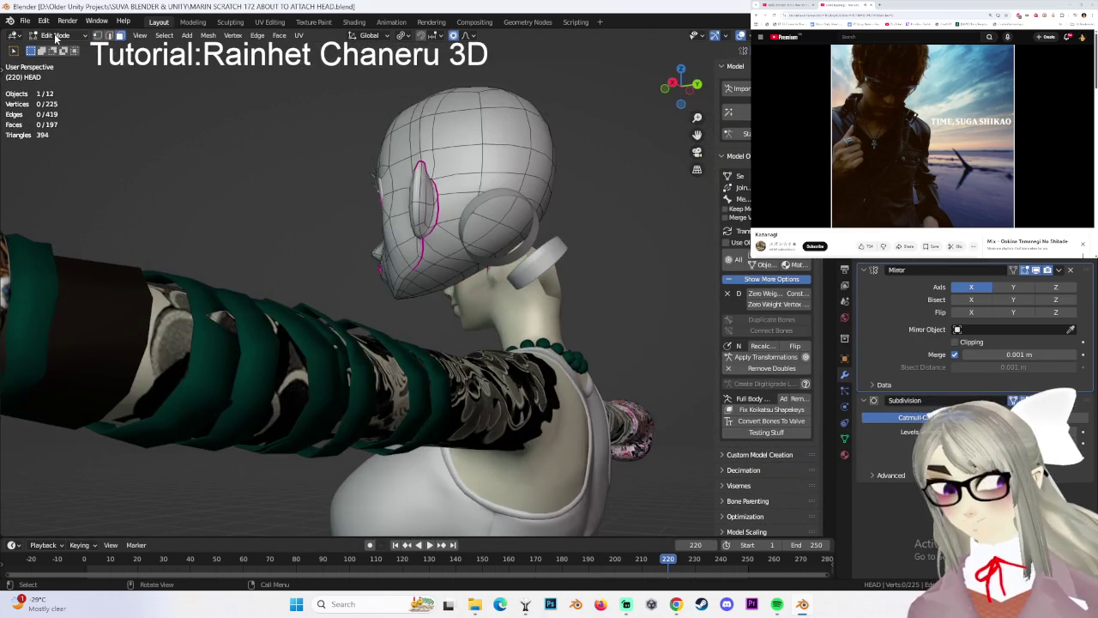
left_click(56, 36)
left_click(56, 49)
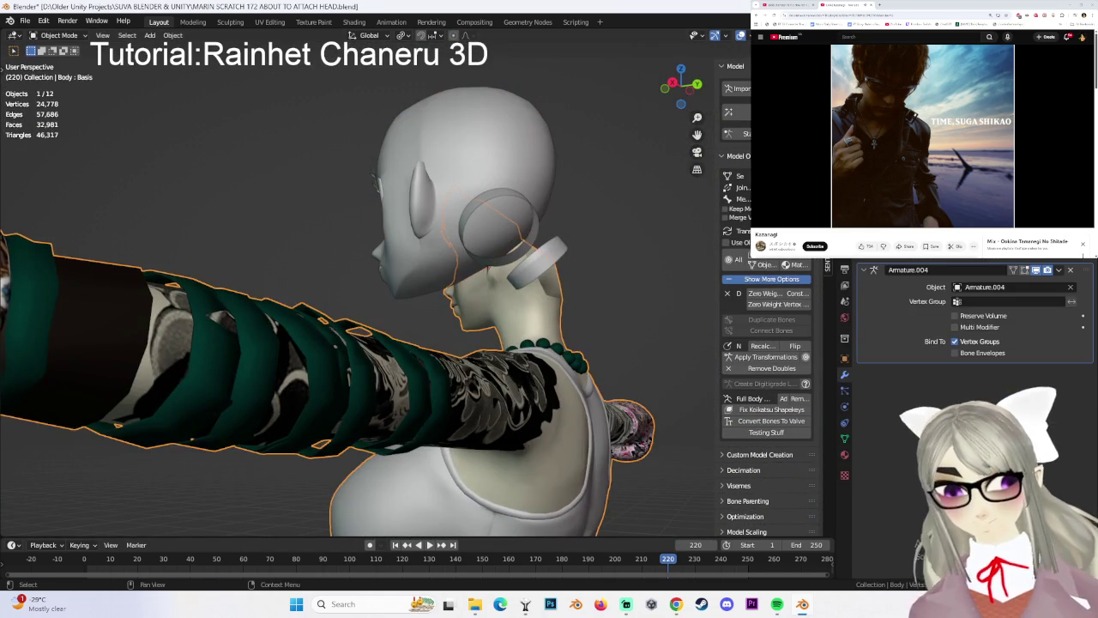
left_click(509, 252)
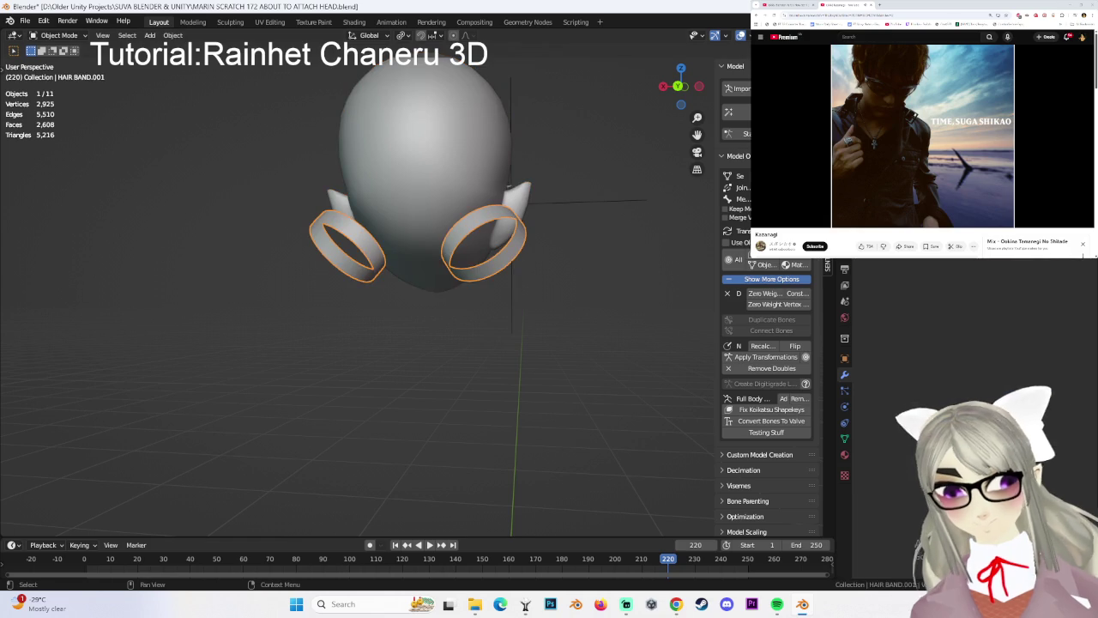
key("Delete")
left_click(452, 164)
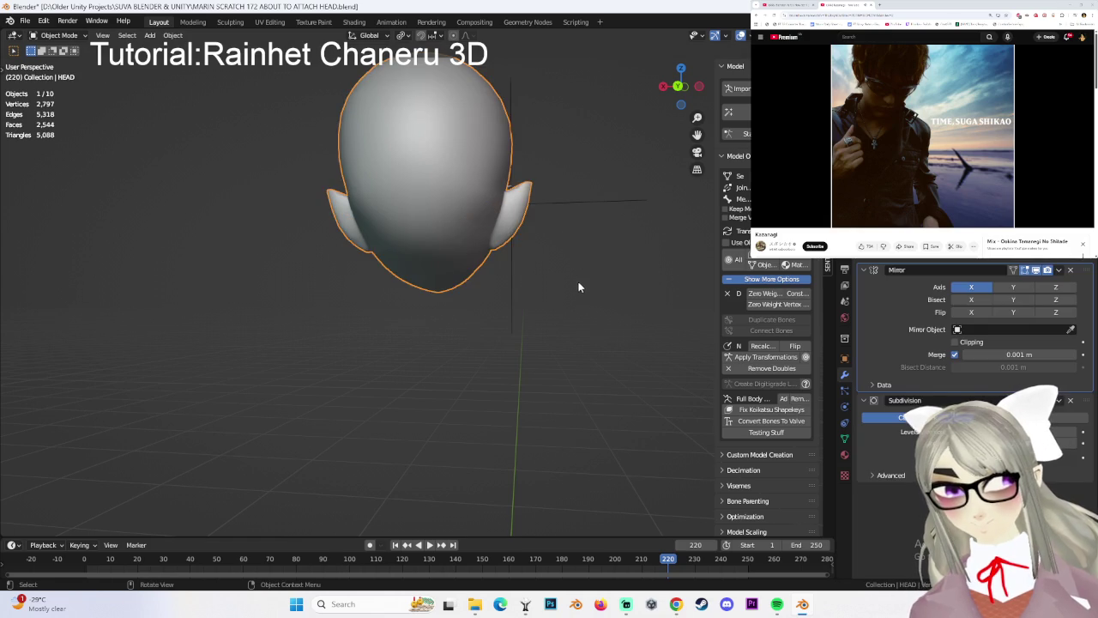
Enter Edit Mode on the head and delete selected faces at the back.
middle_click_drag(578, 286, 504, 275)
left_click(58, 35)
left_click(55, 63)
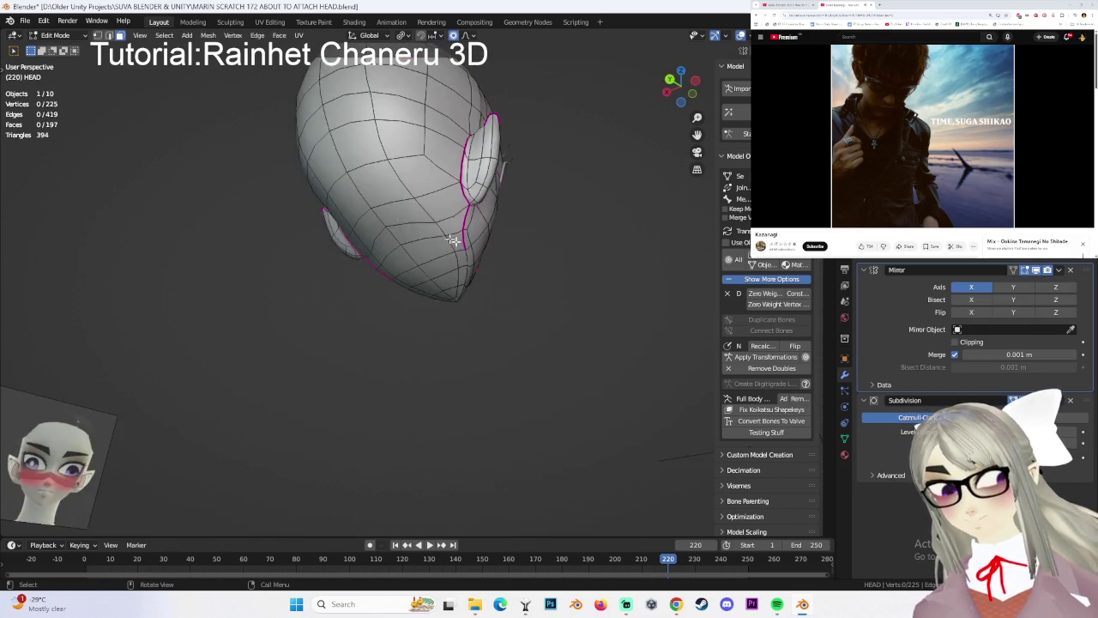
middle_click_drag(394, 257, 490, 262)
mouse_move(391, 292)
middle_mouse_down()
mouse_move(364, 301)
mouse_move(429, 296)
mouse_move(529, 321)
mouse_move(541, 296)
mouse_move(528, 280)
mouse_move(497, 283)
middle_mouse_up()
left_click(429, 296, "shift")
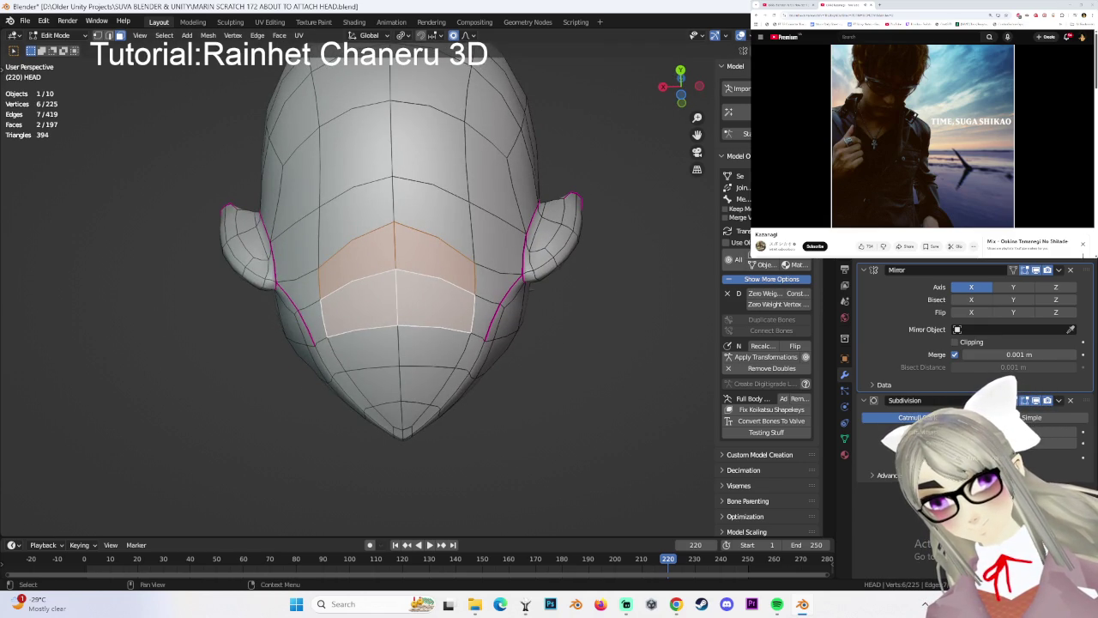
mouse_move(475, 294)
middle_mouse_down()
mouse_move(581, 277)
mouse_move(512, 321)
mouse_move(500, 301)
mouse_move(541, 245)
middle_mouse_up()
key("x")
left_click(511, 319)
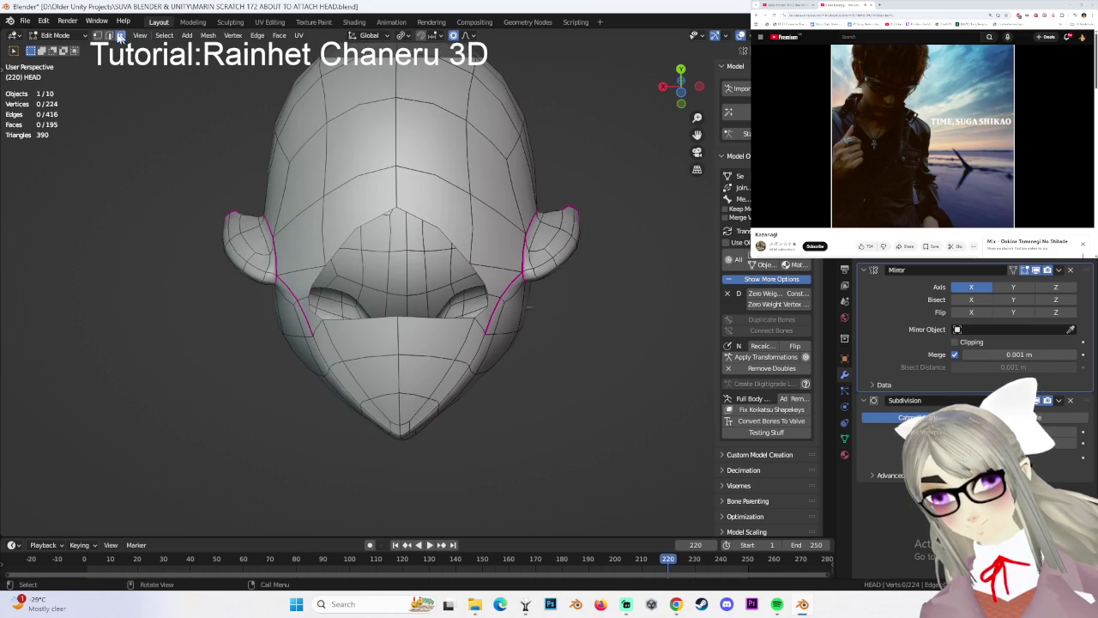
Move an opening-edge vertex inward along X and reposition the lower vertices.
left_click(487, 294)
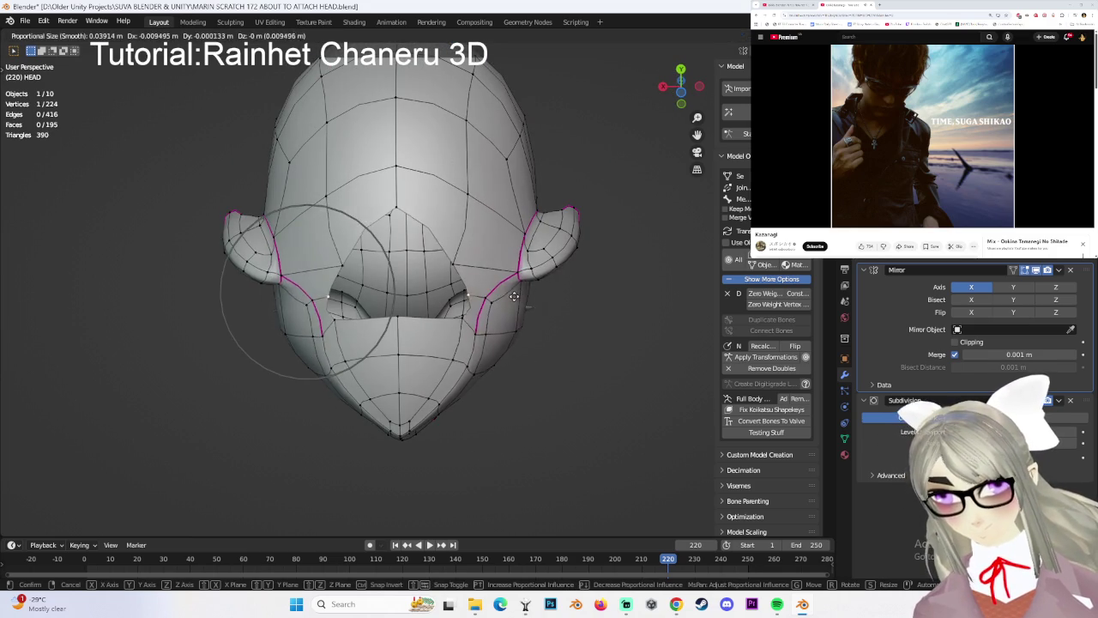
left_click(681, 94)
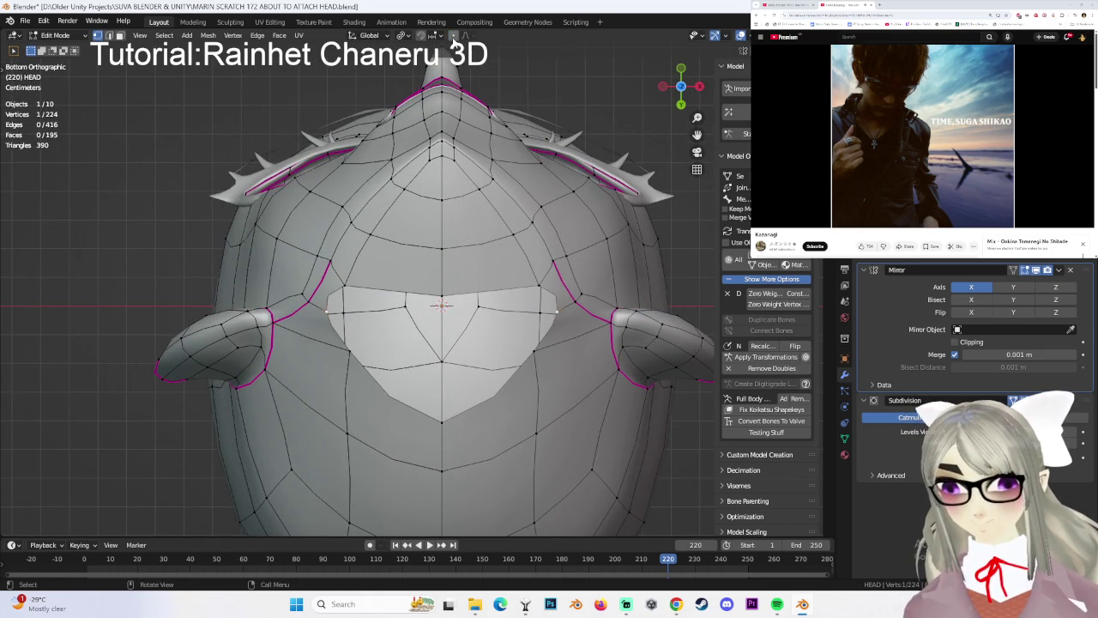
key("g")
key("x")
left_click(395, 374)
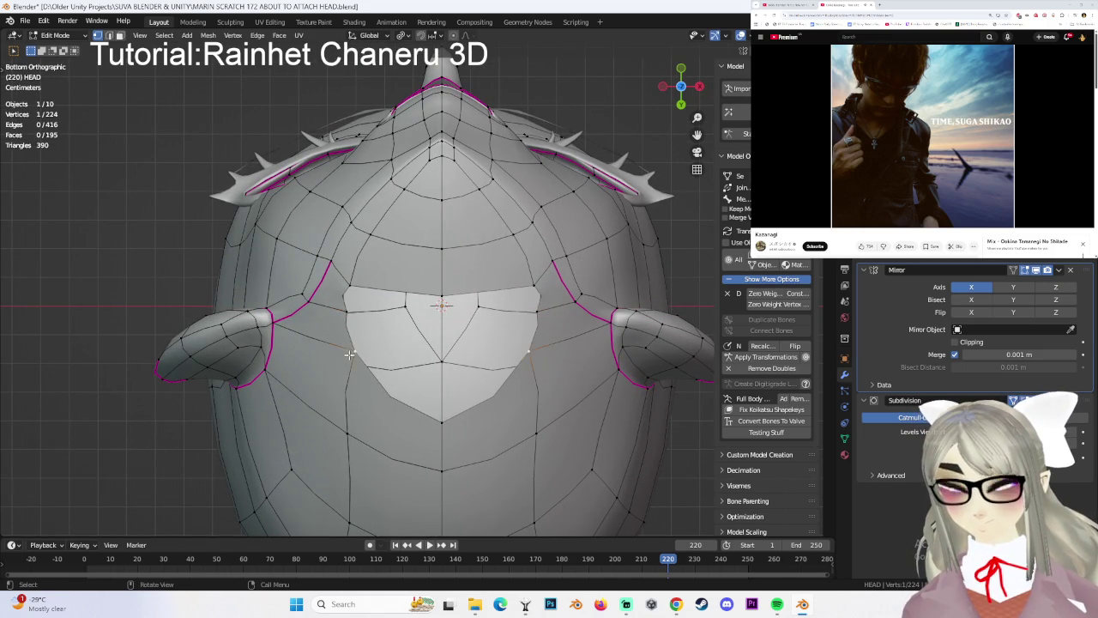
key("g")
left_click(509, 309)
left_click(508, 309)
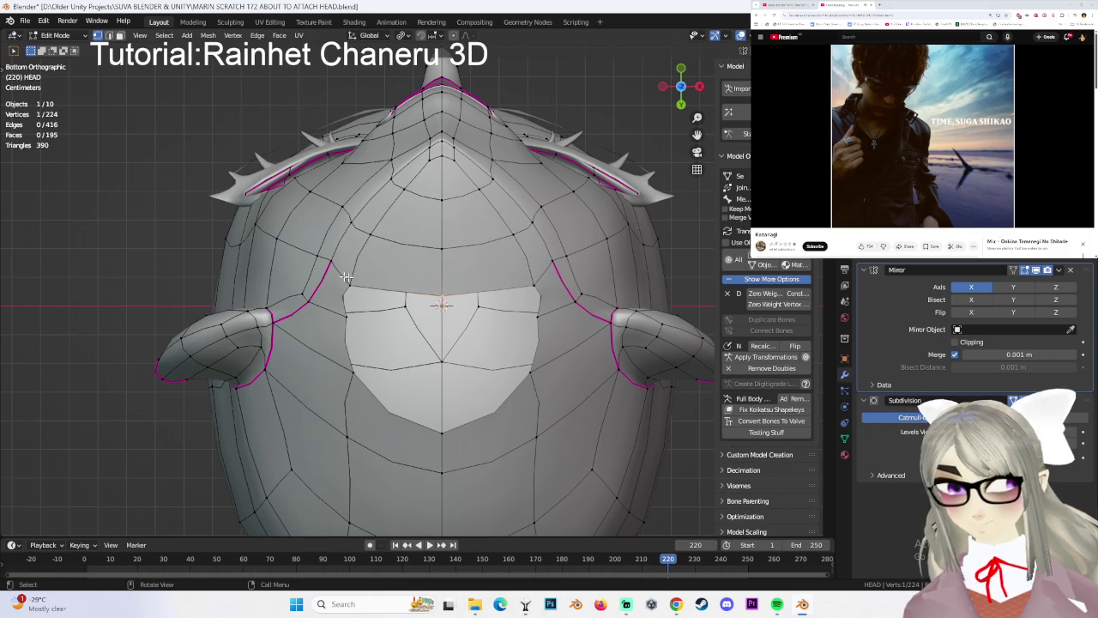
Make small adjustments to two more vertices near the opening.
scroll(520, 324, "down", 1)
scroll(521, 325, "down", 1)
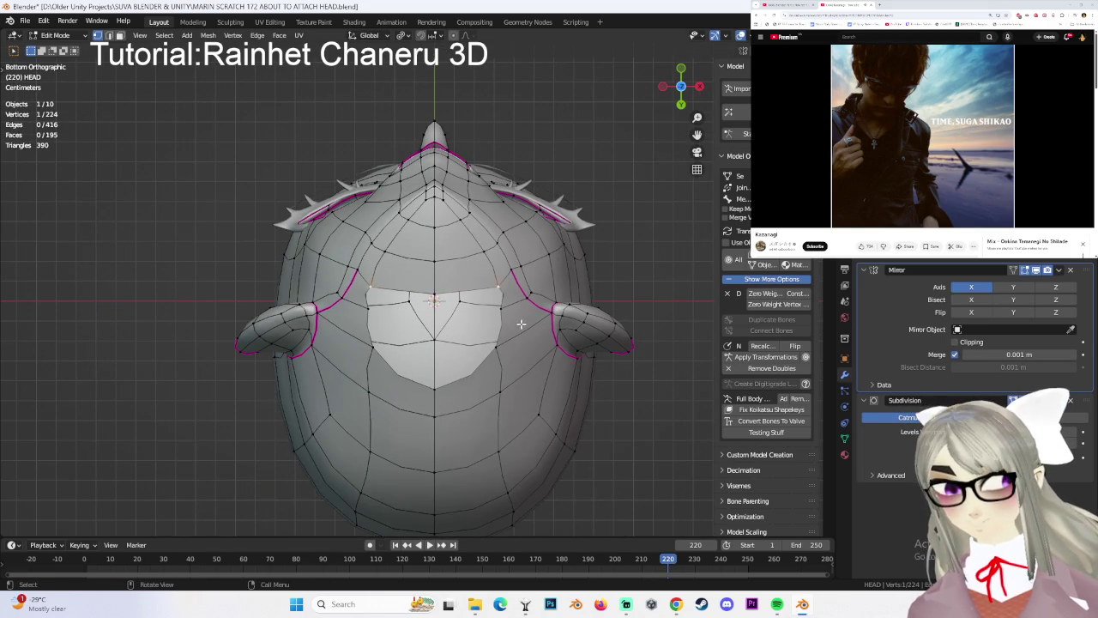
left_click(521, 346)
left_click(523, 356)
left_click(367, 313)
key("g")
left_click(377, 305)
Inspect the head mesh and select a single vertex at the back.
scroll(533, 315, "down", 1)
mouse_move(532, 316)
middle_mouse_down()
mouse_move(464, 239)
mouse_move(528, 336)
middle_mouse_up()
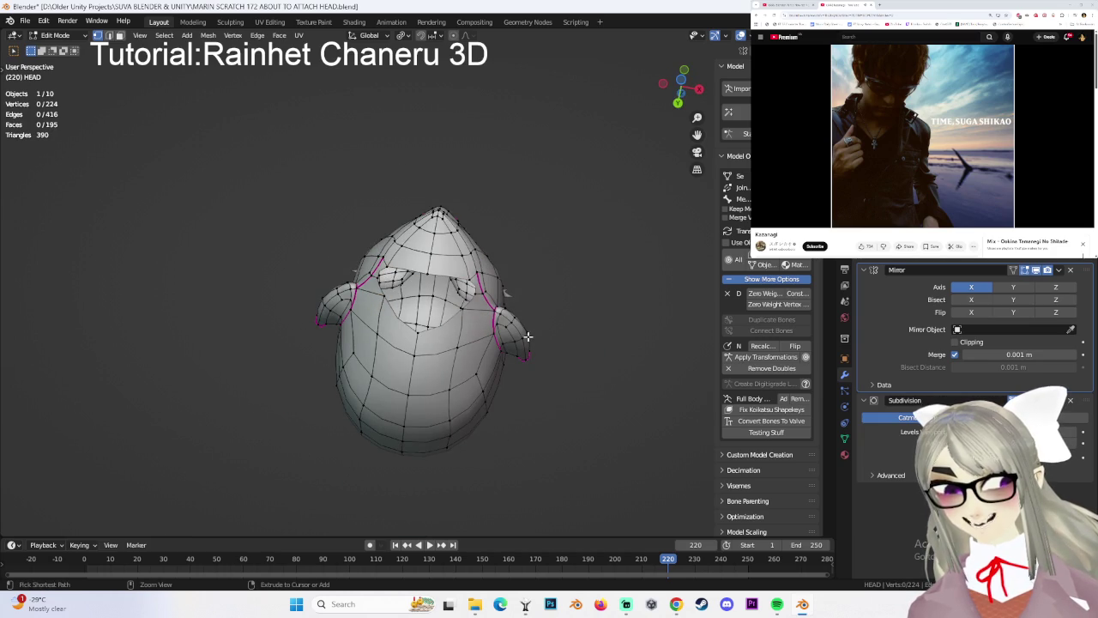
mouse_move(527, 336)
middle_mouse_down()
mouse_move(457, 281)
mouse_move(510, 314)
mouse_move(626, 272)
mouse_move(509, 296)
mouse_move(420, 294)
middle_mouse_up()
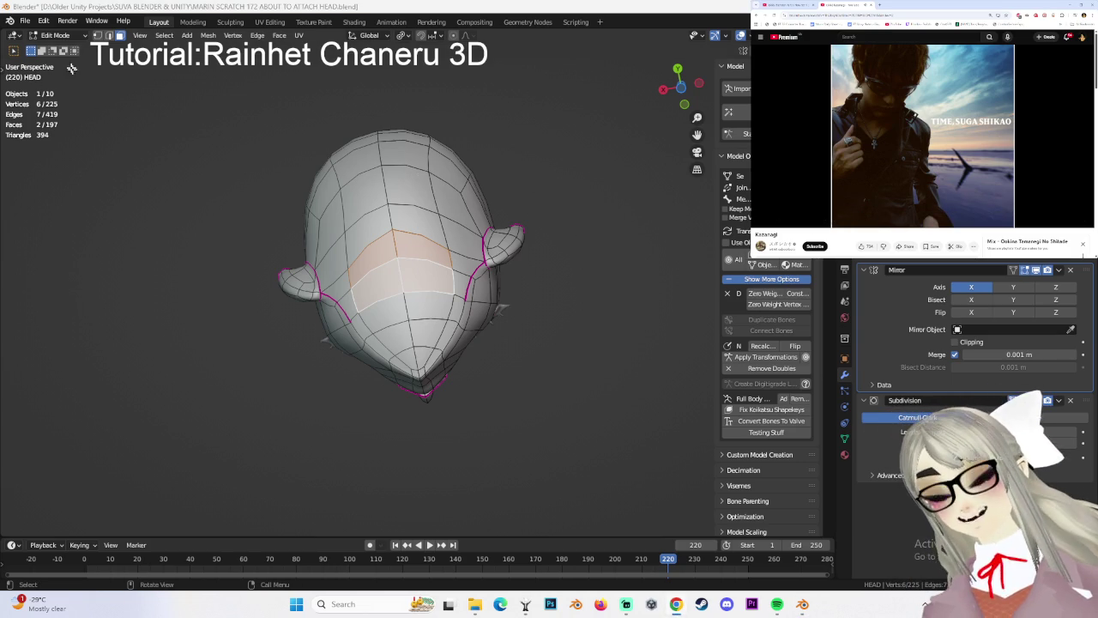
left_click_drag(373, 298, 374, 298)
mouse_move(374, 299)
middle_mouse_down()
mouse_move(480, 284)
mouse_move(581, 289)
mouse_move(490, 322)
mouse_move(465, 372)
mouse_move(466, 355)
mouse_move(378, 287)
middle_mouse_up()
left_click(378, 287)
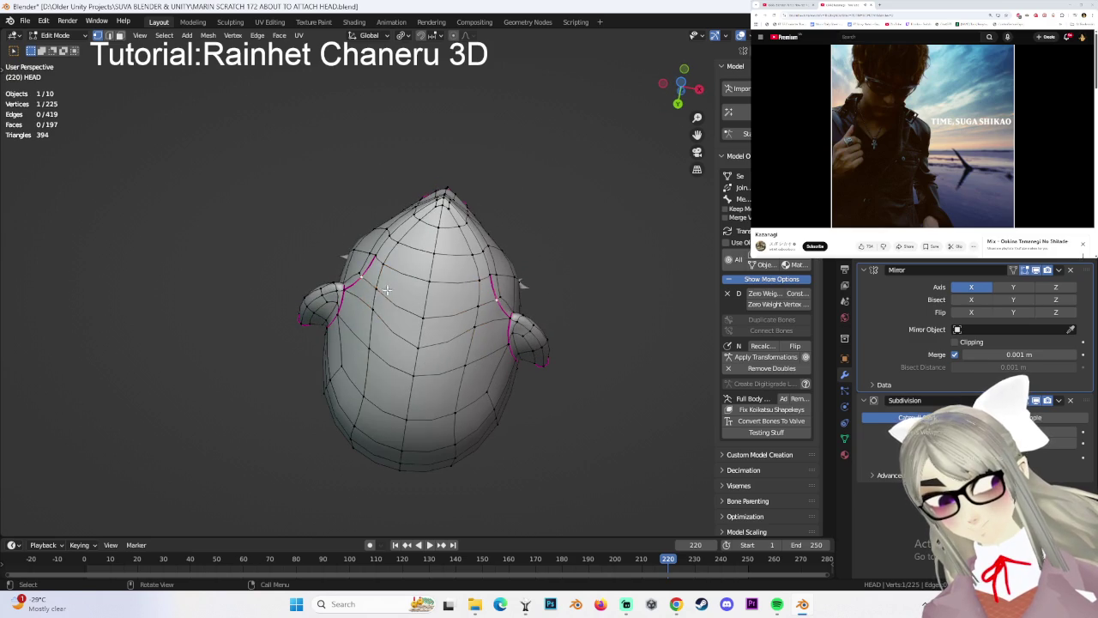
Nudge the back-of-head vertex along X, ending with a 0.009242 m move.
key("g")
key("x")
left_click(510, 309)
key("g")
key("x")
left_click(385, 314)
key("g")
key("x")
left_click(378, 318)
Slide another back-of-head vertex along its edge and check the result in Right Ortho view.
mouse_move(377, 318)
middle_mouse_down()
mouse_move(307, 343)
mouse_move(496, 258)
mouse_move(509, 290)
mouse_move(574, 307)
mouse_move(391, 219)
middle_mouse_up()
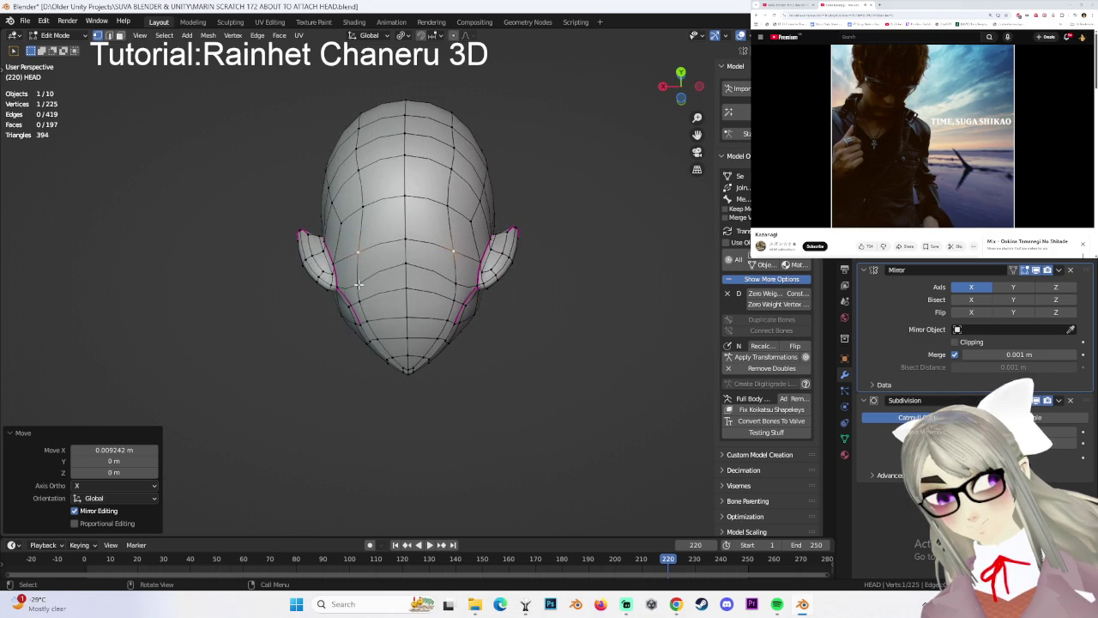
mouse_move(358, 284)
middle_mouse_down()
mouse_move(511, 323)
mouse_move(518, 292)
middle_mouse_up()
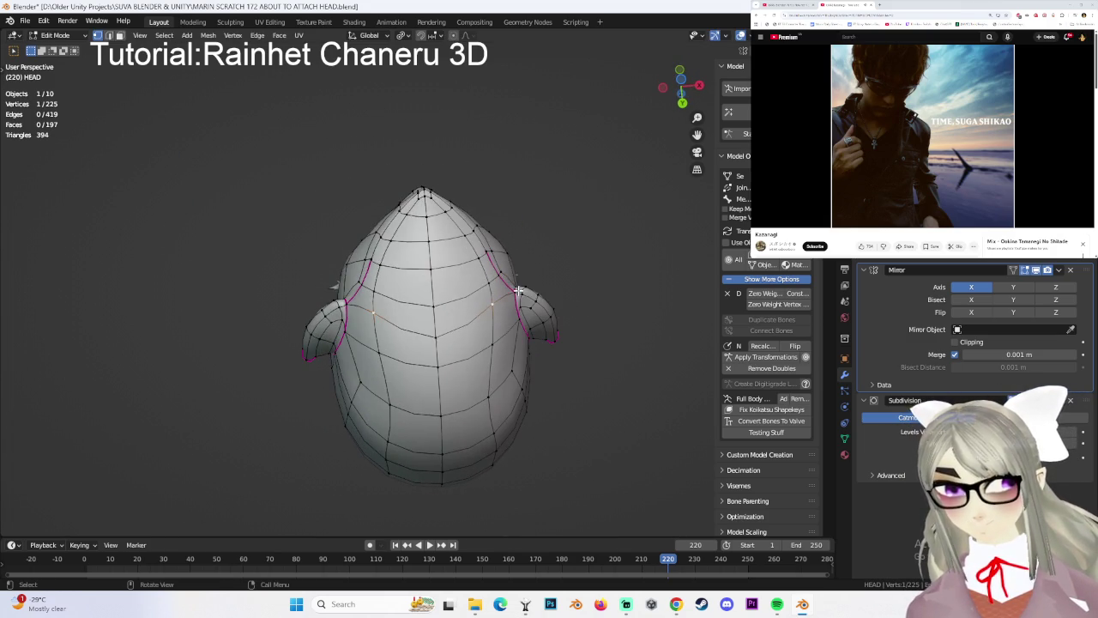
mouse_move(440, 260)
middle_mouse_down()
mouse_move(477, 303)
mouse_move(459, 325)
mouse_move(403, 326)
mouse_move(394, 287)
mouse_move(591, 317)
mouse_move(594, 259)
middle_mouse_up()
key("g")
key("g")
left_click(397, 290)
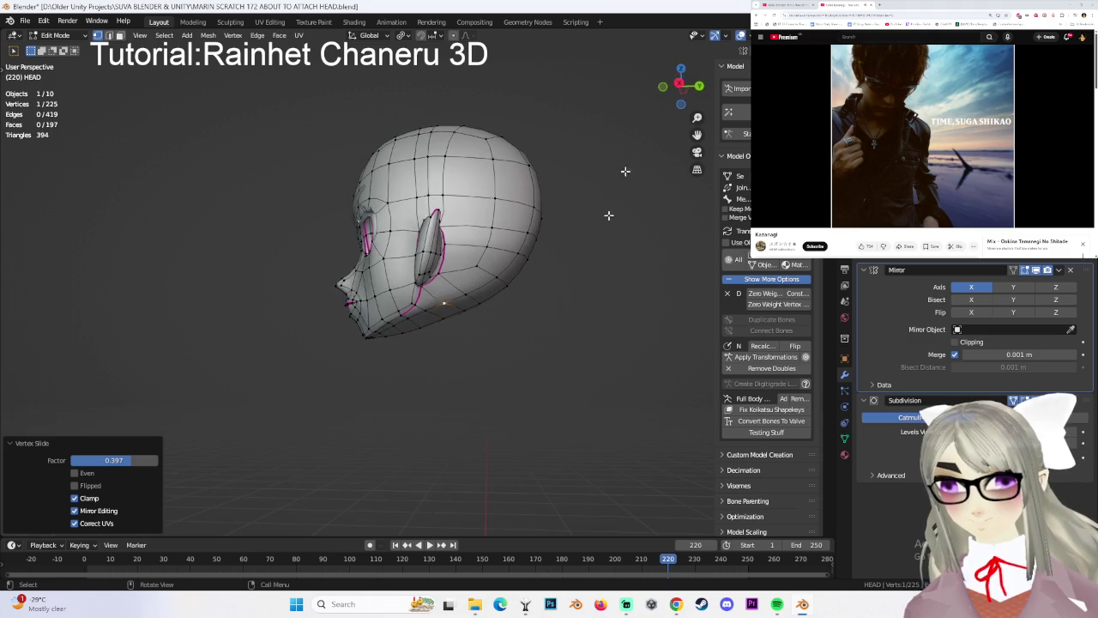
left_click(681, 92)
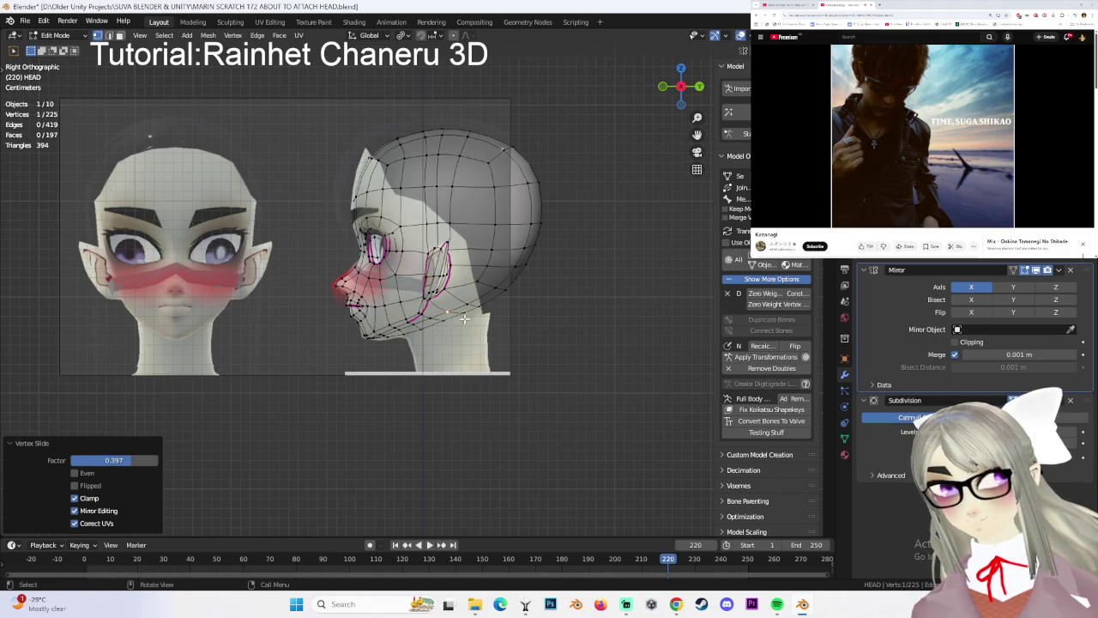
mouse_move(463, 311)
middle_mouse_down()
mouse_move(455, 316)
mouse_move(426, 290)
mouse_move(395, 294)
middle_mouse_up()
left_click(121, 36)
Delete the two selected stray faces on the head.
key("x")
left_click(395, 294)
mouse_move(571, 337)
middle_mouse_down()
mouse_move(558, 289)
mouse_move(556, 329)
mouse_move(393, 298)
mouse_move(403, 275)
middle_mouse_up()
mouse_move(320, 238)
middle_mouse_down()
mouse_move(524, 279)
mouse_move(403, 240)
mouse_move(350, 204)
mouse_move(309, 204)
mouse_move(378, 305)
mouse_move(368, 277)
mouse_move(500, 230)
middle_mouse_up()
Shift a face vertex sideways along X, retrying after one cancelled move.
left_click(524, 278)
key("g")
key("x")
left_click(501, 291)
key("g")
key("x")
right_click(312, 205)
key("g")
key("x")
left_click(306, 285)
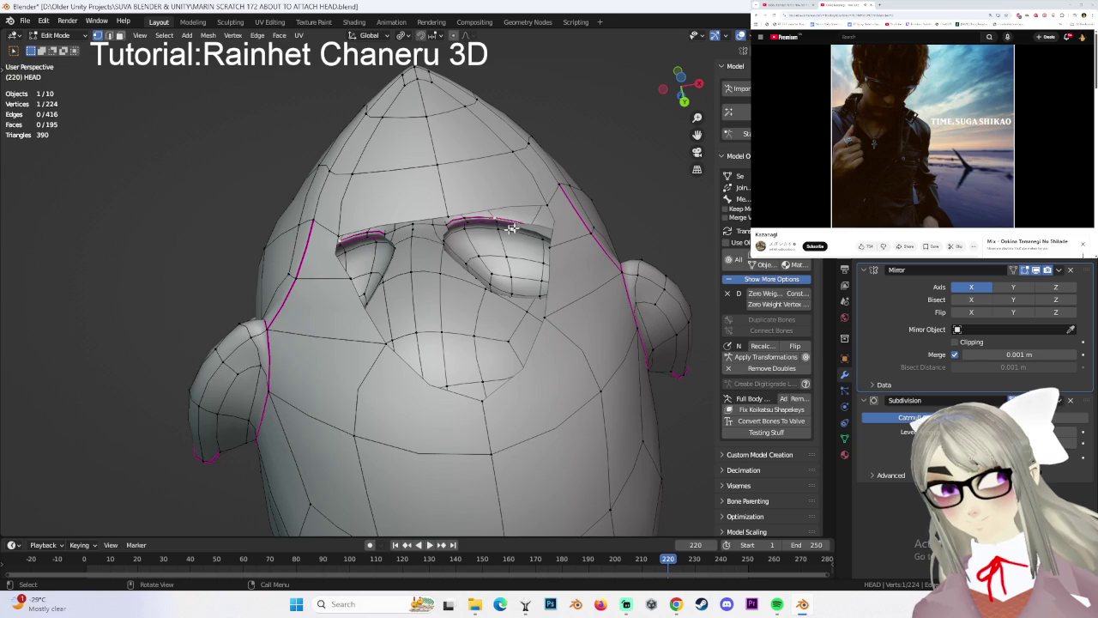
middle_click_drag(554, 199, 650, 232)
Reshape the brow by moving one vertex along X and Y and repositioning another.
key("g")
key("x")
left_click(456, 257)
key("g")
key("y")
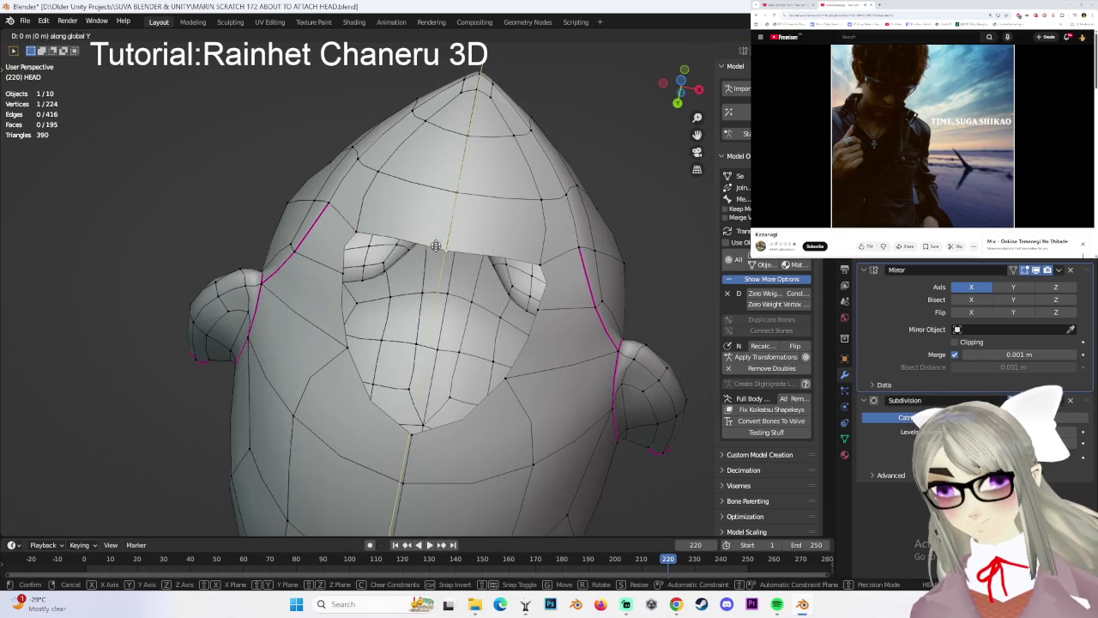
left_click(336, 264)
left_click(358, 225)
key("g")
left_click(338, 306)
Raise a vertex along Z, then unhide the neck and body mesh.
mouse_move(339, 307)
middle_mouse_down()
mouse_move(452, 217)
mouse_move(507, 216)
mouse_move(532, 343)
middle_mouse_up()
key("g")
key("z")
left_click(452, 218)
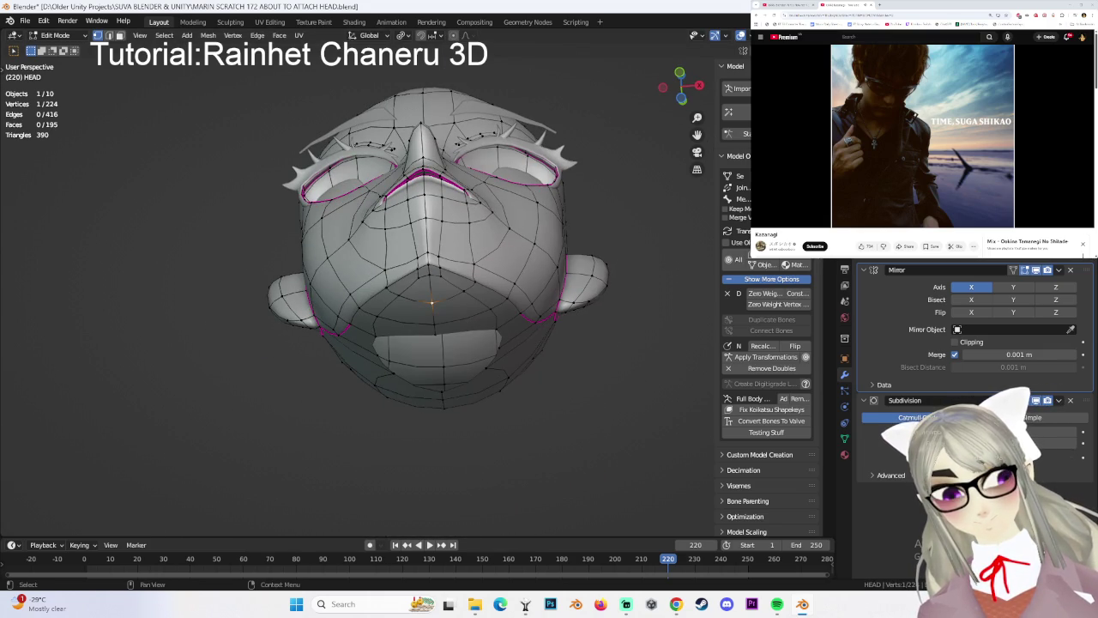
key("alt+h")
mouse_move(466, 294)
middle_mouse_down()
mouse_move(582, 319)
mouse_move(460, 298)
middle_mouse_up()
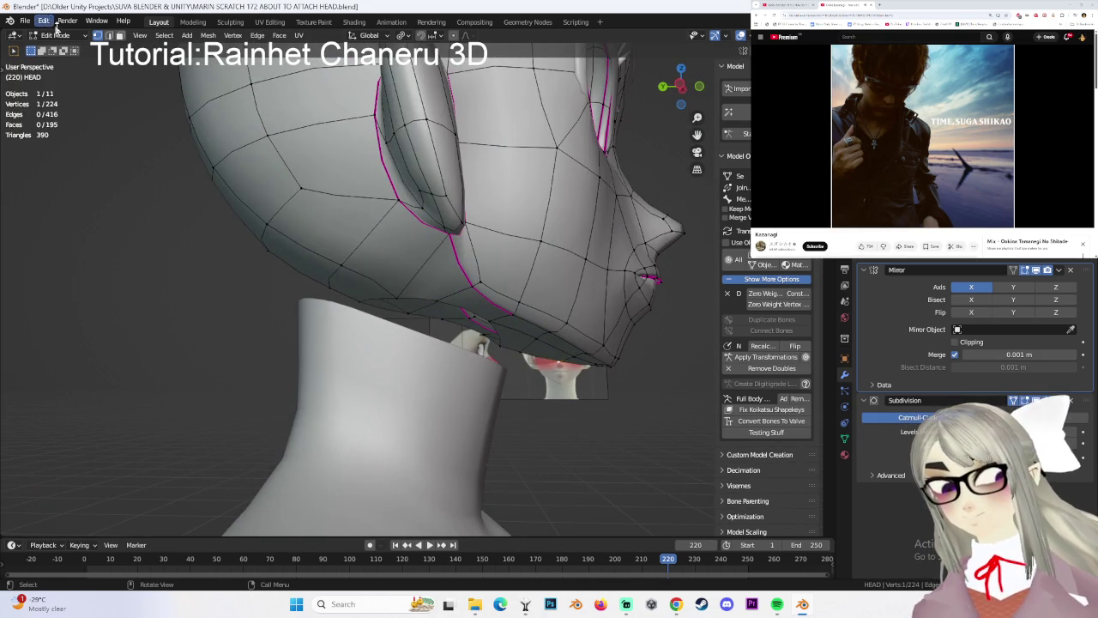
In Object Mode, join the head into the body, then undo the join.
key("Tab")
left_click(403, 369)
middle_click_drag(412, 361, 445, 289)
left_click(457, 266, "shift")
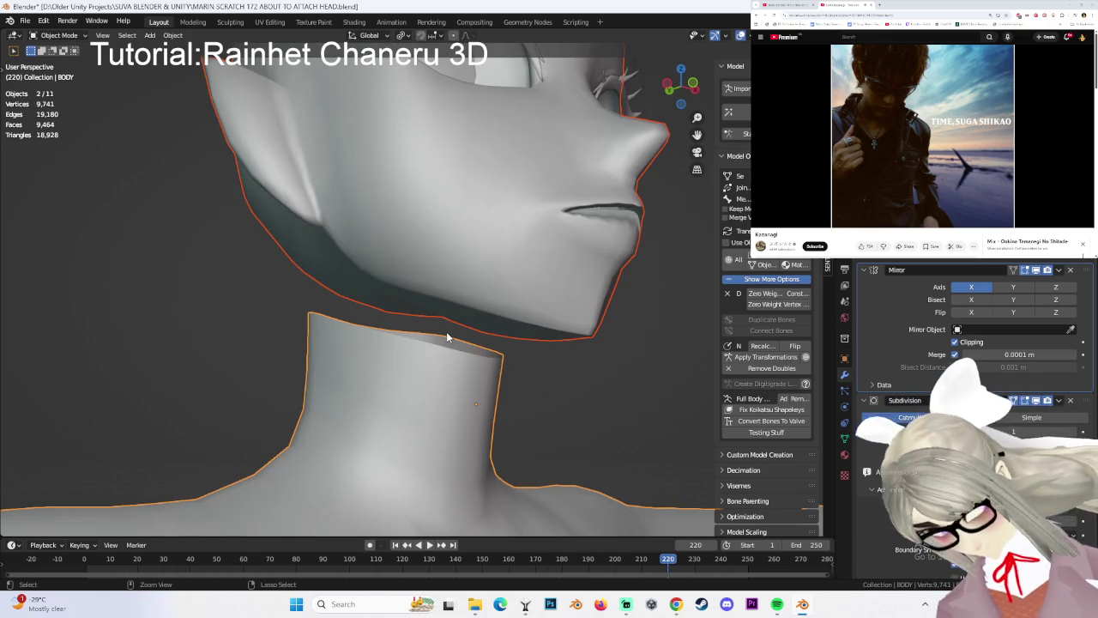
key("ctrl+j")
key("ctrl+z")
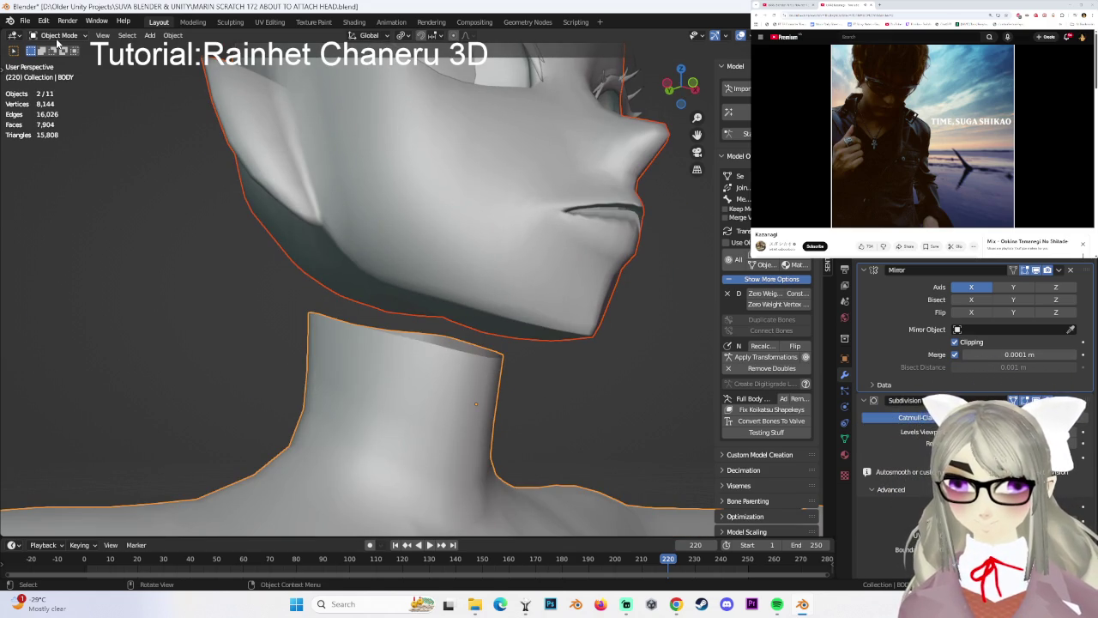
Turn the head's Subdivision smoothing off, then restore it.
left_click(511, 204)
mouse_move(511, 203)
middle_mouse_down()
mouse_move(503, 239)
mouse_move(437, 238)
middle_mouse_up()
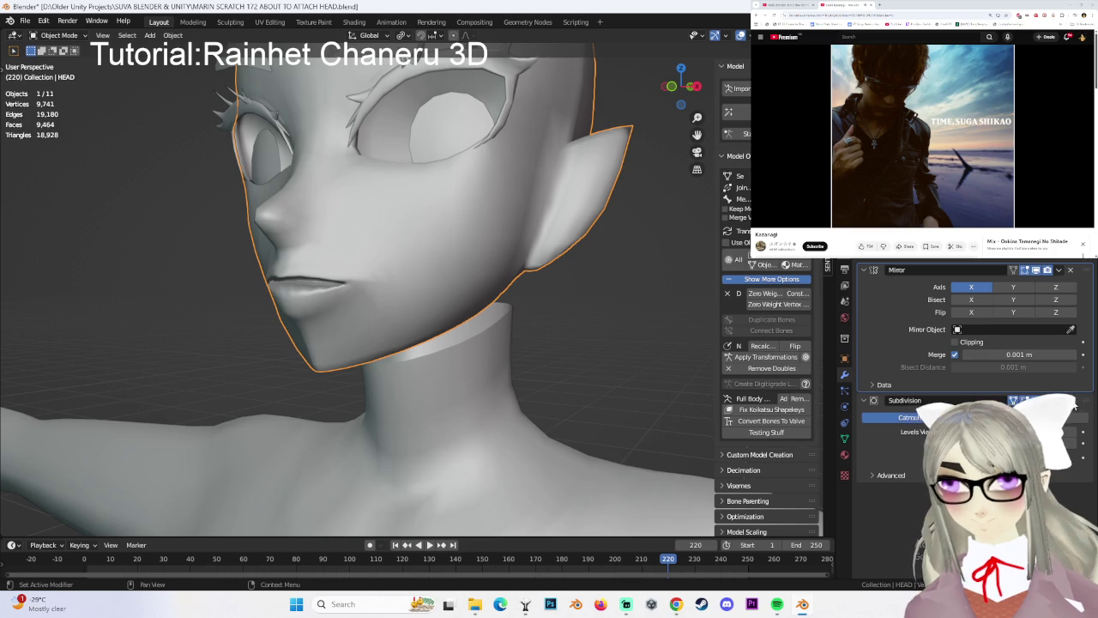
left_click(1071, 406)
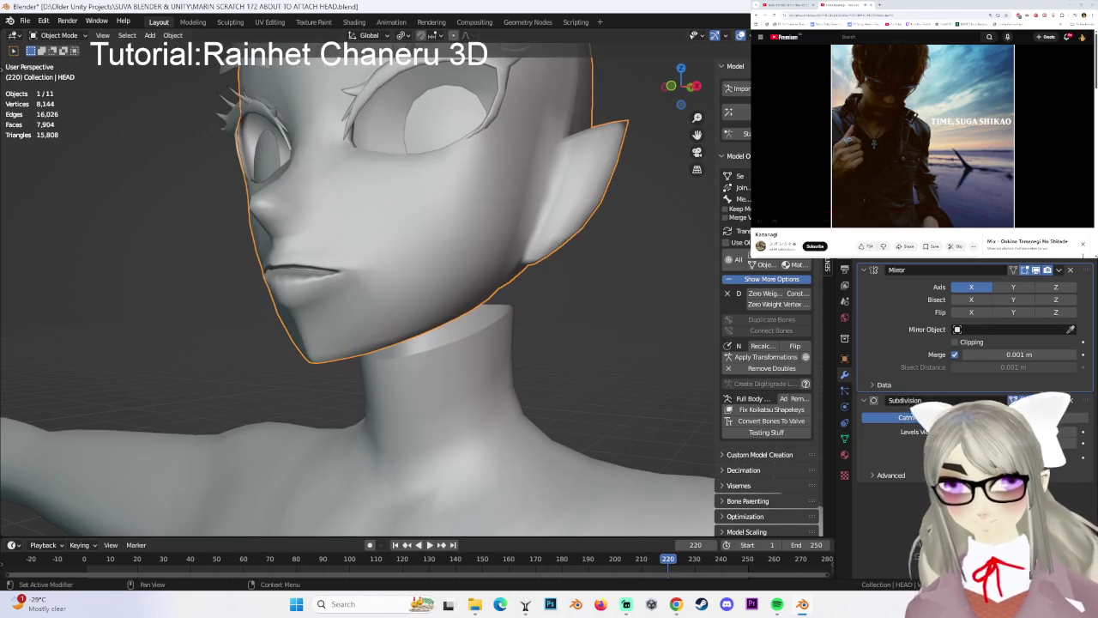
key("ctrl+z")
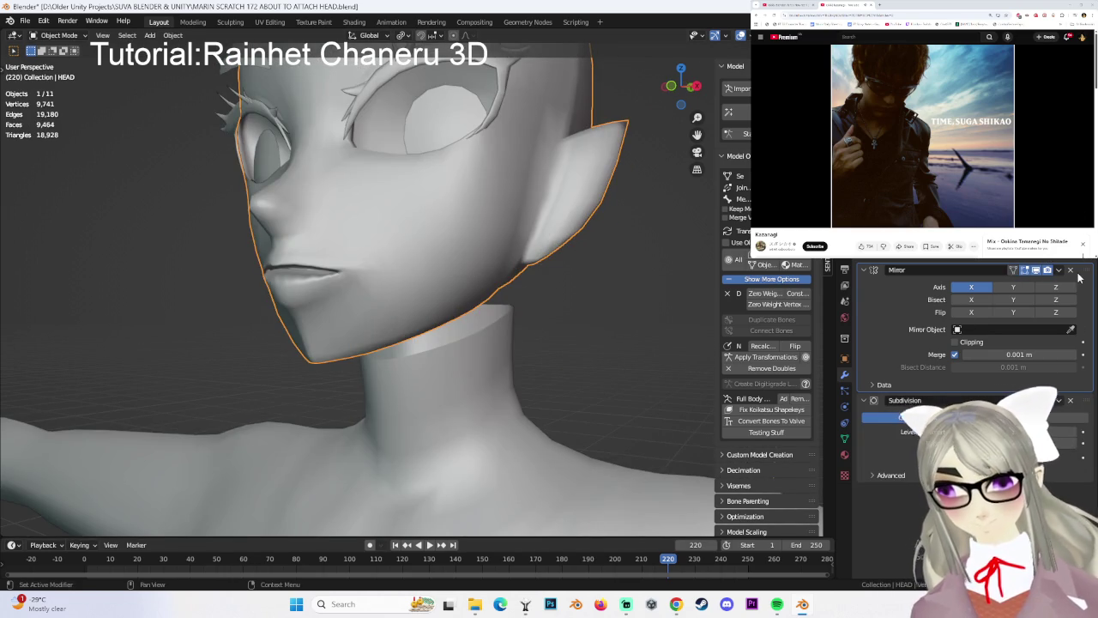
mouse_move(400, 321)
middle_mouse_down()
mouse_move(542, 320)
mouse_move(515, 321)
mouse_move(527, 298)
middle_mouse_up()
scroll(511, 303, "down", 3)
Reselect the body and head and join them into one object.
left_click(453, 390, "shift")
middle_click_drag(453, 390, 466, 369)
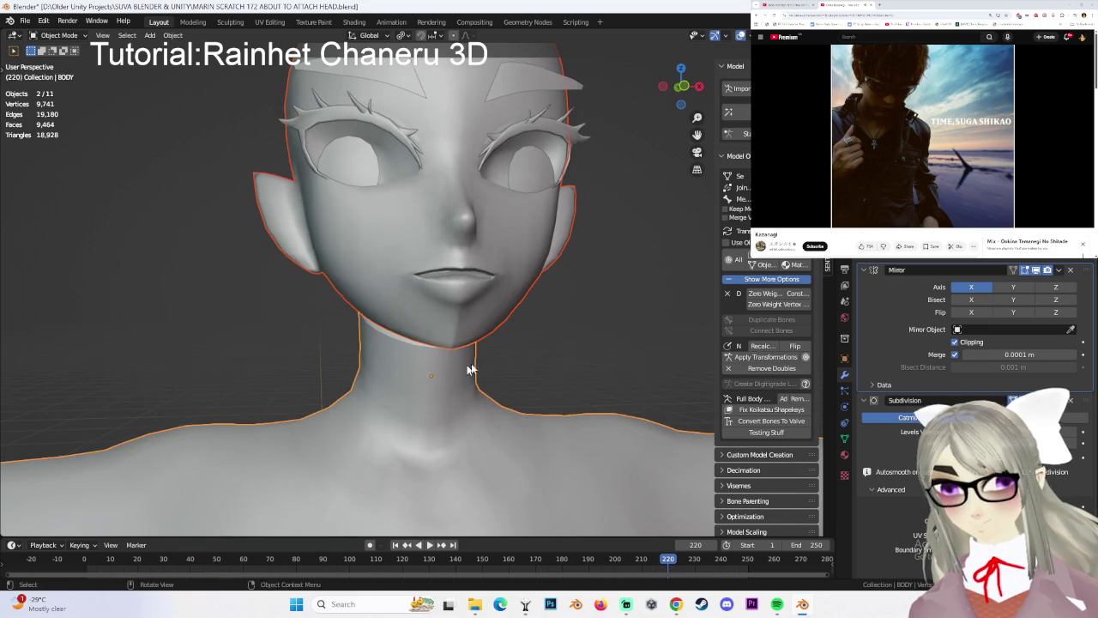
left_click(641, 237)
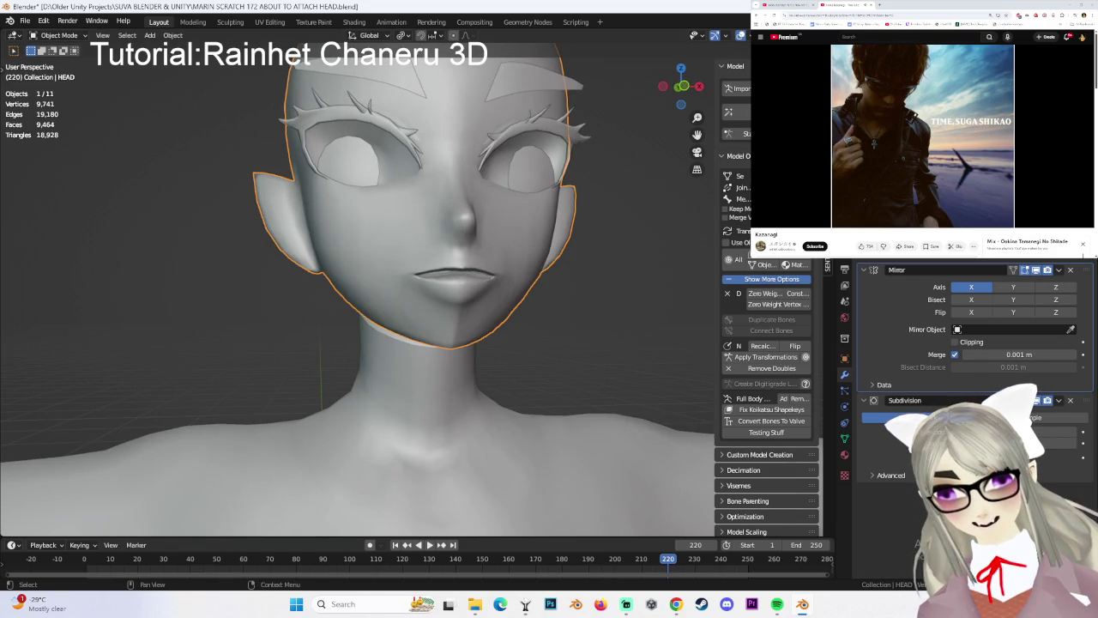
left_click(416, 377)
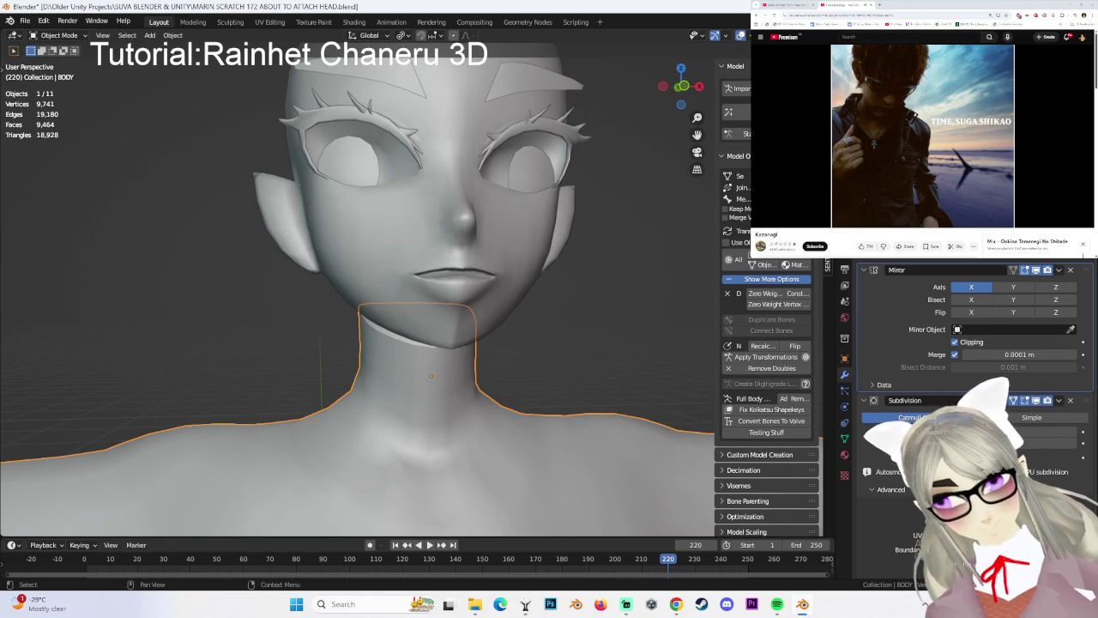
left_click(403, 317)
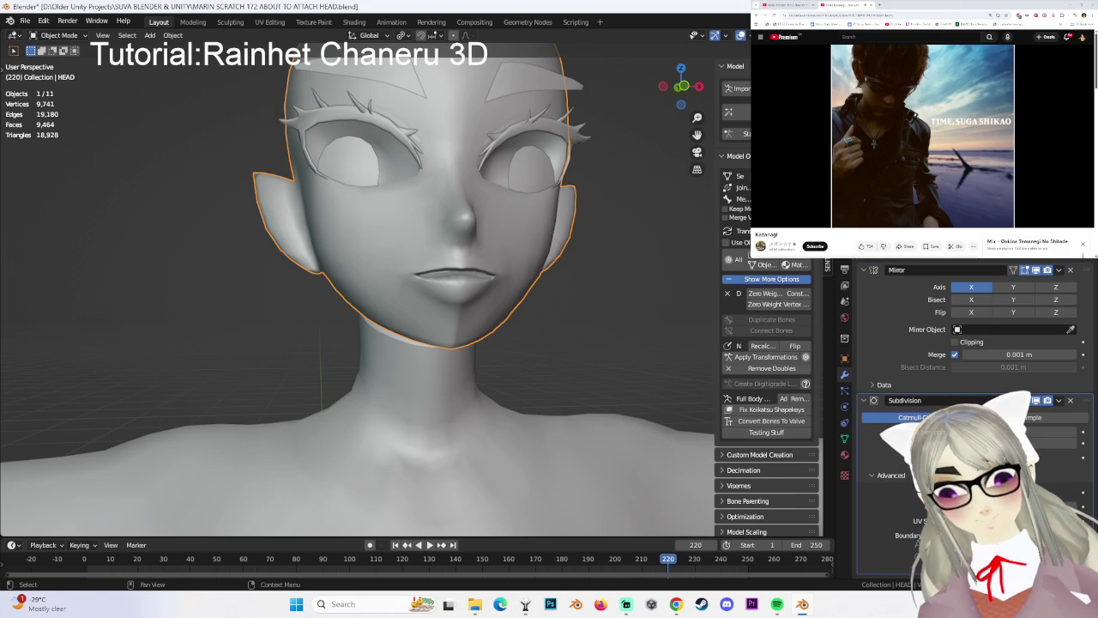
left_click(420, 369)
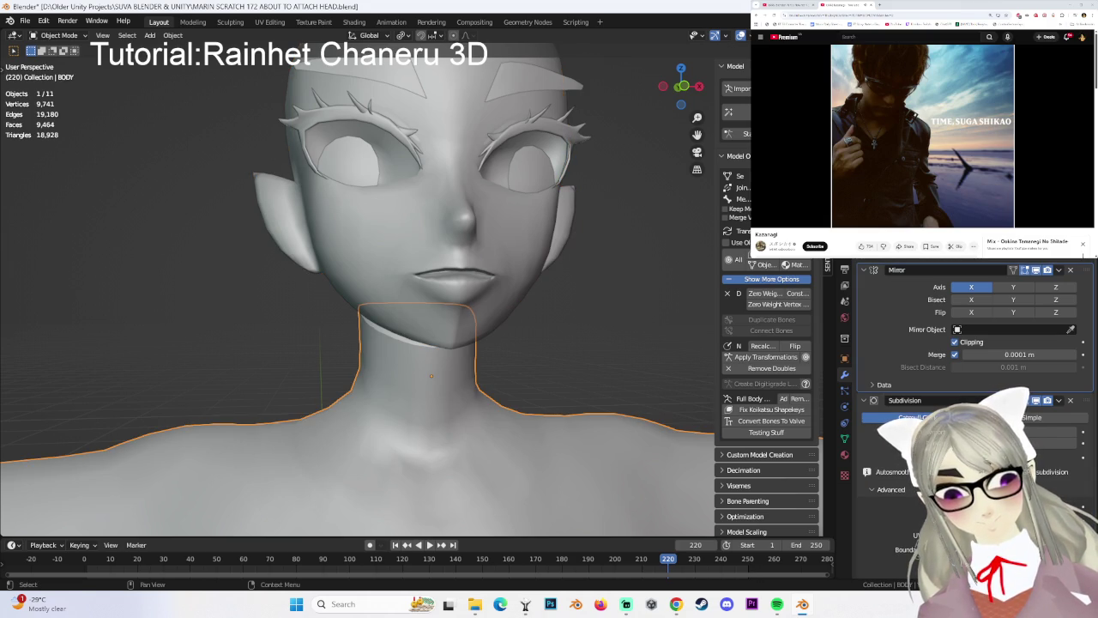
left_click(403, 257)
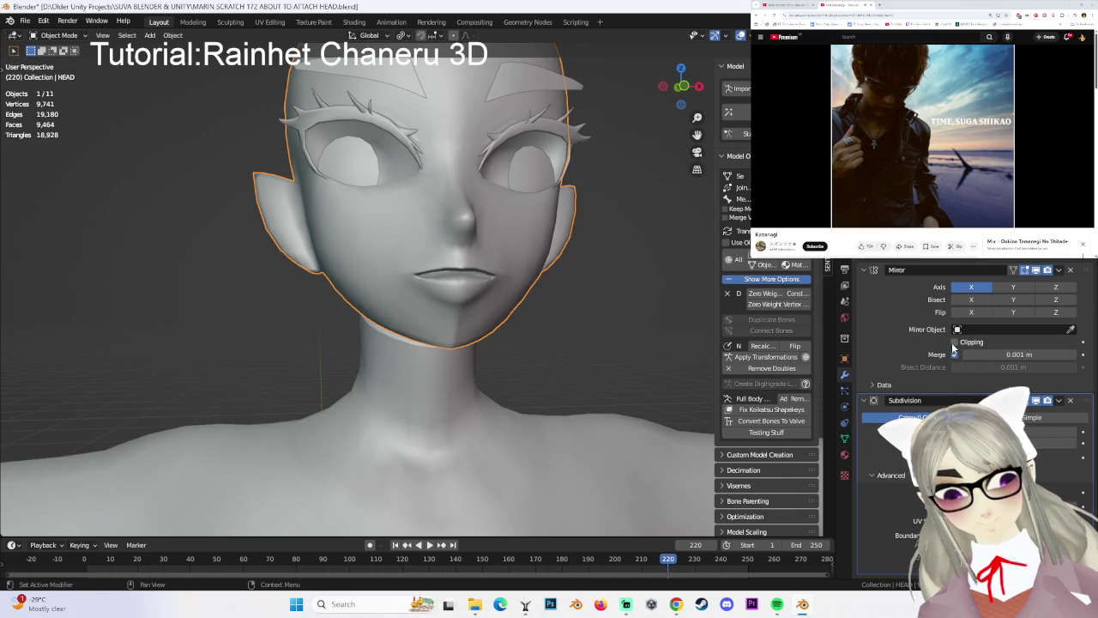
left_click(421, 378)
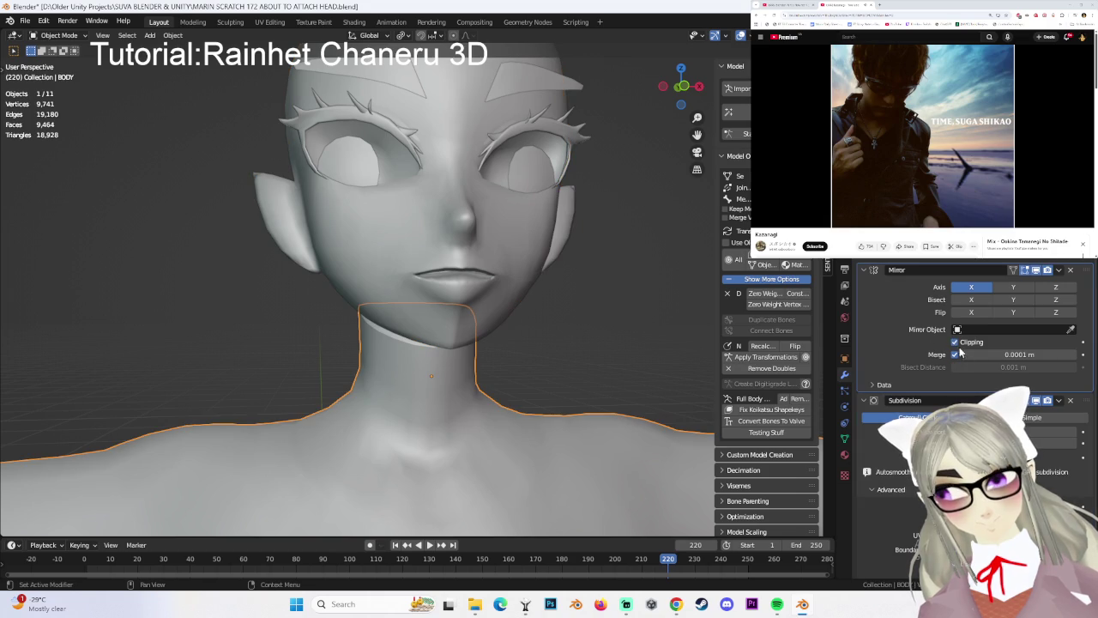
left_click(500, 307, "shift")
key("ctrl+j")
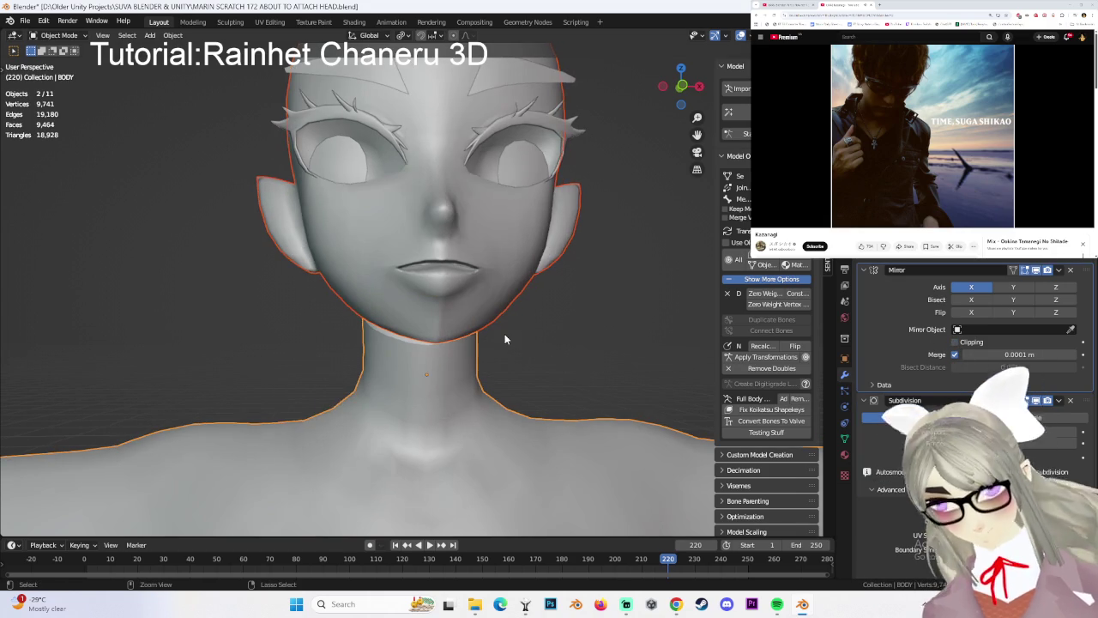
Inspect the joined mouth and chin, then undo, rejoin and undo the join again.
mouse_move(503, 333)
middle_mouse_down()
mouse_move(432, 272)
mouse_move(464, 286)
middle_mouse_up()
scroll(433, 272, "up", 3)
scroll(447, 251, "up", 2)
scroll(475, 256, "down", 4)
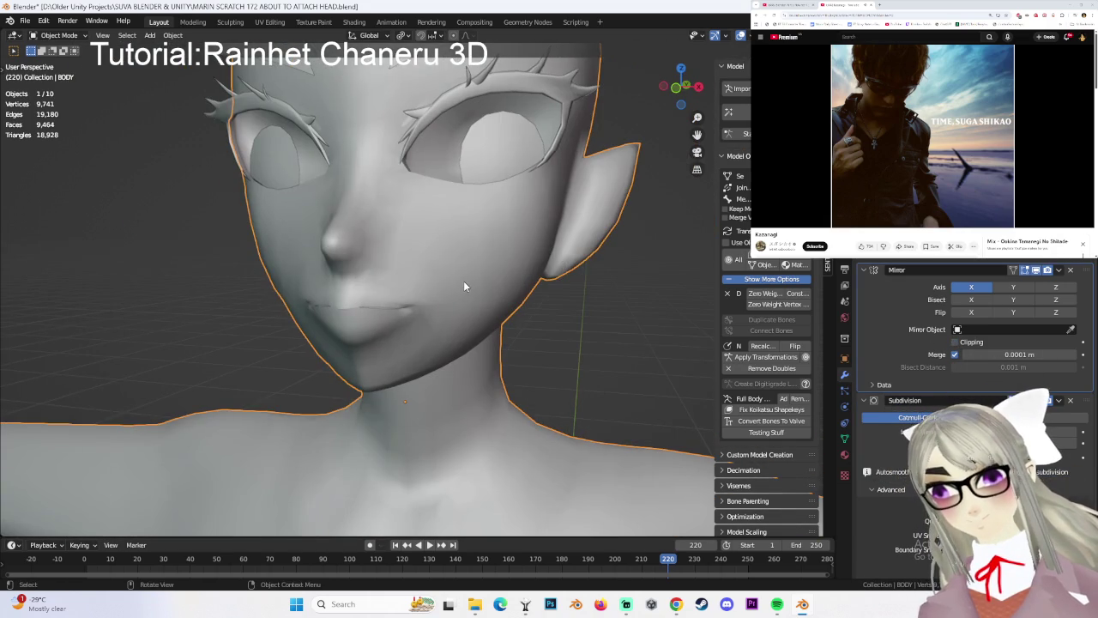
key("ctrl+z")
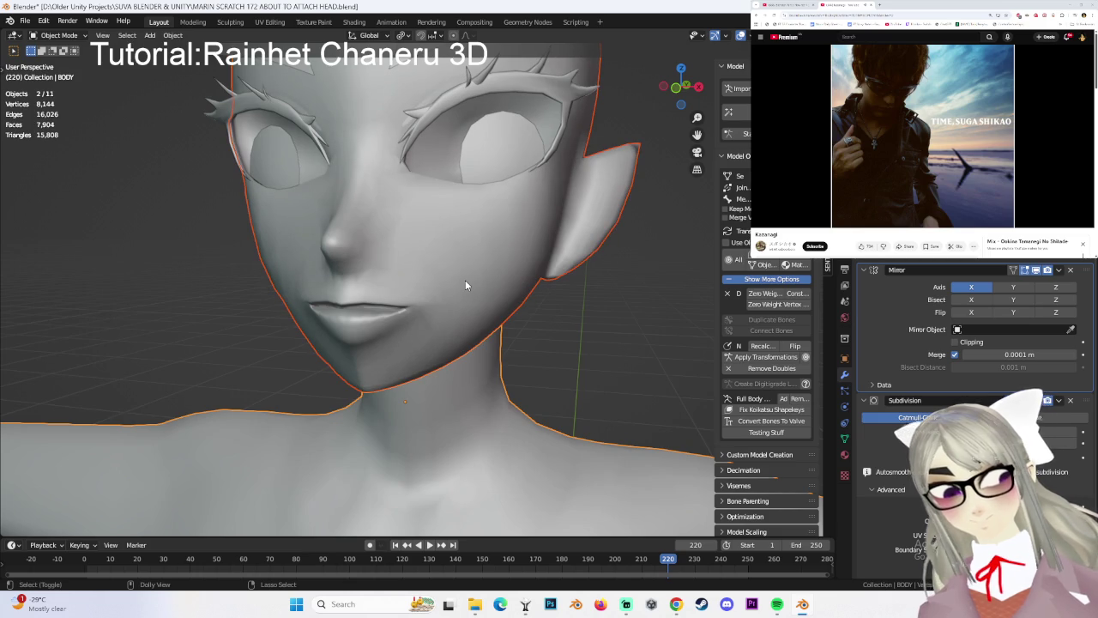
key("ctrl+j")
mouse_move(465, 283)
middle_mouse_down()
mouse_move(556, 276)
mouse_move(502, 279)
mouse_move(645, 113)
middle_mouse_up()
key("ctrl+z")
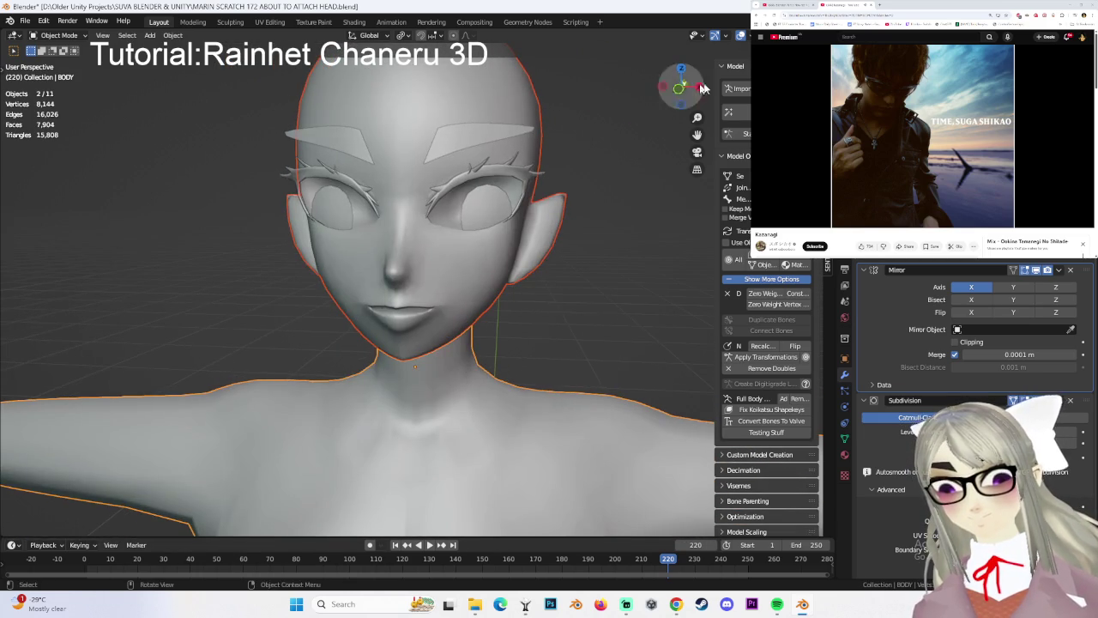
Select only the head, switch to front ortho view, and enter Edit Mode on it.
left_click(683, 92)
left_click(510, 233)
middle_click_drag(509, 233, 608, 239)
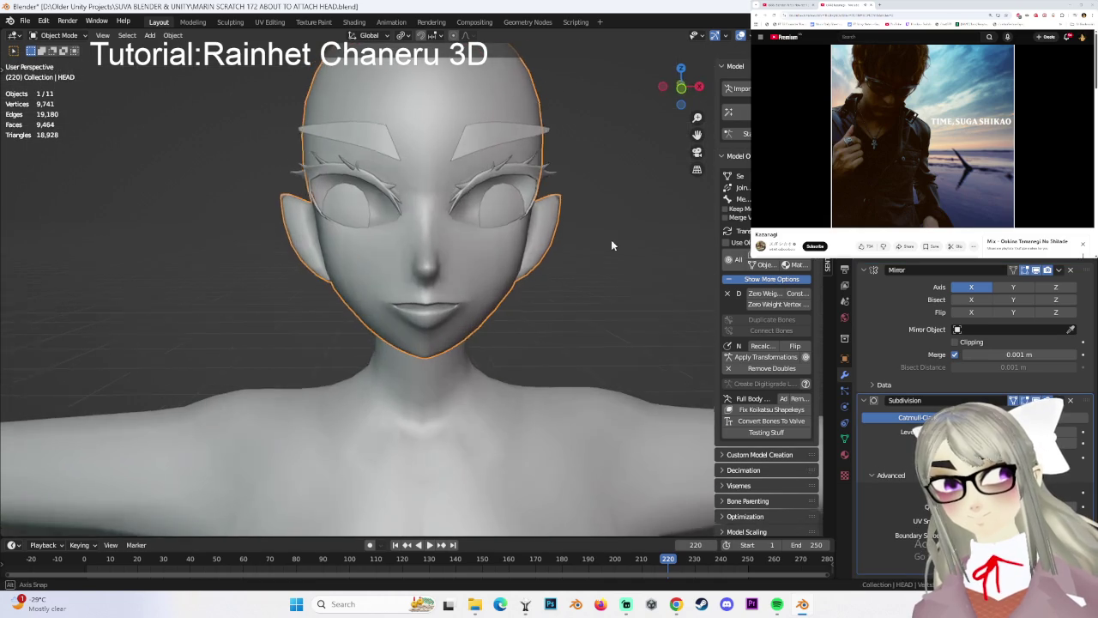
left_click(681, 88)
left_click(56, 35)
left_click(51, 65)
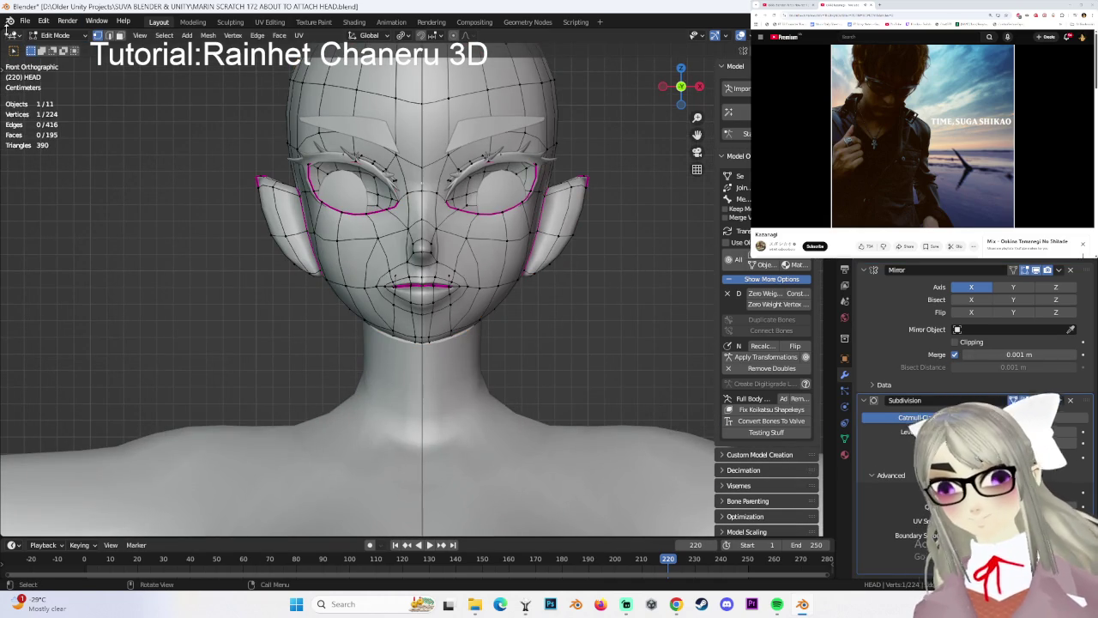
Join the head into the body and enter Edit Mode on the combined mesh.
left_click(56, 35)
left_click(51, 49)
left_click(549, 429, "shift")
key("ctrl+j")
key("Tab")
middle_click_drag(583, 363, 462, 233)
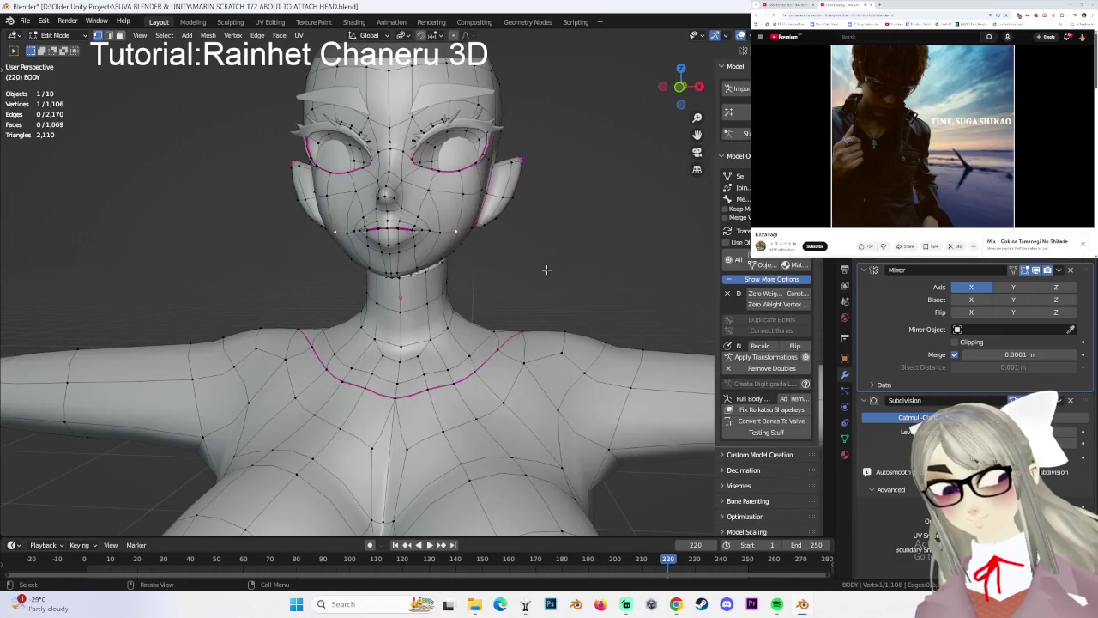
mouse_move(612, 289)
middle_mouse_down()
mouse_move(520, 282)
mouse_move(559, 278)
mouse_move(527, 338)
mouse_move(498, 299)
mouse_move(510, 309)
mouse_move(455, 287)
mouse_move(431, 309)
mouse_move(464, 275)
middle_mouse_up()
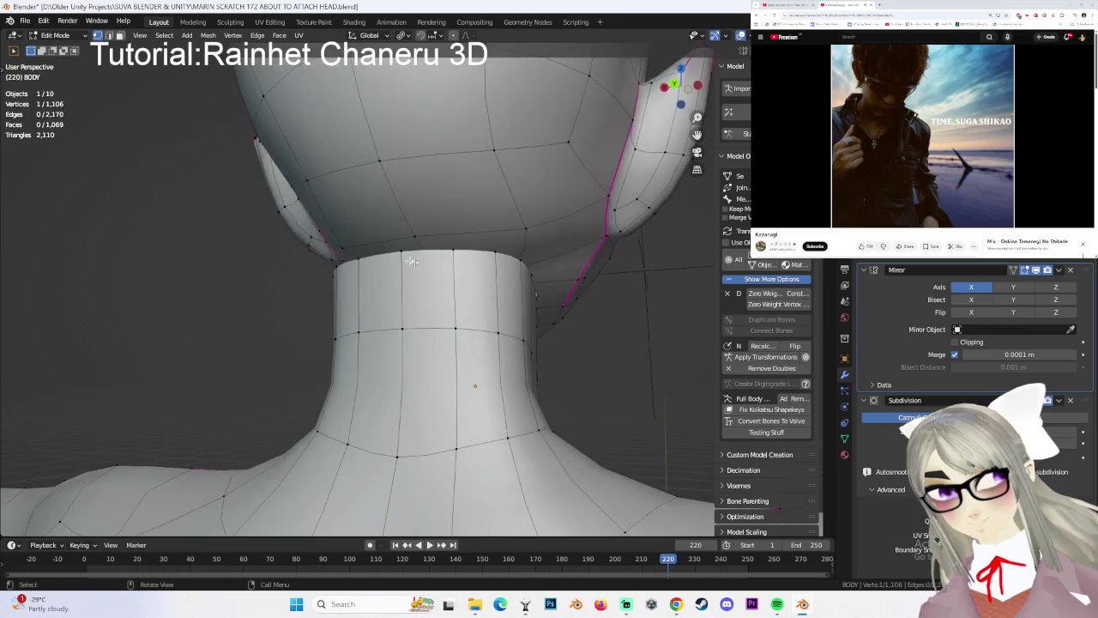
middle_click_drag(420, 235, 572, 253)
Slide a neck vertex along its edge and move another 0.021146 m along X.
key("shift+v")
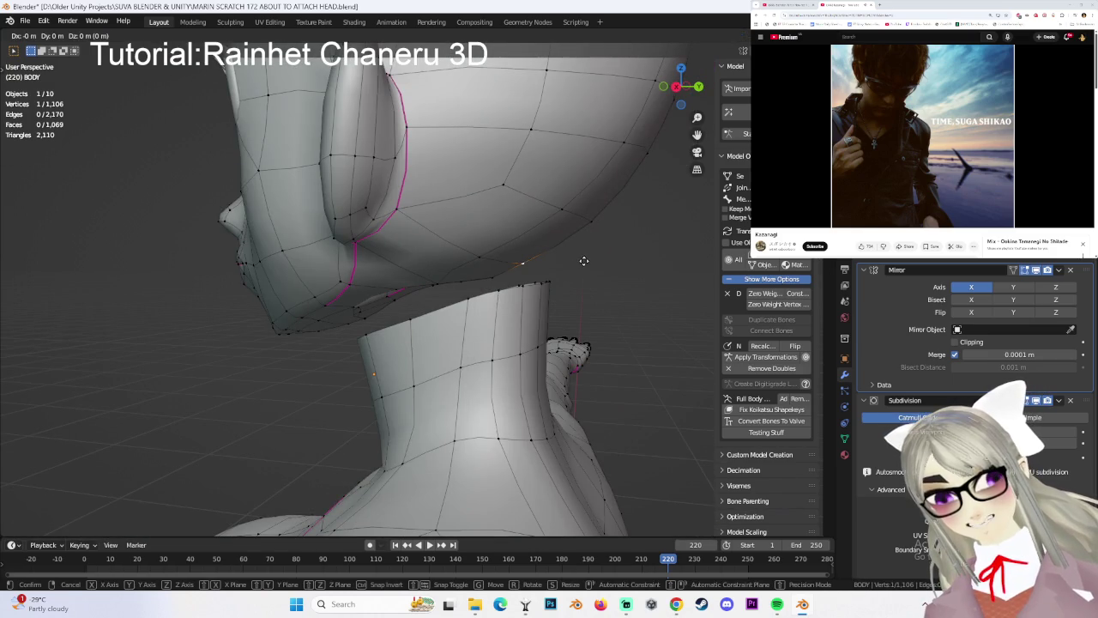
left_click(654, 247)
mouse_move(654, 247)
middle_mouse_down()
mouse_move(489, 238)
mouse_move(541, 268)
mouse_move(534, 248)
mouse_move(481, 260)
mouse_move(506, 277)
mouse_move(417, 272)
mouse_move(454, 274)
mouse_move(436, 274)
middle_mouse_up()
key("g")
key("x")
left_click(497, 266)
Nudge a neck-seam vertex 0.036654 m along Y and add a neck-top vertex to the selection.
key("g")
key("y")
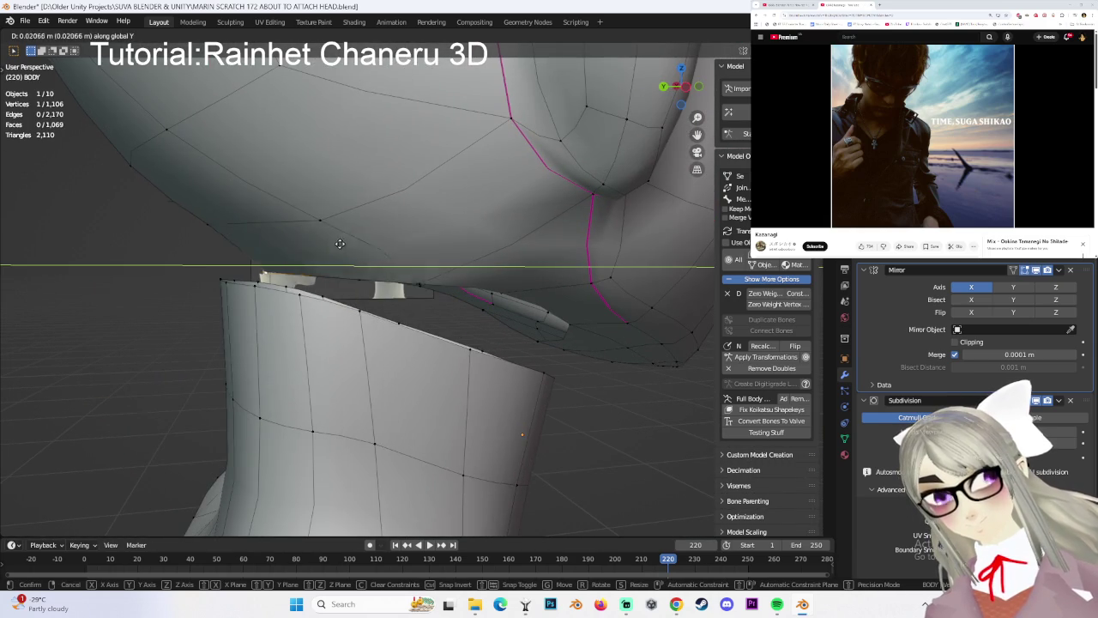
left_click(287, 247)
middle_click_drag(287, 247, 463, 274)
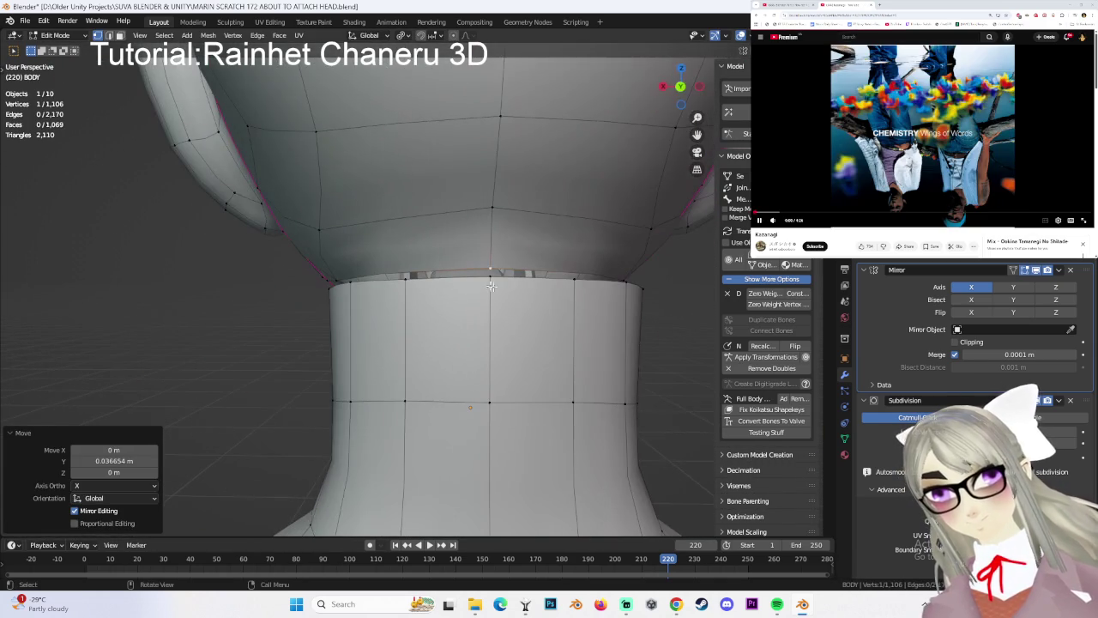
left_click(487, 277, "shift")
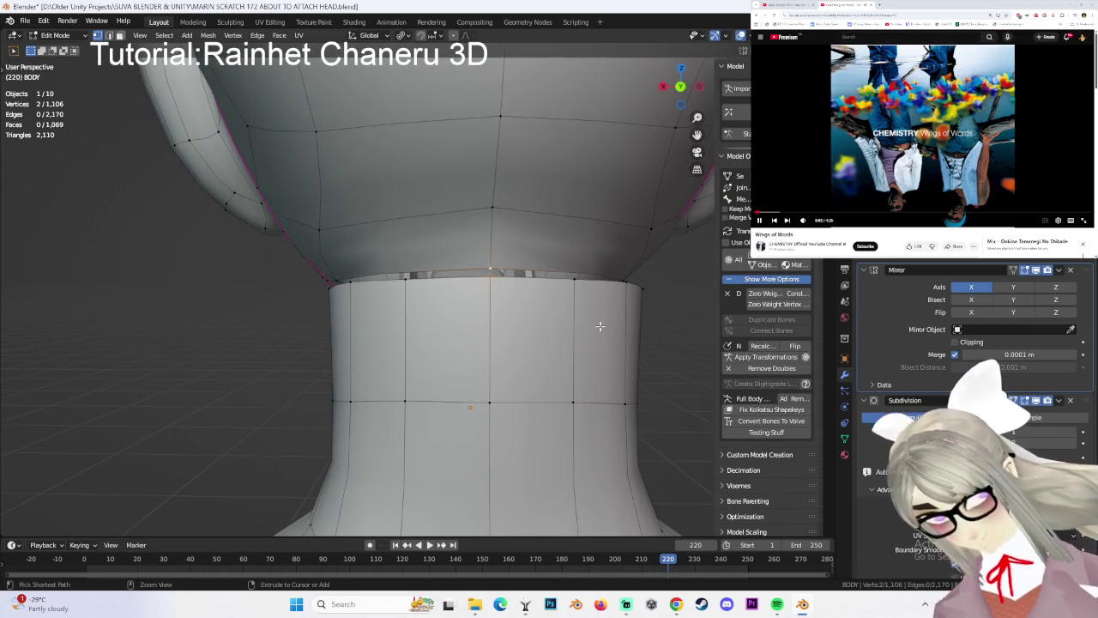
middle_click_drag(600, 326, 607, 288)
Try merging the two vertices At Center and nudging along Y, then undo the merge.
key("m")
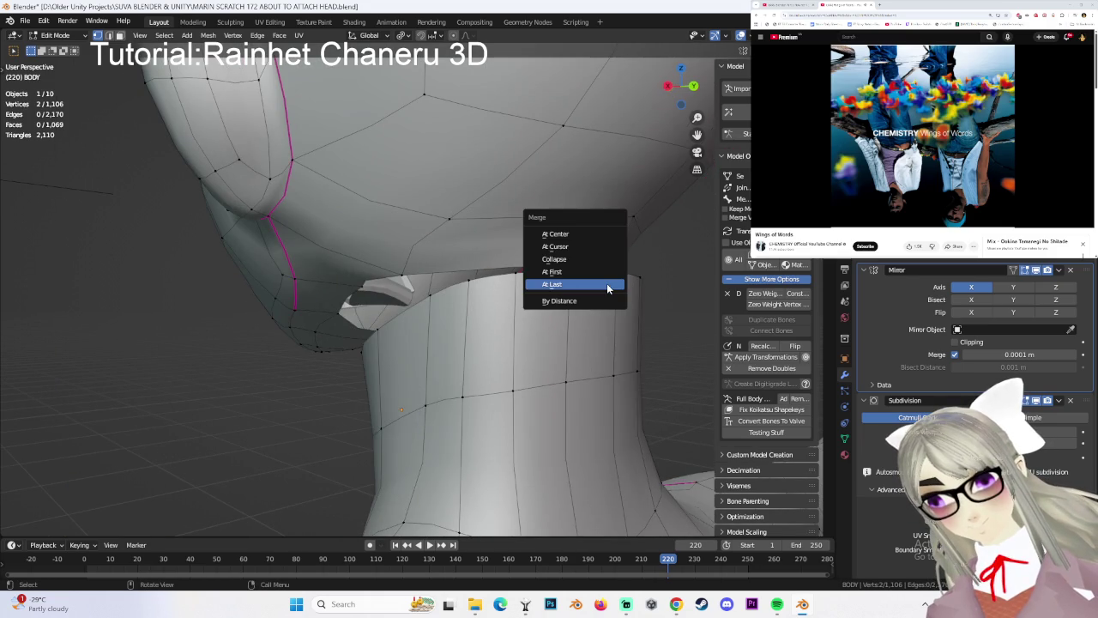
left_click(605, 234)
mouse_move(604, 234)
middle_mouse_down()
mouse_move(503, 257)
mouse_move(334, 254)
mouse_move(254, 215)
mouse_move(377, 257)
middle_mouse_up()
key("g")
key("y")
left_click(289, 265)
key("ctrl+z")
Select a single vertex on the neck edge from a close-up under the head.
middle_click_drag(380, 321, 610, 287)
mouse_move(500, 296)
middle_mouse_down()
mouse_move(643, 321)
mouse_move(515, 273)
middle_mouse_up()
left_click(483, 312)
mouse_move(483, 311)
middle_mouse_down()
mouse_move(269, 260)
mouse_move(337, 290)
mouse_move(352, 281)
middle_mouse_up()
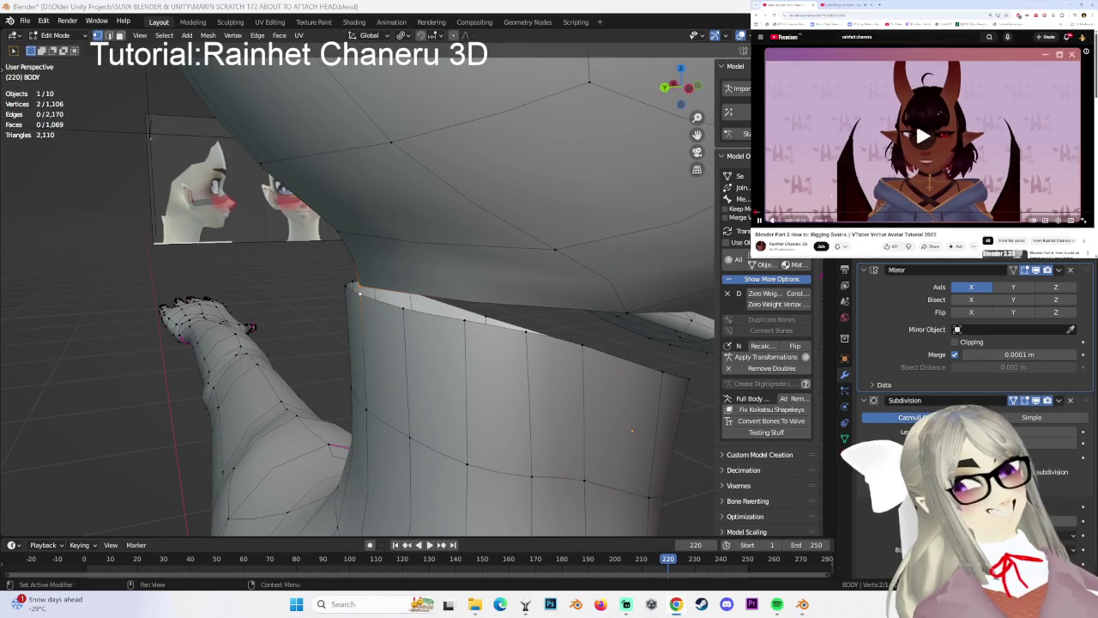
middle_click_drag(463, 279, 533, 290)
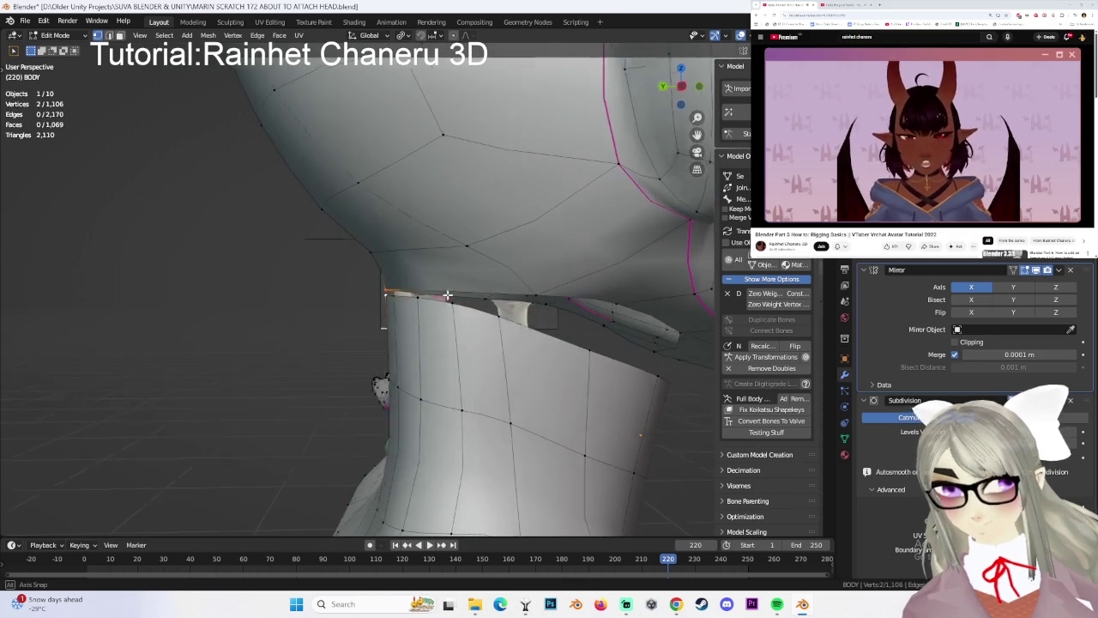
In Left Ortho view, lower the neck-edge vertices slightly along Z.
left_click(673, 77)
key("g")
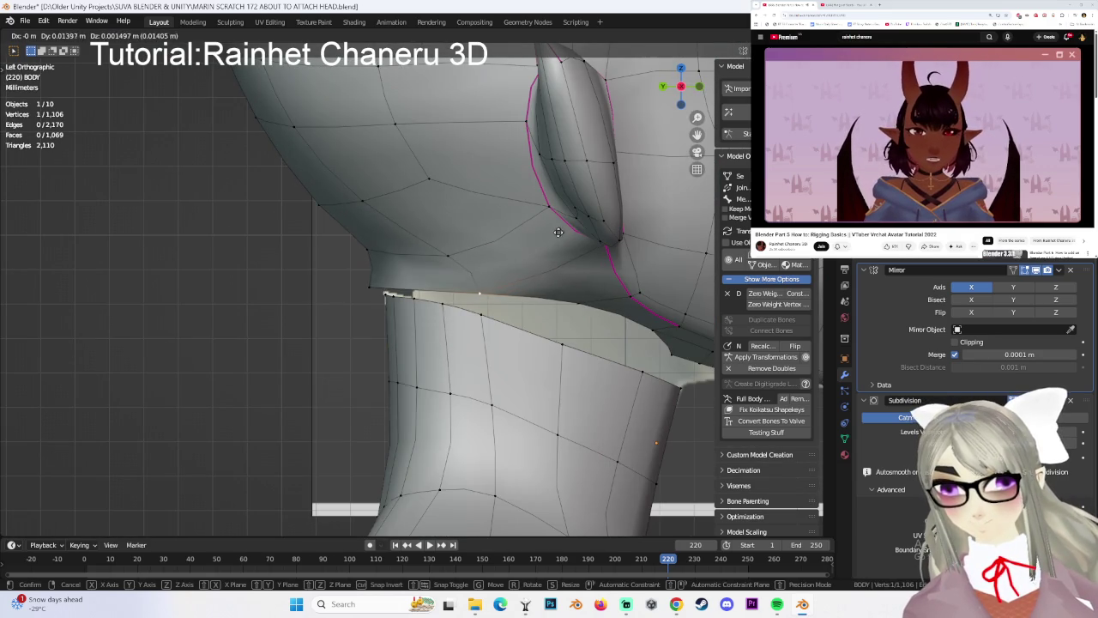
left_click(557, 236)
key("g")
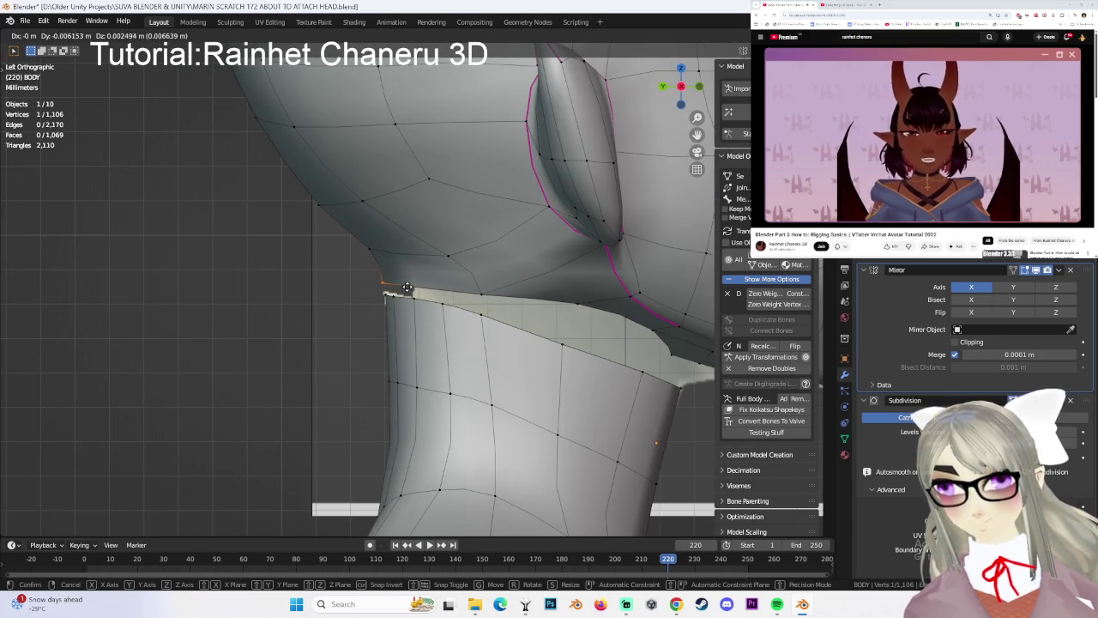
left_click(408, 287)
key("g")
left_click(508, 300)
key("g")
key("z")
left_click(587, 325)
middle_click_drag(587, 325, 558, 320, "shift")
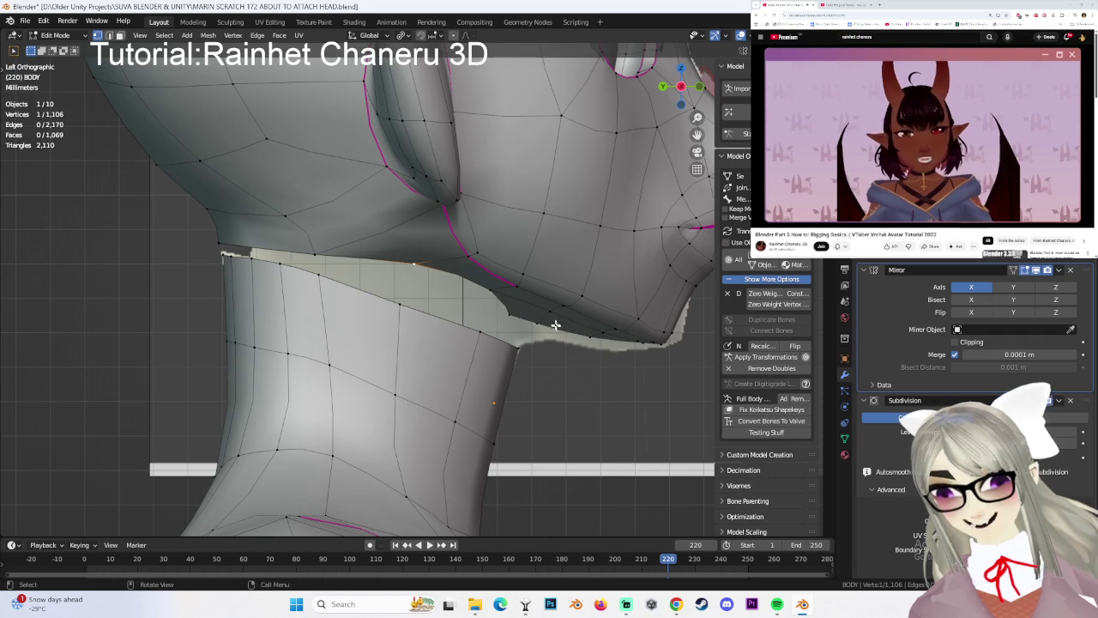
Fine-tune the selected neck vertex position, cancelling a final Z move.
key("g")
left_click(532, 343)
middle_click_drag(532, 343, 606, 385)
key("g")
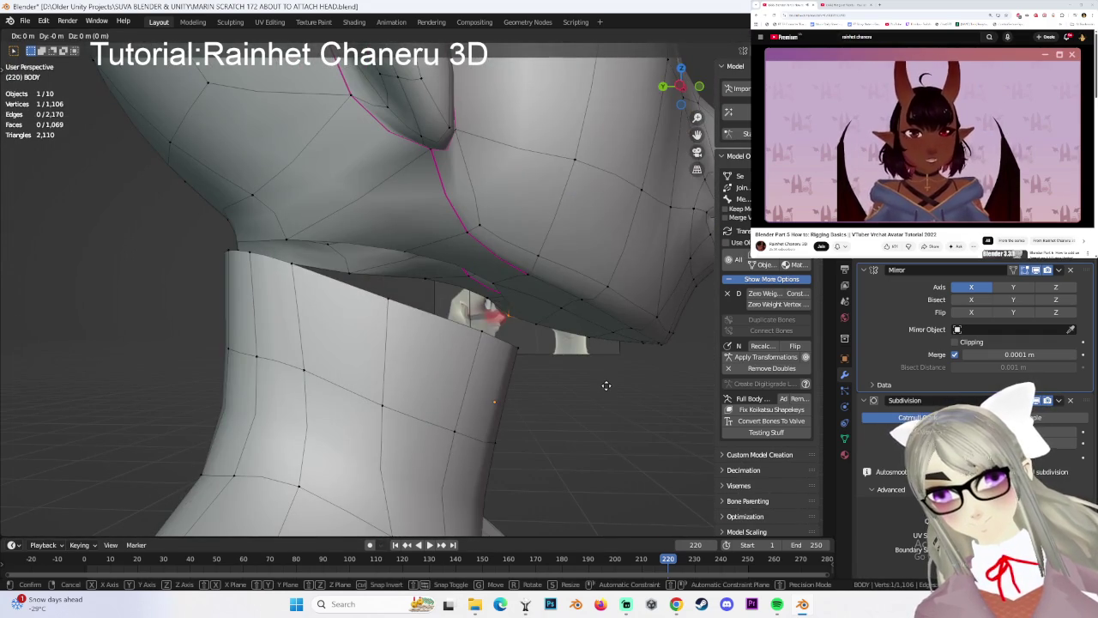
left_click(625, 385)
key("g")
key("z")
key("Escape")
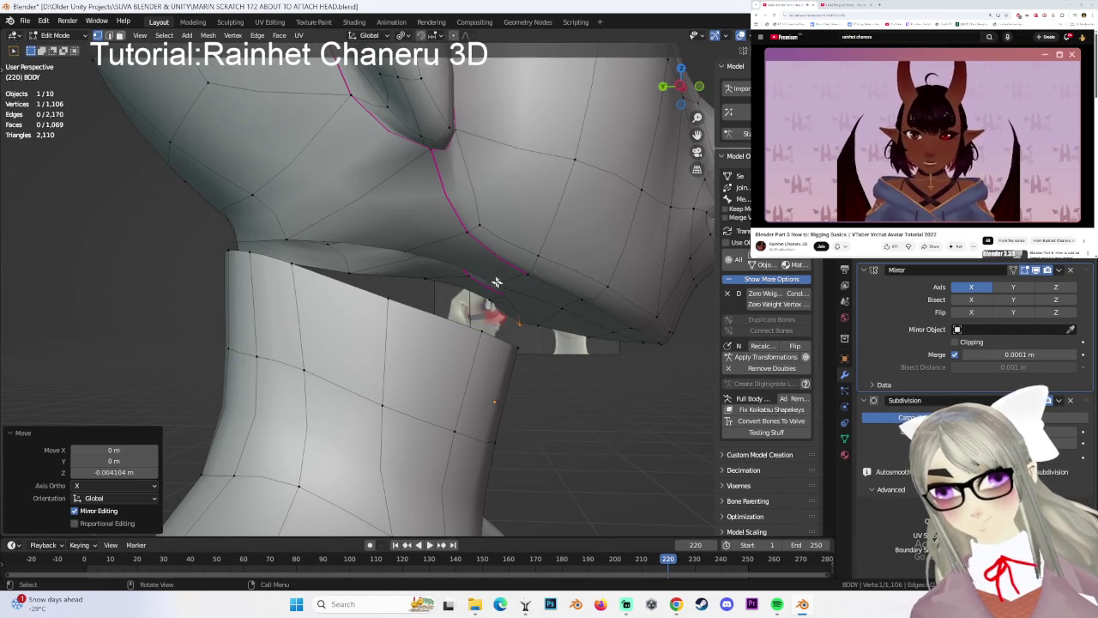
Weld a neck seam vertex onto the head's lower-edge vertex with Merge At Last.
left_click(505, 289)
middle_click_drag(553, 316, 658, 130)
left_click(680, 87)
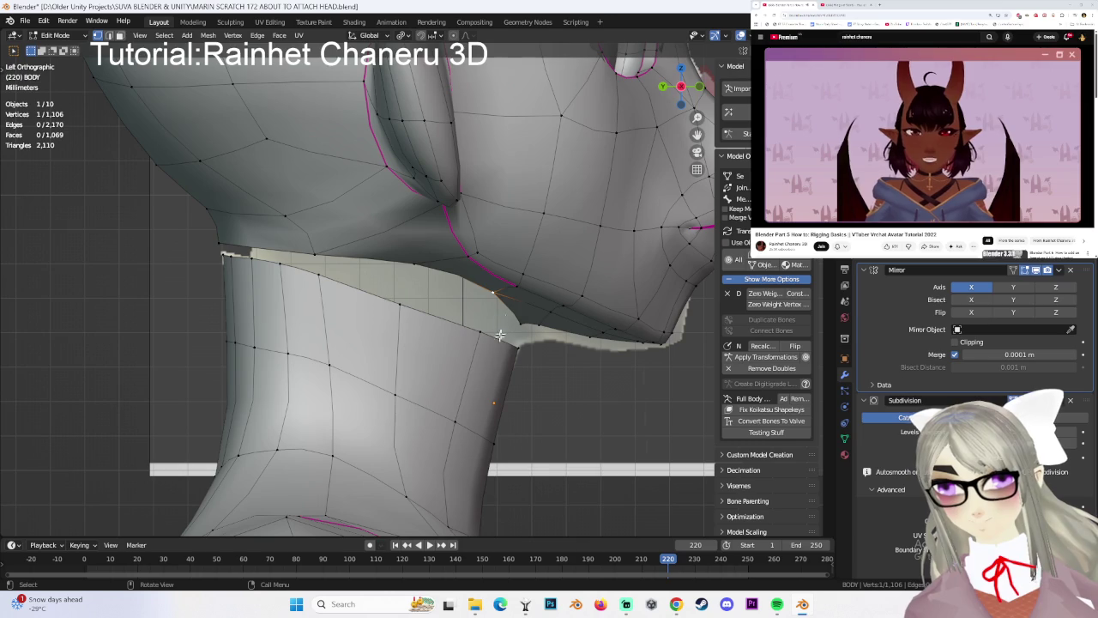
left_click(494, 293, "shift")
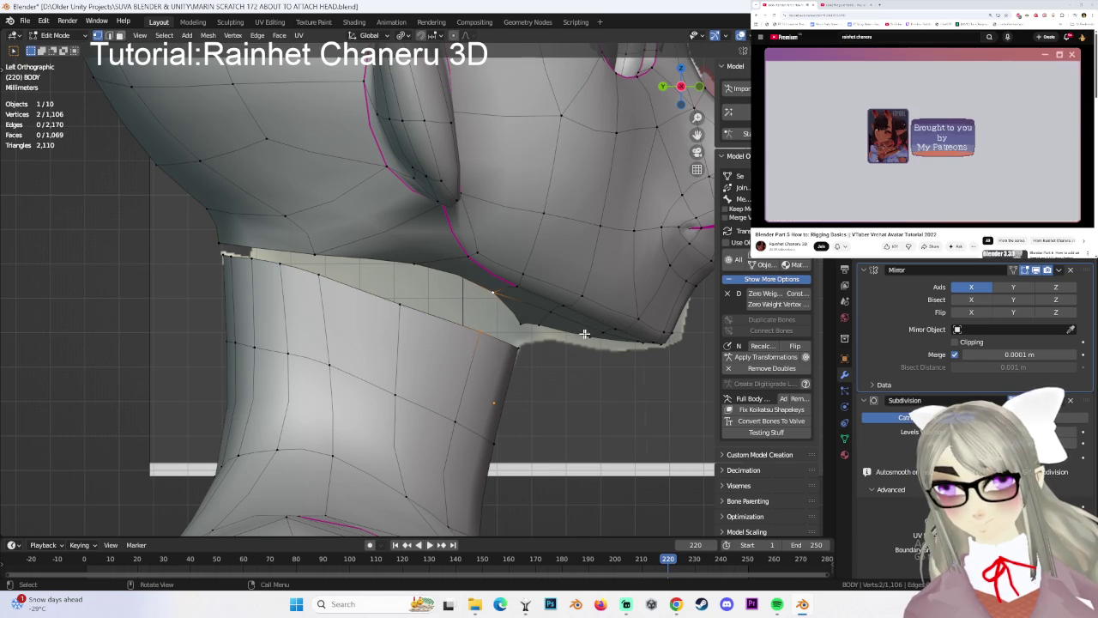
key("m")
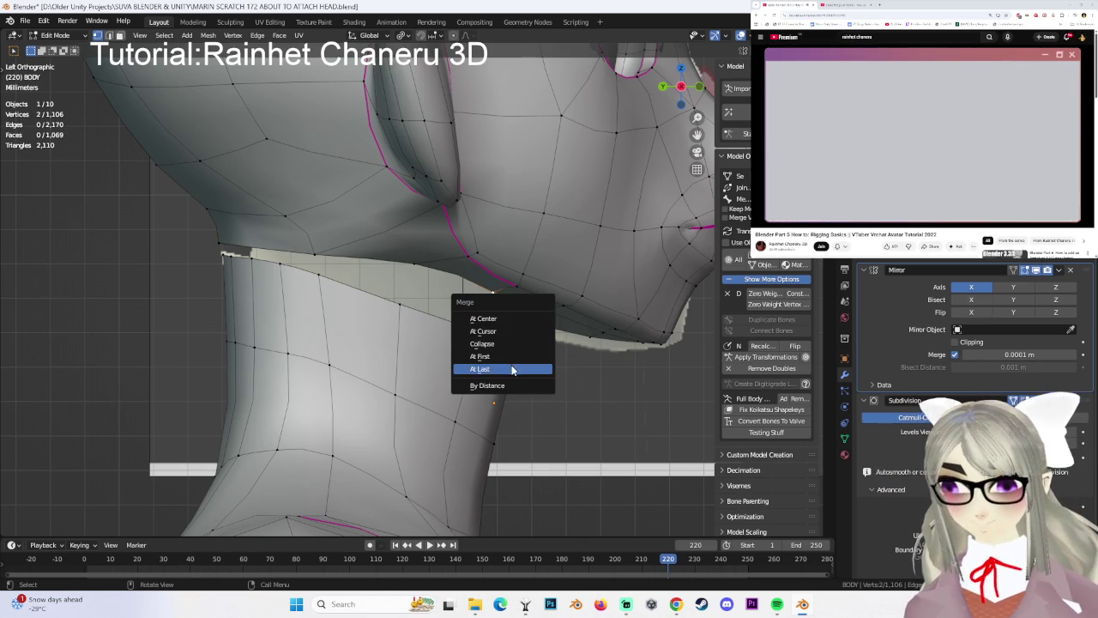
left_click(512, 368)
mouse_move(529, 346)
middle_mouse_down()
mouse_move(526, 306)
mouse_move(503, 299)
middle_mouse_up()
left_click(503, 279, "shift")
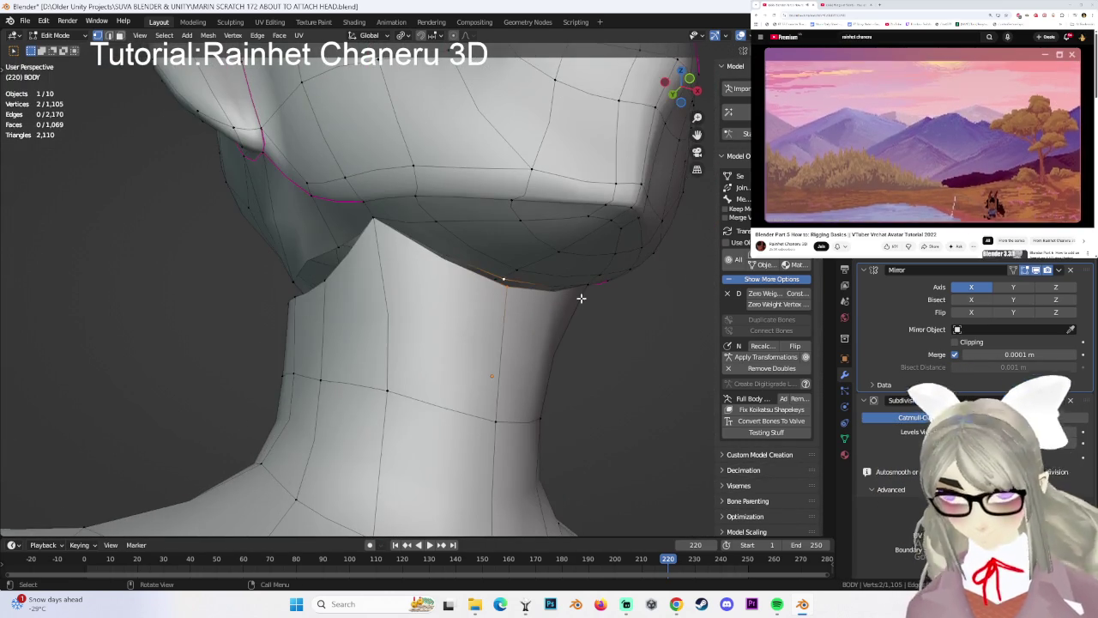
Weld four more neck vertices onto the head's lower edge with Merge At Last.
key("m")
left_click(586, 299)
mouse_move(586, 300)
middle_mouse_down()
mouse_move(361, 267)
mouse_move(436, 264)
mouse_move(375, 249)
mouse_move(429, 249)
mouse_move(407, 259)
mouse_move(334, 255)
mouse_move(249, 226)
mouse_move(314, 235)
mouse_move(296, 239)
middle_mouse_up()
left_click(392, 260, "shift")
key("m")
left_click(436, 262)
key("m")
left_click(374, 240)
key("m")
left_click(468, 270)
Nudge a seam vertex along Y from the front view, then undo it.
middle_click_drag(184, 228, 292, 249)
mouse_move(515, 292)
middle_mouse_down()
mouse_move(544, 301)
mouse_move(438, 316)
mouse_move(386, 283)
mouse_move(345, 218)
mouse_move(441, 263)
mouse_move(582, 259)
mouse_move(225, 283)
middle_mouse_up()
key("g")
key("z")
left_click(521, 309)
key("g")
key("y")
left_click(369, 257)
key("ctrl+z")
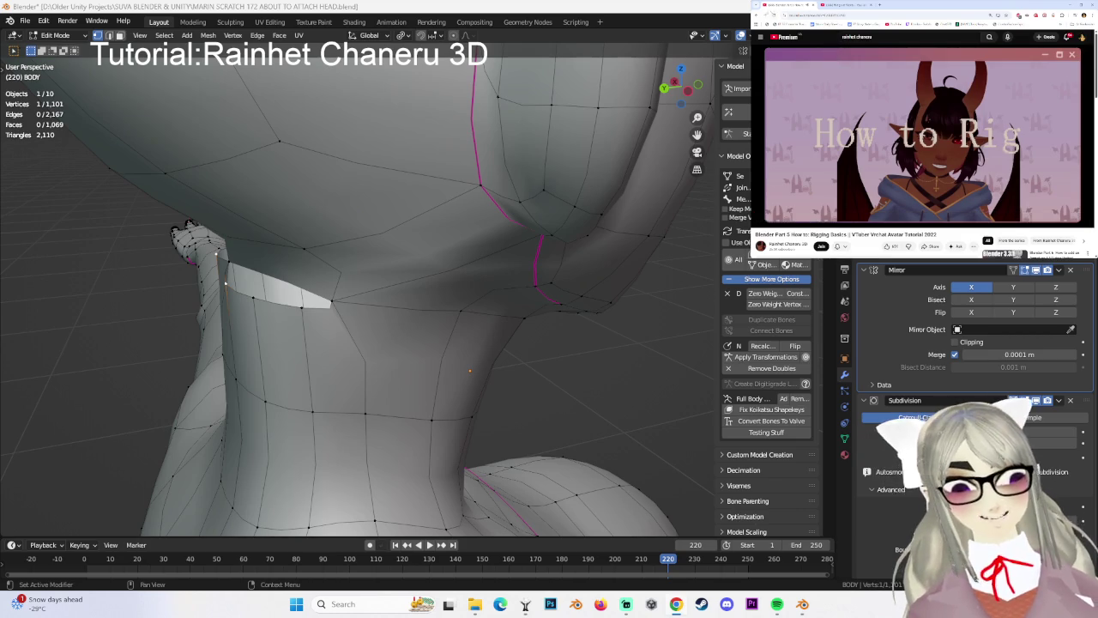
Skip ahead in the reference video and reorient the view on the neck.
scroll(942, 157, "down", 3)
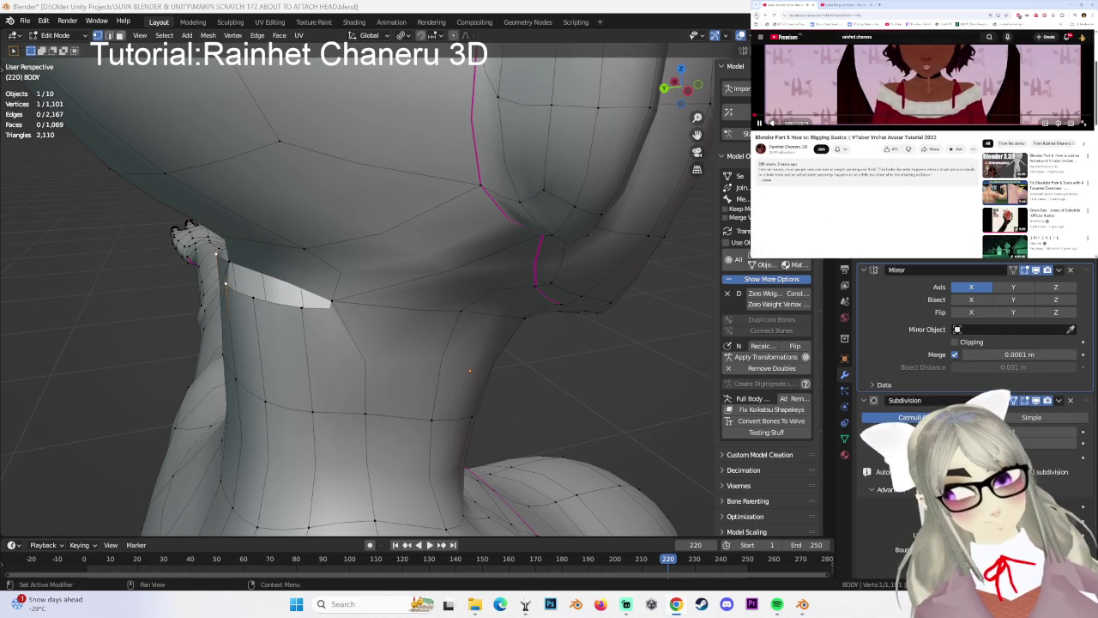
middle_click_drag(676, 250, 476, 246)
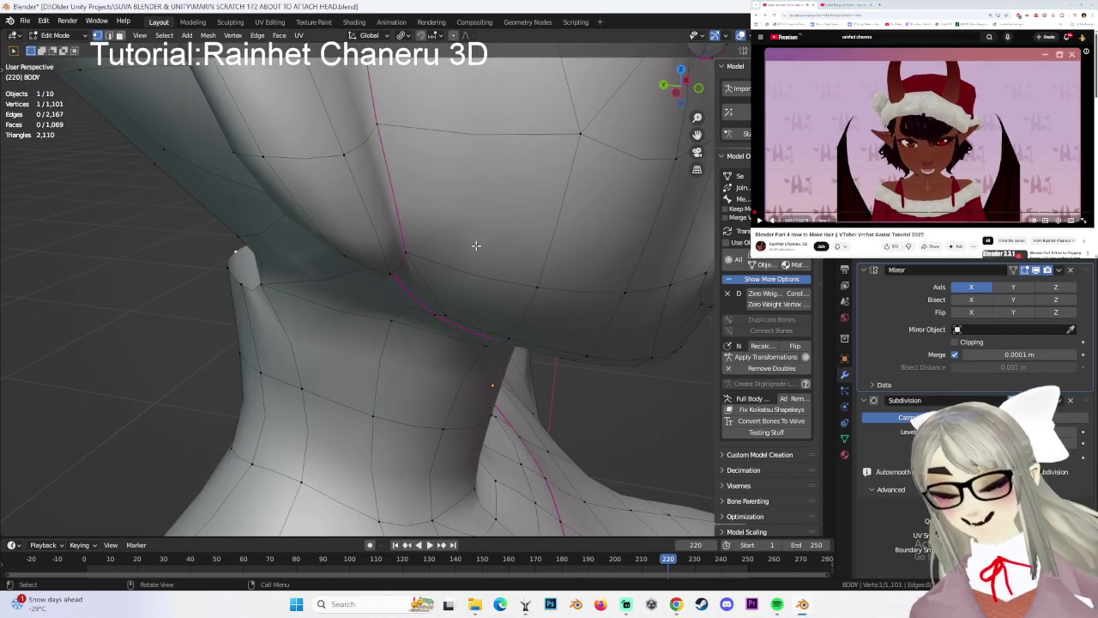
left_click(867, 213)
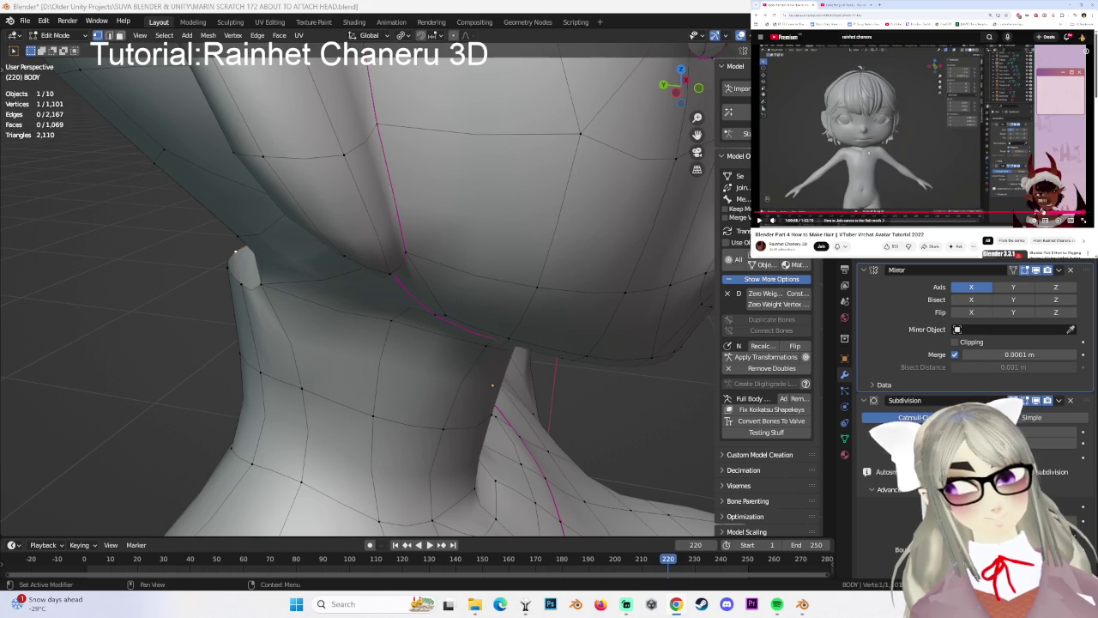
middle_click_drag(350, 272, 365, 250)
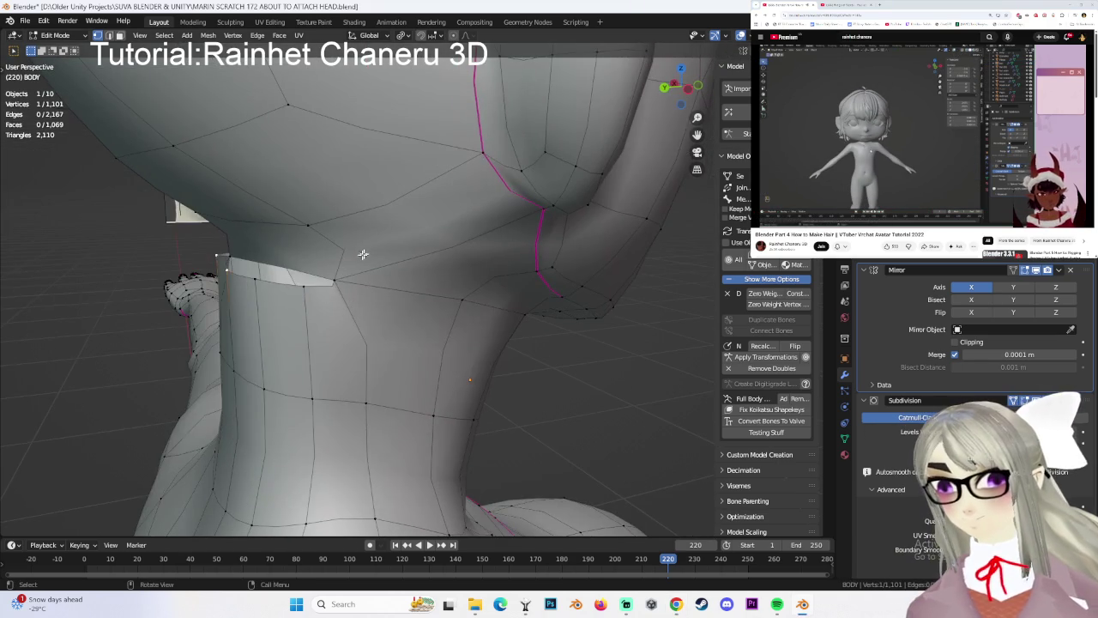
mouse_move(305, 286)
middle_mouse_down()
mouse_move(380, 275)
mouse_move(412, 299)
mouse_move(488, 313)
mouse_move(574, 266)
mouse_move(360, 308)
mouse_move(377, 322)
mouse_move(417, 280)
mouse_move(380, 294)
mouse_move(367, 321)
mouse_move(347, 317)
middle_mouse_up()
Try moving another seam vertex along Y, then undo the move.
left_click(365, 321)
key("g")
key("y")
left_click(345, 319)
key("ctrl+z")
key("ctrl+shift+z")
key("ctrl+z")
Reposition seam vertices from a frontal view and enable Clipping on the Mirror modifier.
scroll(400, 308, "up", 2)
mouse_move(361, 311)
middle_mouse_down()
mouse_move(565, 304)
mouse_move(514, 294)
mouse_move(500, 324)
mouse_move(516, 311)
mouse_move(425, 307)
mouse_move(413, 324)
mouse_move(339, 284)
middle_mouse_up()
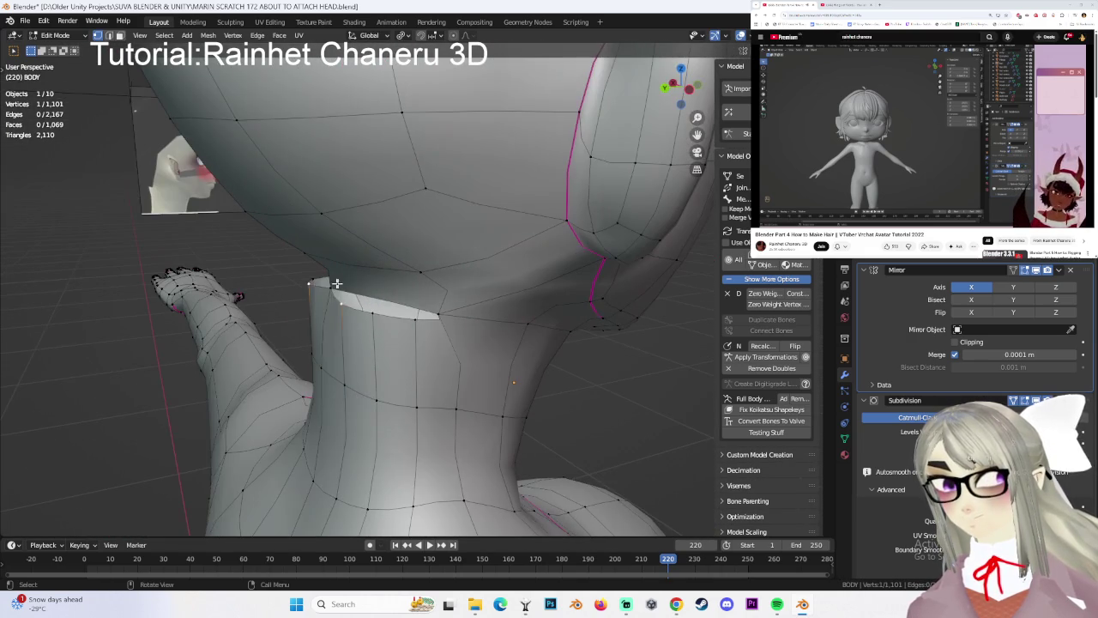
left_click(332, 283)
key("g")
left_click(440, 271)
middle_click_drag(440, 270, 403, 283)
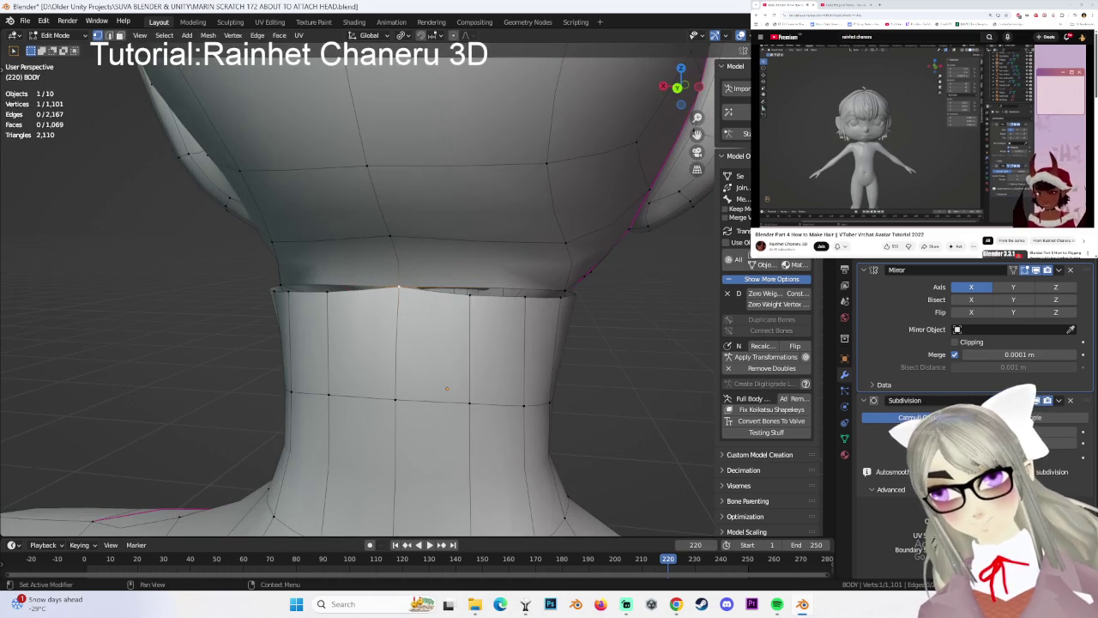
left_click(954, 342)
scroll(427, 323, "up", 1)
Move the front seam vertex along Y and lower it in Z to meet the head's edge.
key("y")
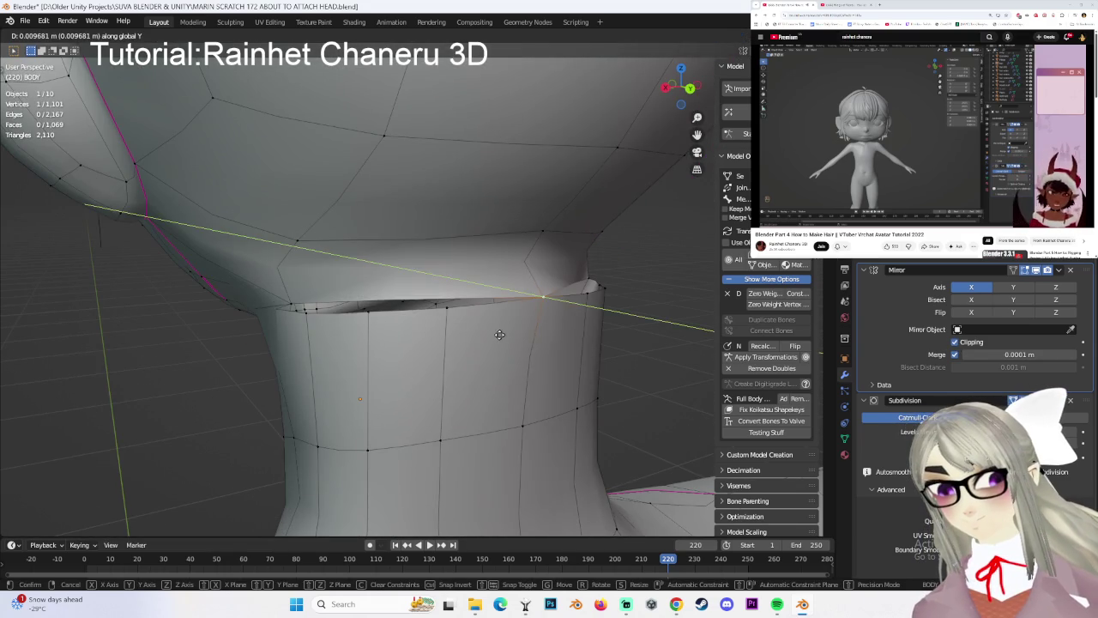
left_click(564, 326)
mouse_move(564, 326)
middle_mouse_down()
mouse_move(369, 326)
mouse_move(411, 309)
middle_mouse_up()
key("g")
key("z")
left_click(369, 326)
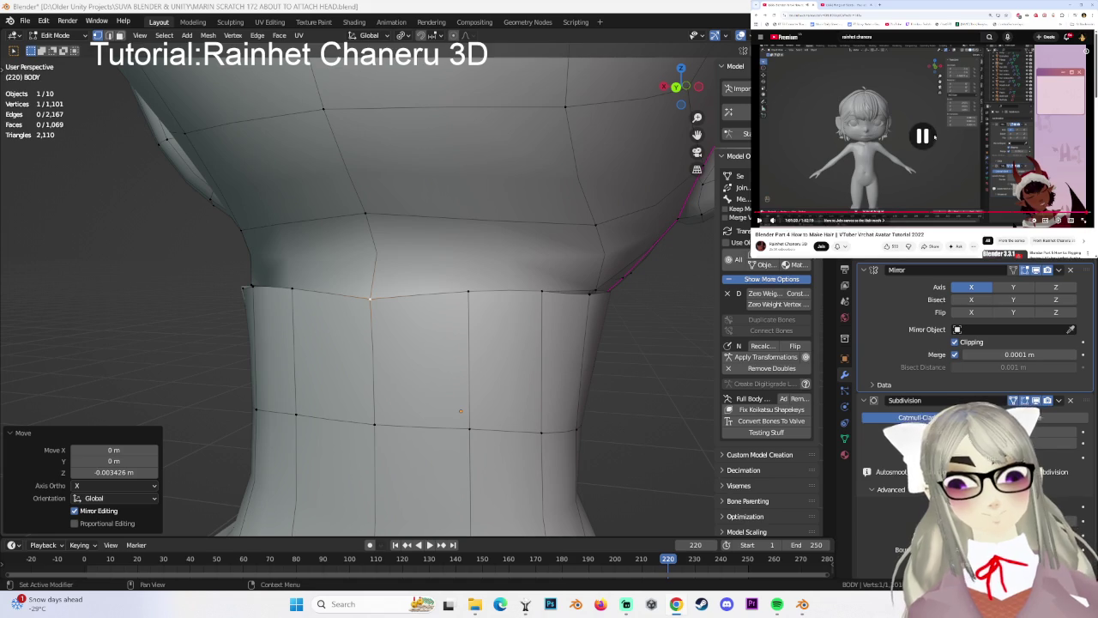
scroll(865, 160, "down", 3)
scroll(866, 159, "down", 3)
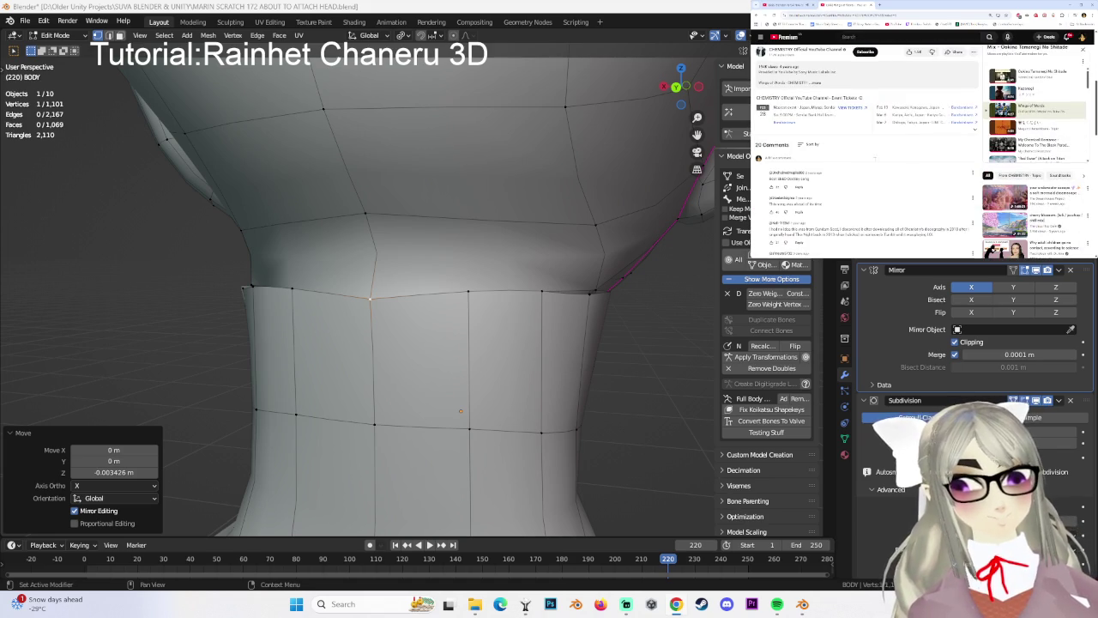
mouse_move(561, 179)
middle_mouse_down()
mouse_move(568, 220)
mouse_move(435, 197)
mouse_move(483, 203)
mouse_move(473, 270)
mouse_move(417, 269)
middle_mouse_up()
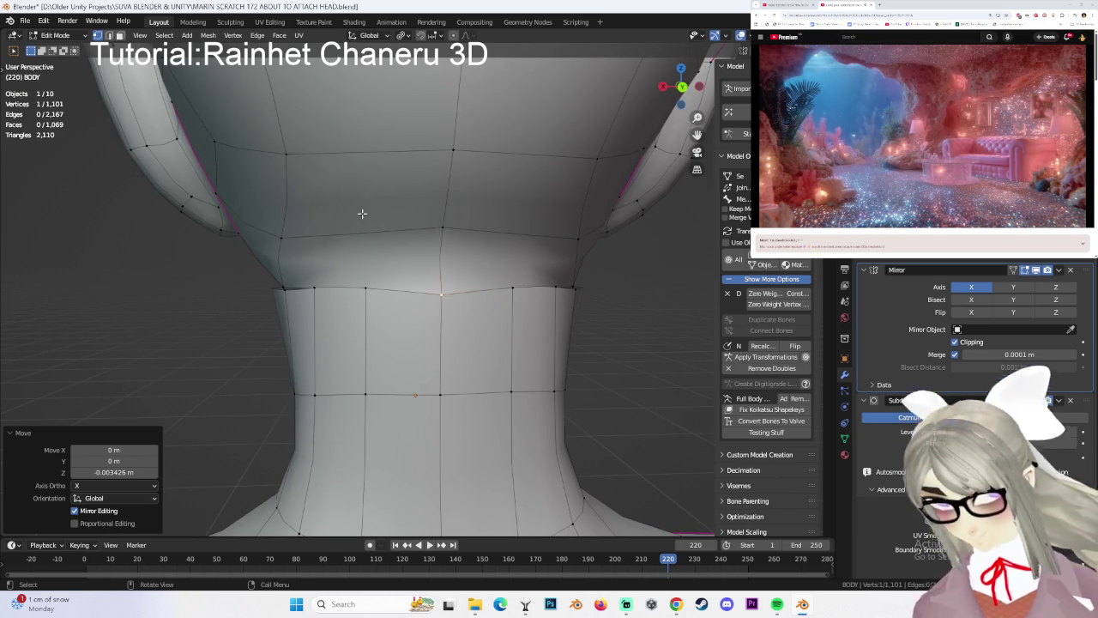
key("k")
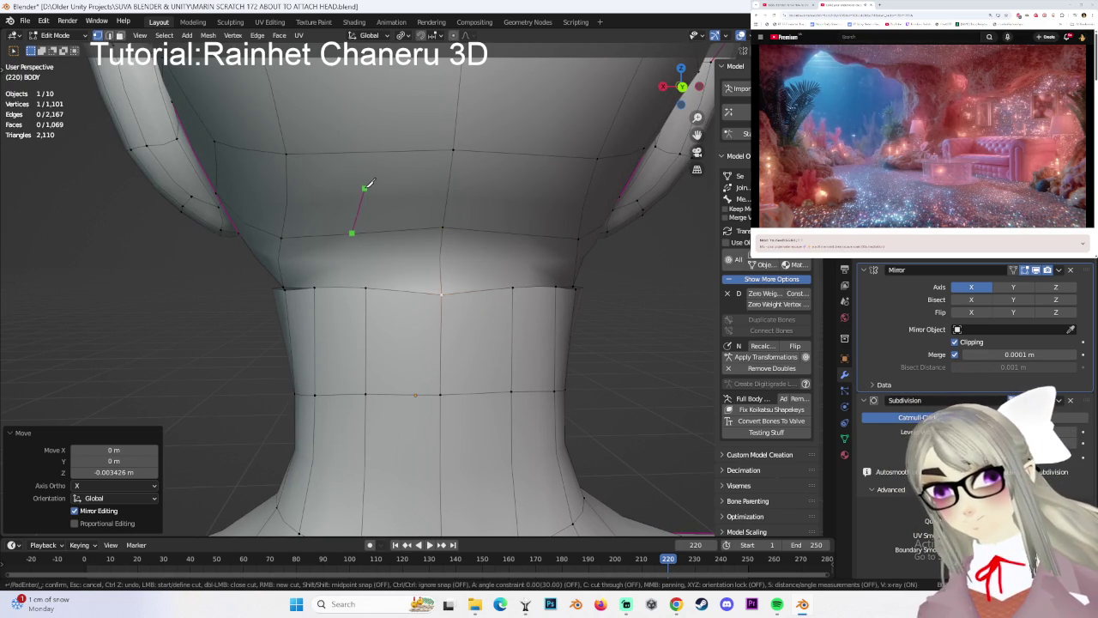
Commit the knife cut, raise its vertex in Z, and join it to the seam with J.
key("Return")
mouse_move(512, 191)
middle_mouse_down()
mouse_move(512, 163)
mouse_move(396, 175)
middle_mouse_up()
left_click(508, 176)
key("g")
key("z")
left_click(512, 156)
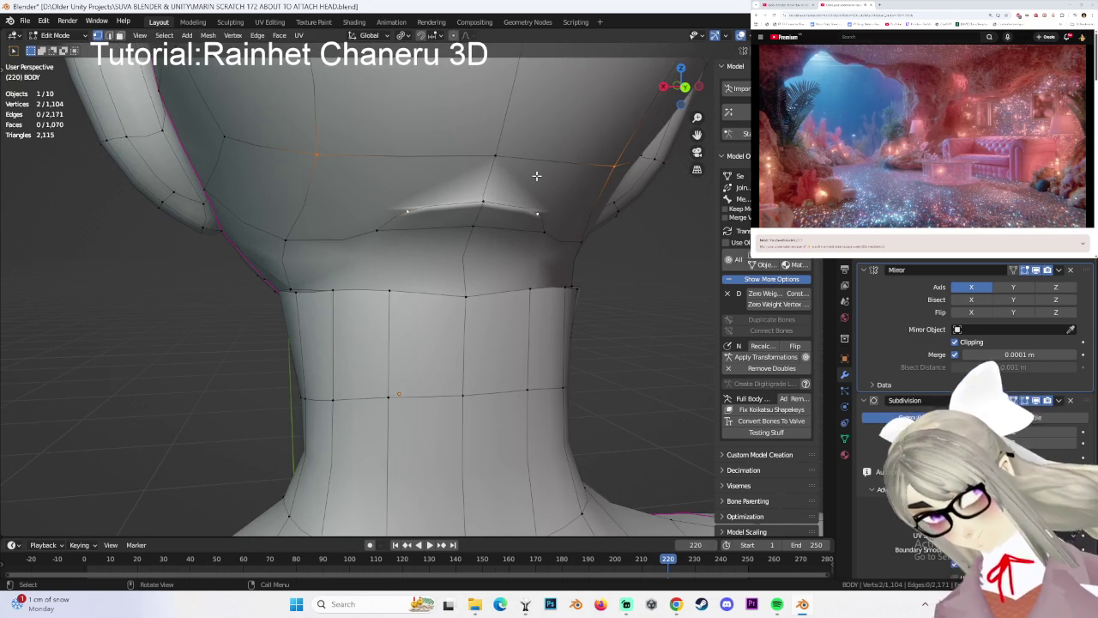
key("j")
Attempt two more knife cuts across the head's underside, cancelling both.
mouse_move(537, 177)
middle_mouse_down()
mouse_move(489, 172)
mouse_move(463, 213)
middle_mouse_up()
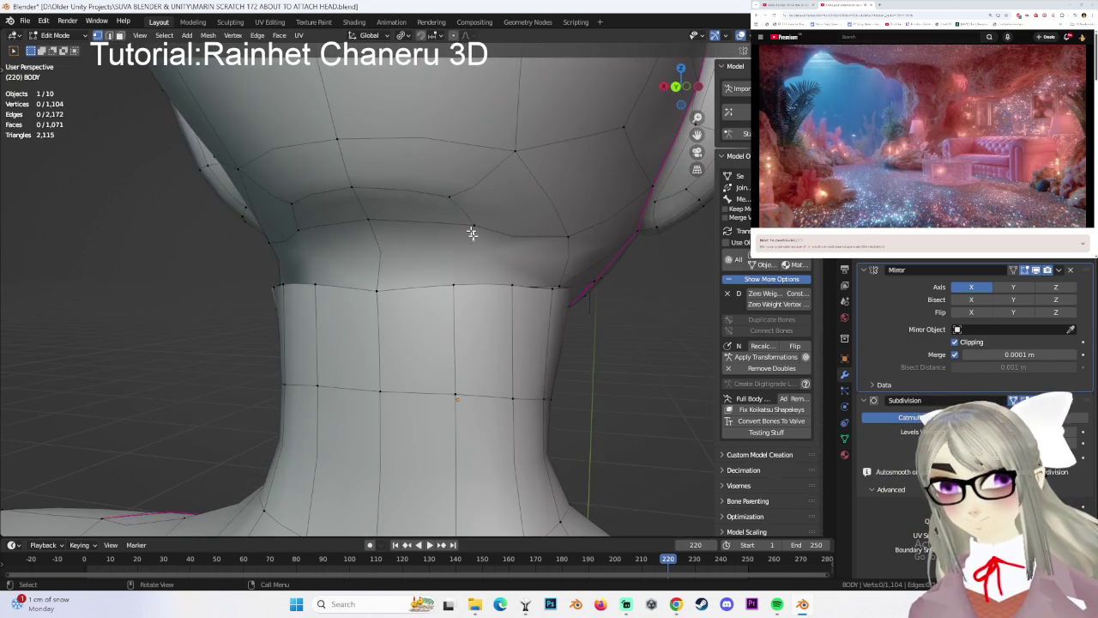
mouse_move(518, 278)
middle_mouse_down()
mouse_move(502, 289)
mouse_move(461, 255)
middle_mouse_up()
key("k")
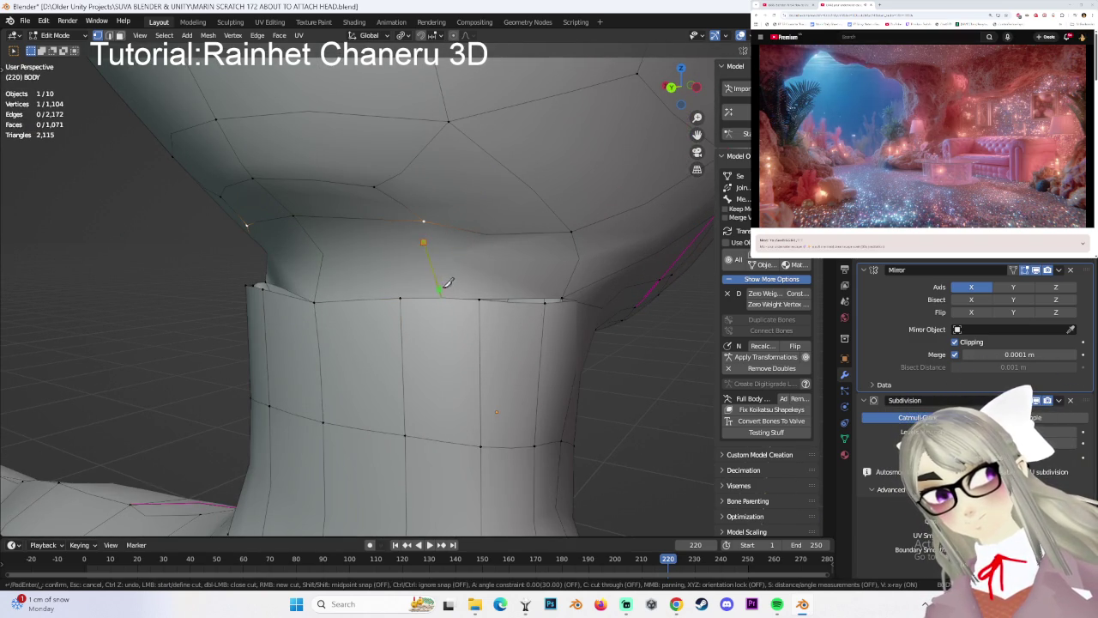
middle_click_drag(448, 284, 441, 295)
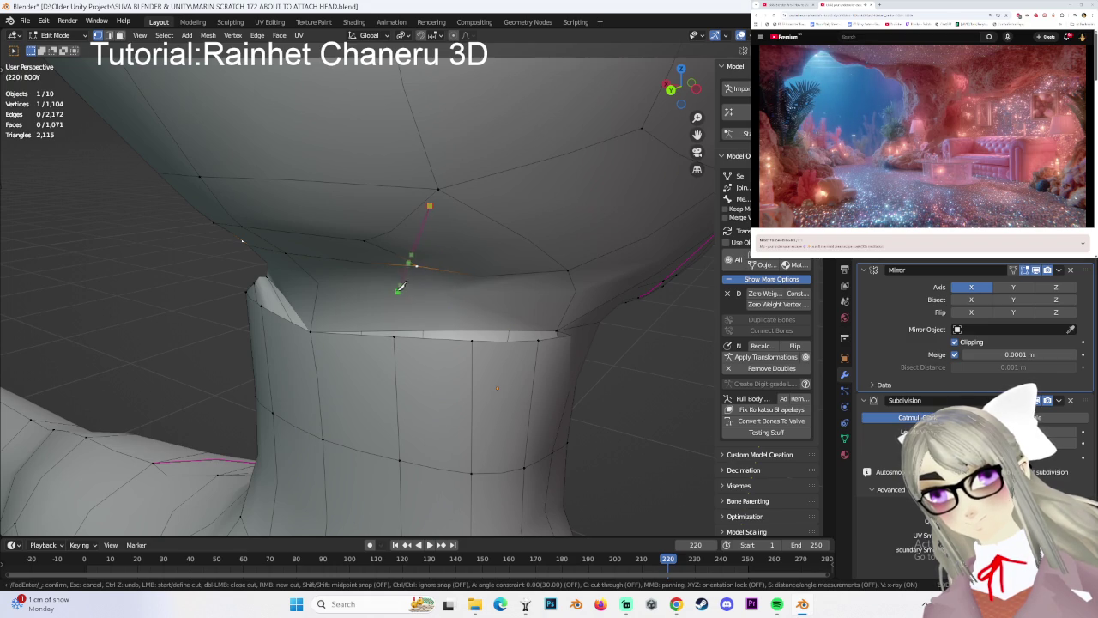
key("Escape")
mouse_move(417, 289)
middle_mouse_down()
mouse_move(604, 324)
mouse_move(522, 246)
mouse_move(431, 232)
mouse_move(380, 265)
mouse_move(363, 262)
middle_mouse_up()
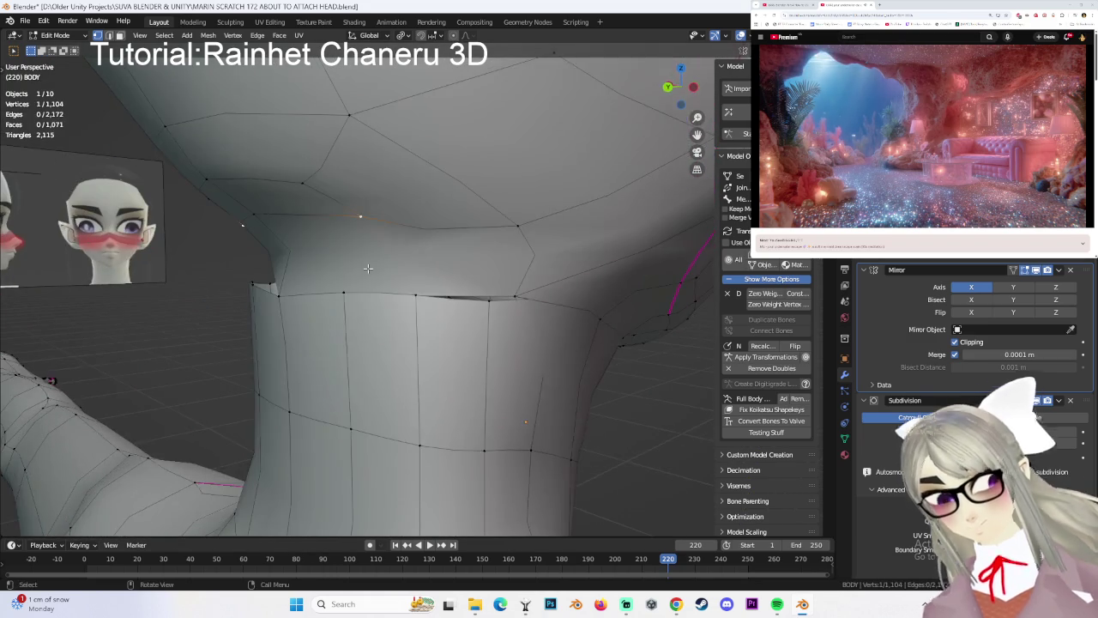
key("k")
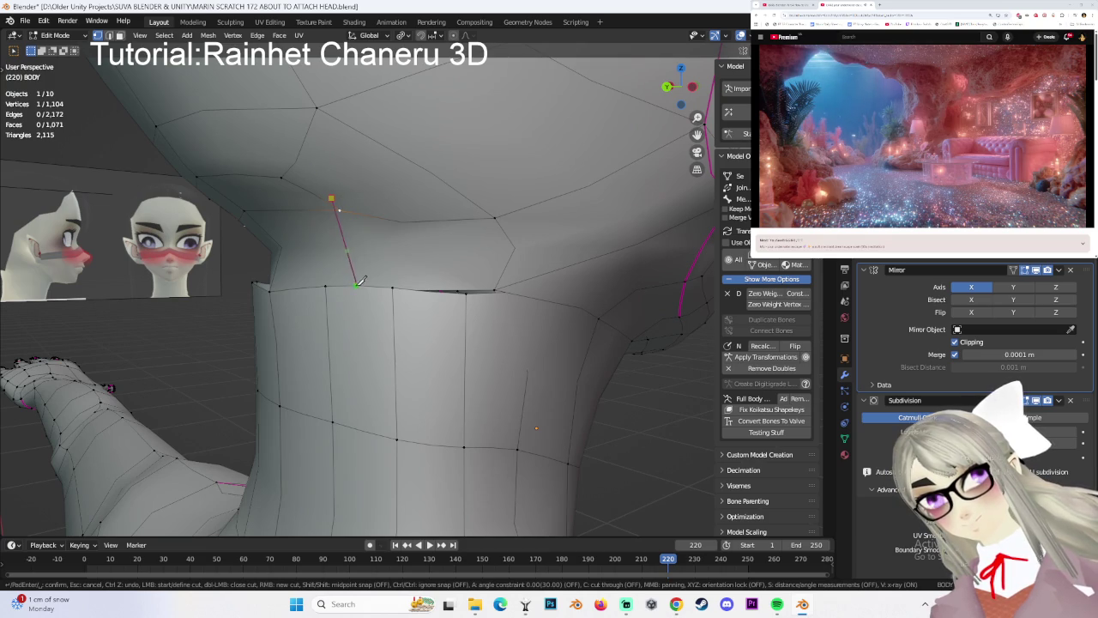
key("Escape")
mouse_move(334, 255)
middle_mouse_down()
mouse_move(487, 235)
mouse_move(453, 277)
mouse_move(445, 231)
mouse_move(562, 137)
mouse_move(500, 186)
mouse_move(416, 143)
middle_mouse_up()
Slide a seam vertex along its edge, then nudge seam vertices along the Y axis.
key("g")
key("g")
left_click(416, 196)
middle_click_drag(416, 196, 334, 142)
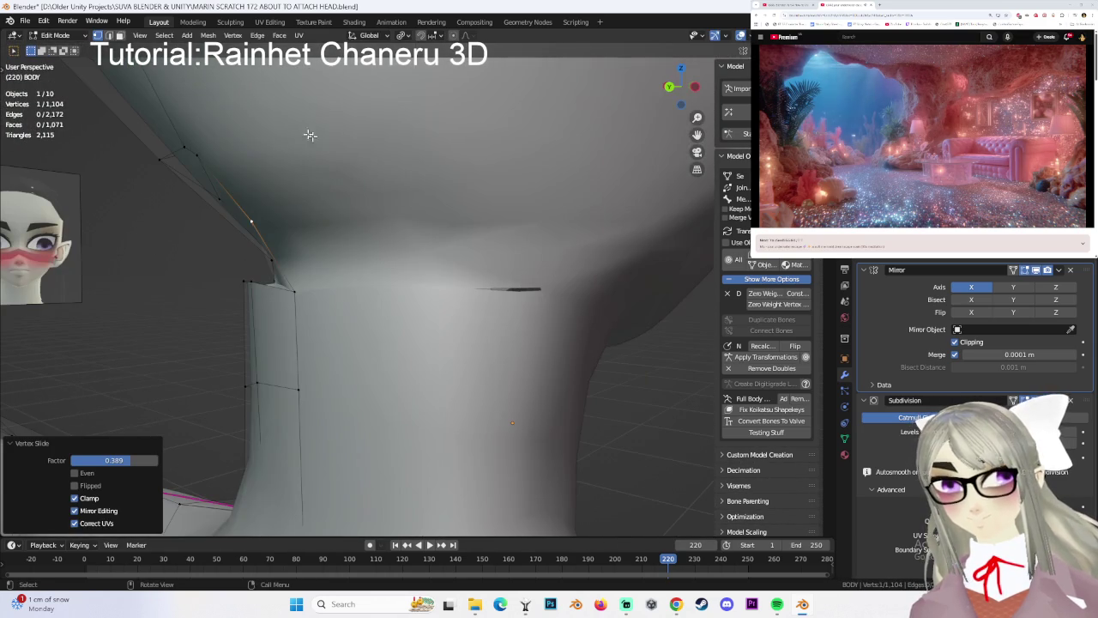
mouse_move(301, 218)
middle_mouse_down()
mouse_move(461, 215)
mouse_move(500, 233)
mouse_move(495, 194)
mouse_move(444, 189)
middle_mouse_up()
key("g")
key("y")
left_click(428, 193)
key("g")
key("y")
left_click(300, 175)
Reposition another vertex onto the head–neck seam.
key("b")
key("Escape")
middle_click_drag(294, 176, 392, 196)
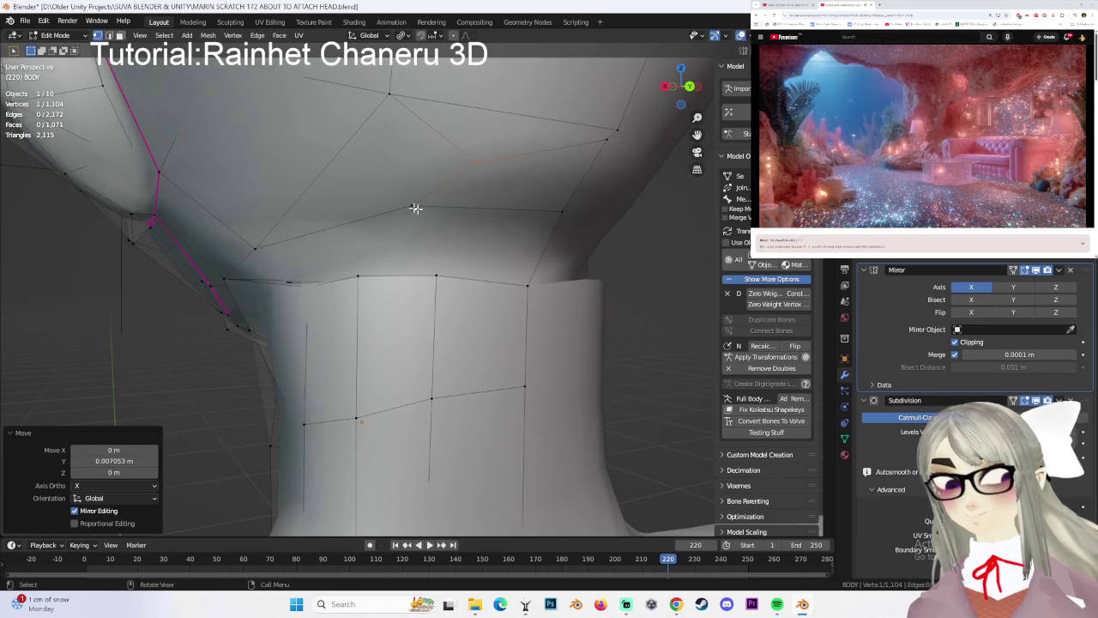
key("g")
mouse_move(458, 233)
middle_mouse_down()
mouse_move(460, 262)
mouse_move(511, 260)
mouse_move(409, 265)
mouse_move(500, 276)
mouse_move(503, 289)
mouse_move(471, 289)
mouse_move(483, 287)
middle_mouse_up()
left_click(458, 254)
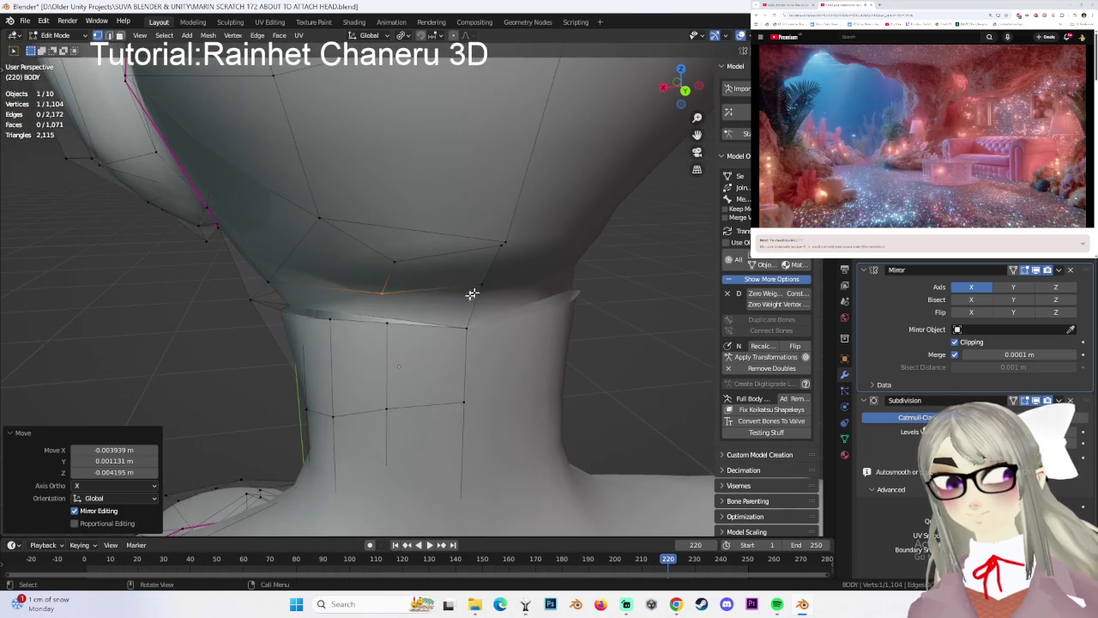
Knife a new edge across the seam and shift the selected vertices along Z.
key("k")
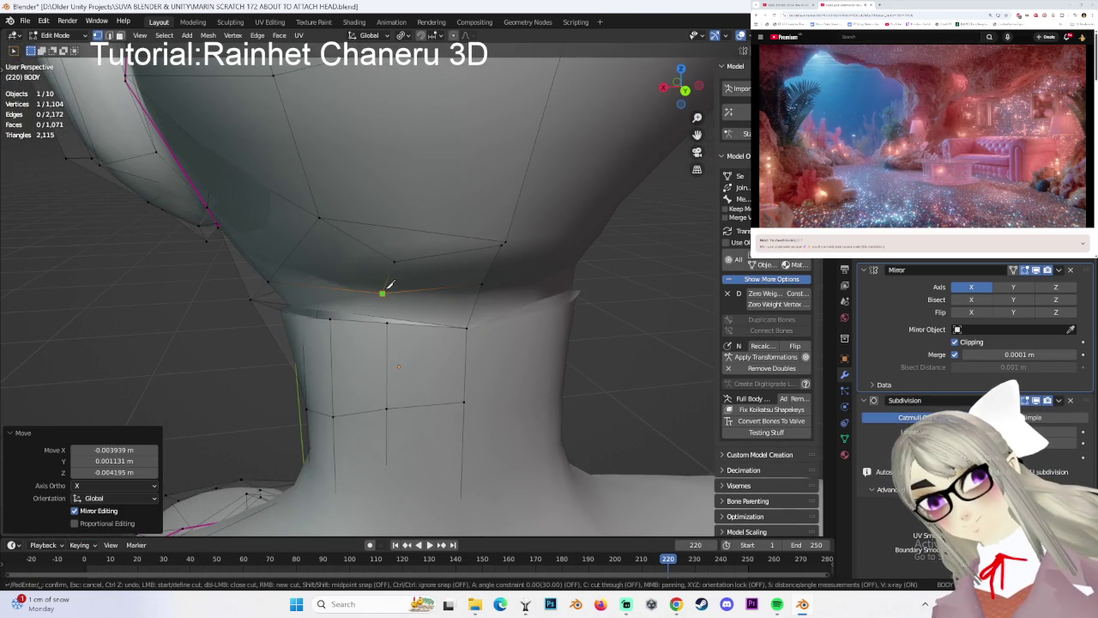
left_click(378, 314)
key("Return")
mouse_move(377, 315)
middle_mouse_down()
mouse_move(417, 289)
mouse_move(408, 297)
mouse_move(394, 283)
mouse_move(415, 265)
mouse_move(578, 301)
mouse_move(553, 286)
mouse_move(576, 304)
middle_mouse_up()
key("g")
key("y")
key("z")
left_click(394, 278)
Merge the extra seam vertex into the last selected one (At Last).
left_click(489, 289)
scroll(524, 286, "up", 2)
key("m")
left_click(527, 285)
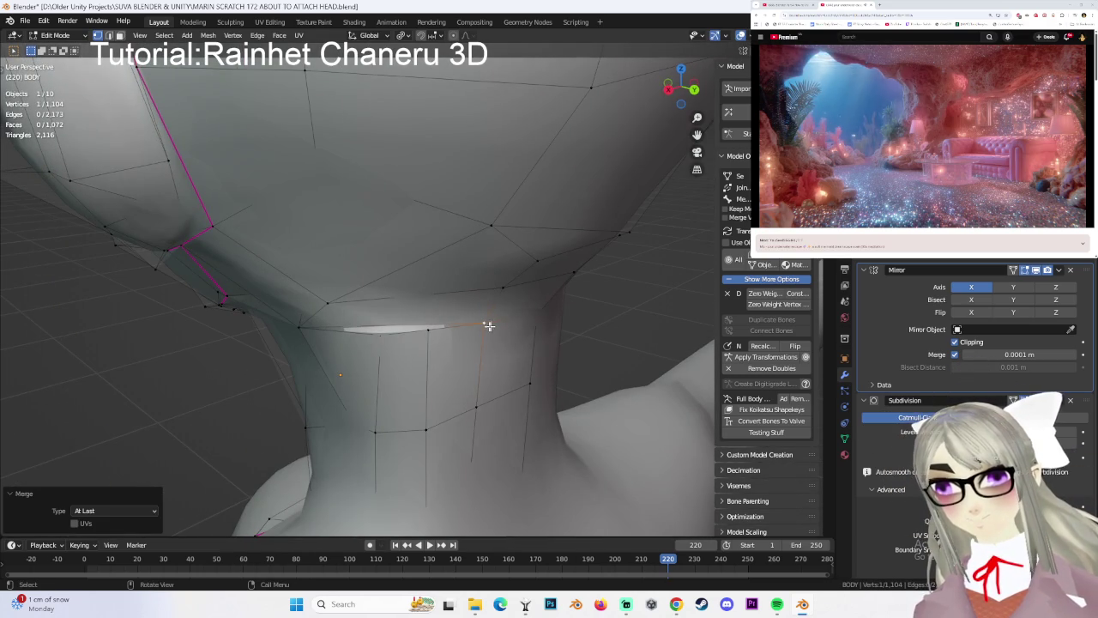
mouse_move(382, 336)
middle_mouse_down()
mouse_move(544, 316)
mouse_move(500, 318)
mouse_move(416, 179)
middle_mouse_up()
Slide a seam vertex along its edge and move one along a locked axis.
key("g")
key("g")
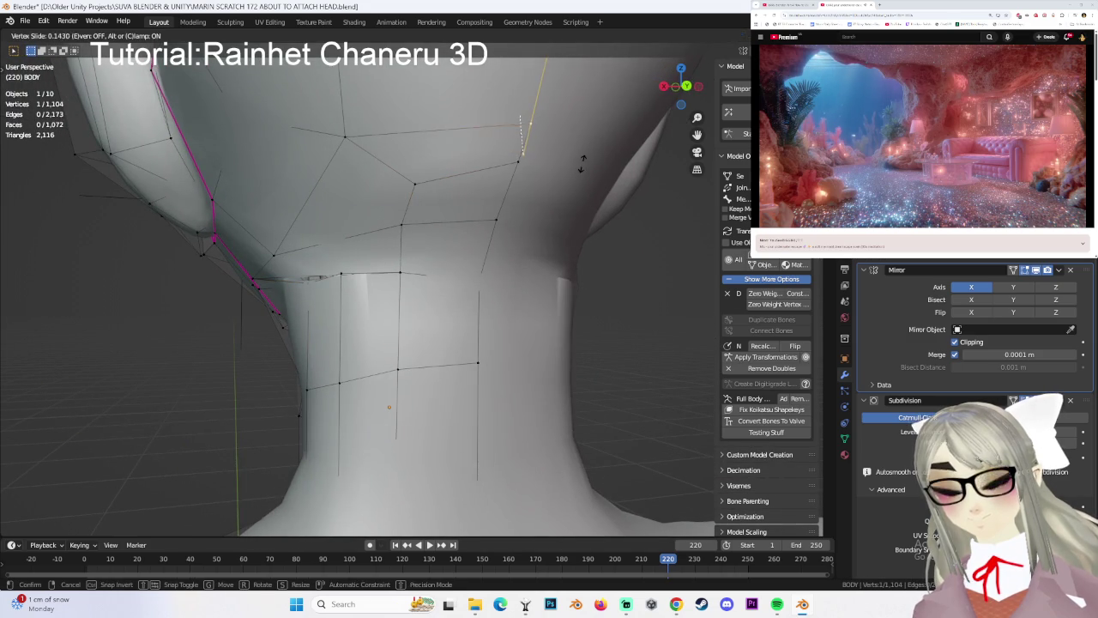
left_click(583, 174)
mouse_move(583, 174)
middle_mouse_down()
mouse_move(496, 190)
mouse_move(387, 248)
mouse_move(372, 238)
middle_mouse_up()
key("g")
key("y")
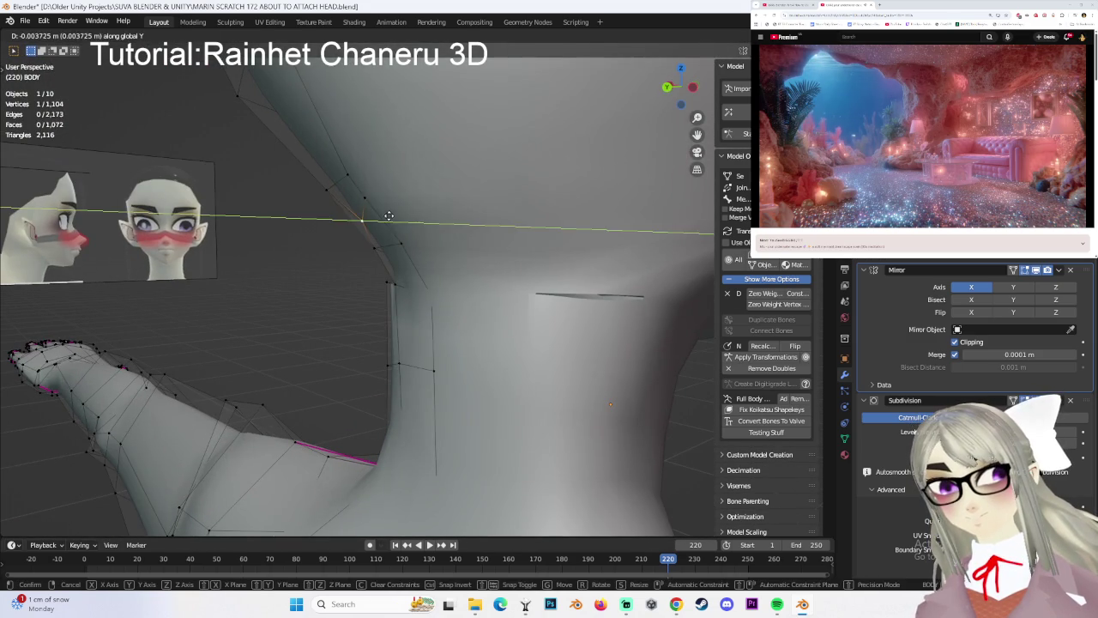
left_click(382, 216)
mouse_move(337, 199)
middle_mouse_down()
mouse_move(603, 203)
mouse_move(544, 196)
mouse_move(527, 252)
mouse_move(498, 255)
mouse_move(480, 248)
mouse_move(522, 245)
mouse_move(463, 233)
middle_mouse_up()
Slide further seam vertices (last at factor 0.095) and make a small final move.
key("g")
key("g")
left_click(586, 183)
key("g")
key("g")
left_click(443, 243)
key("g")
key("g")
mouse_move(387, 196)
middle_mouse_down()
mouse_move(343, 219)
mouse_move(502, 229)
mouse_move(515, 231)
mouse_move(471, 228)
mouse_move(559, 263)
mouse_move(581, 285)
mouse_move(401, 281)
mouse_move(510, 274)
mouse_move(465, 297)
mouse_move(461, 274)
mouse_move(528, 180)
middle_mouse_up()
left_click(335, 222)
key("g")
left_click(526, 238)
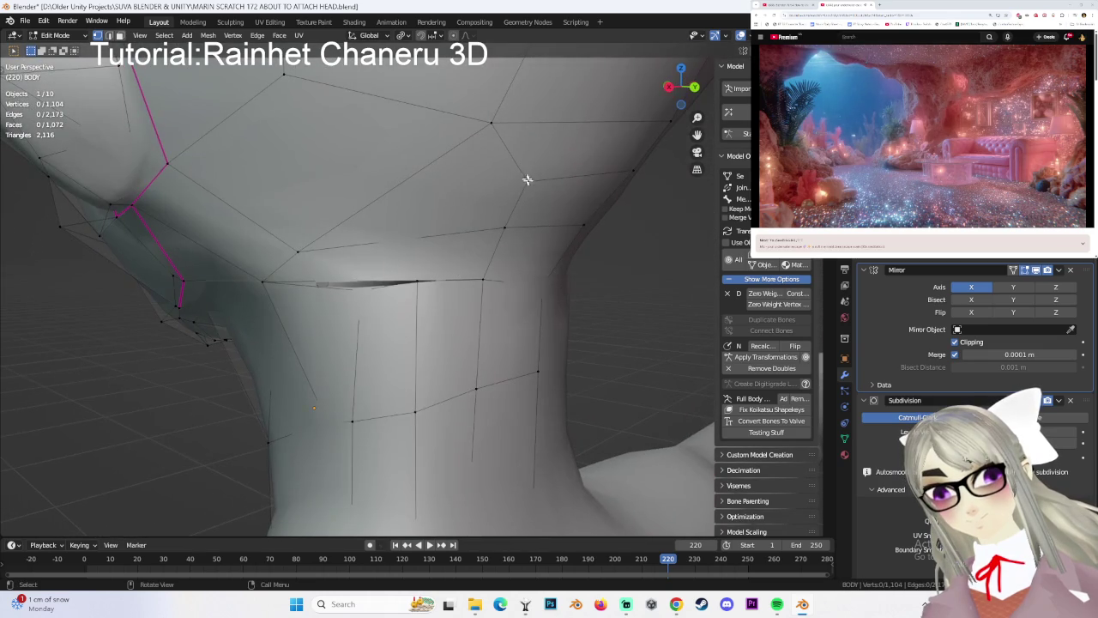
Raise a neck seam vertex slightly along Z and adjust a nearby vertex.
left_click(379, 279)
mouse_move(404, 265)
middle_mouse_down()
mouse_move(390, 288)
mouse_move(421, 240)
mouse_move(439, 246)
mouse_move(397, 273)
middle_mouse_up()
key("g")
key("z")
left_click(391, 288)
key("k")
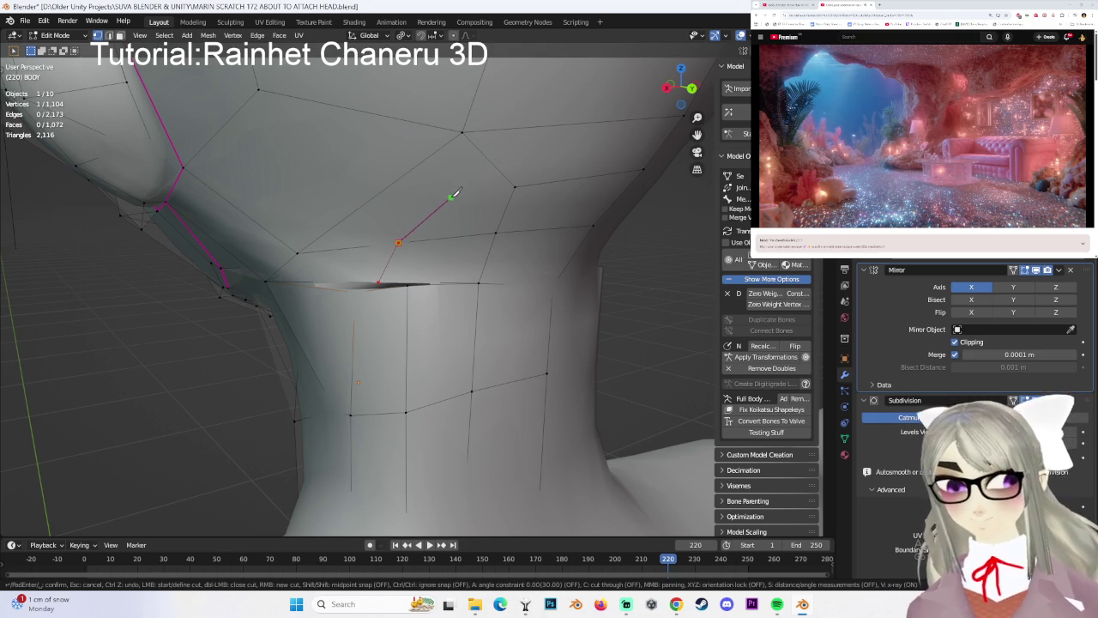
mouse_move(450, 197)
middle_mouse_down()
mouse_move(469, 289)
mouse_move(532, 320)
mouse_move(429, 309)
mouse_move(234, 315)
middle_mouse_up()
key("g")
left_click(330, 313)
mouse_move(330, 313)
middle_mouse_down()
mouse_move(329, 281)
mouse_move(387, 314)
mouse_move(387, 332)
middle_mouse_up()
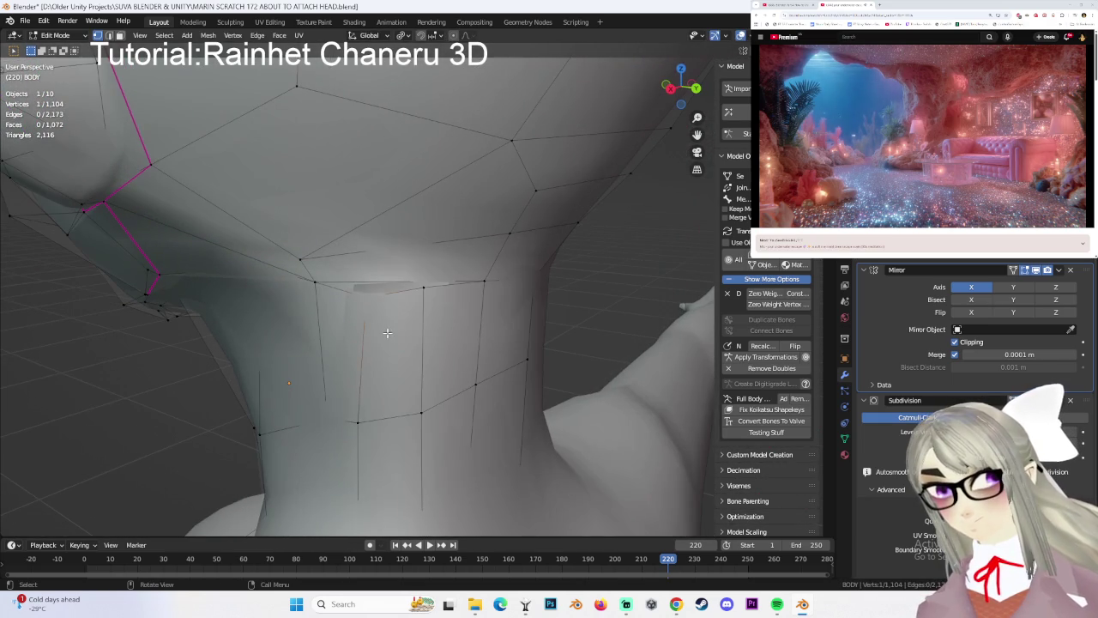
Merge the stray seam vertex At Last, undoing and redoing it, leaving 1,103 vertices.
key("m")
left_click(471, 327)
mouse_move(498, 380)
middle_mouse_down()
mouse_move(480, 358)
mouse_move(476, 383)
middle_mouse_up()
key("ctrl+z")
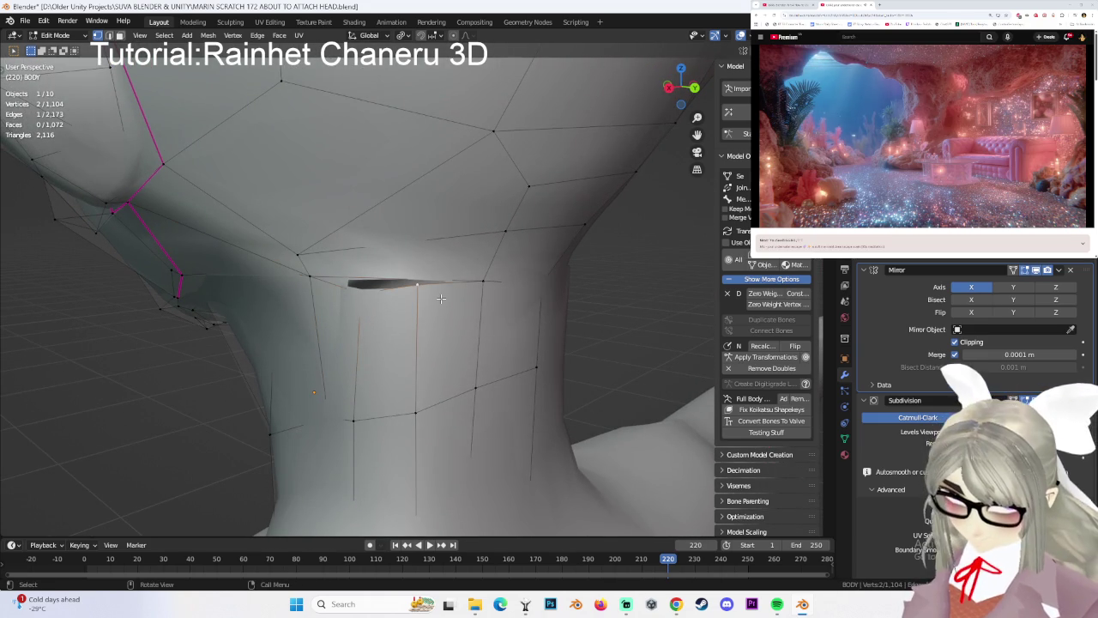
key("m")
key("Return")
middle_click_drag(493, 316, 558, 343)
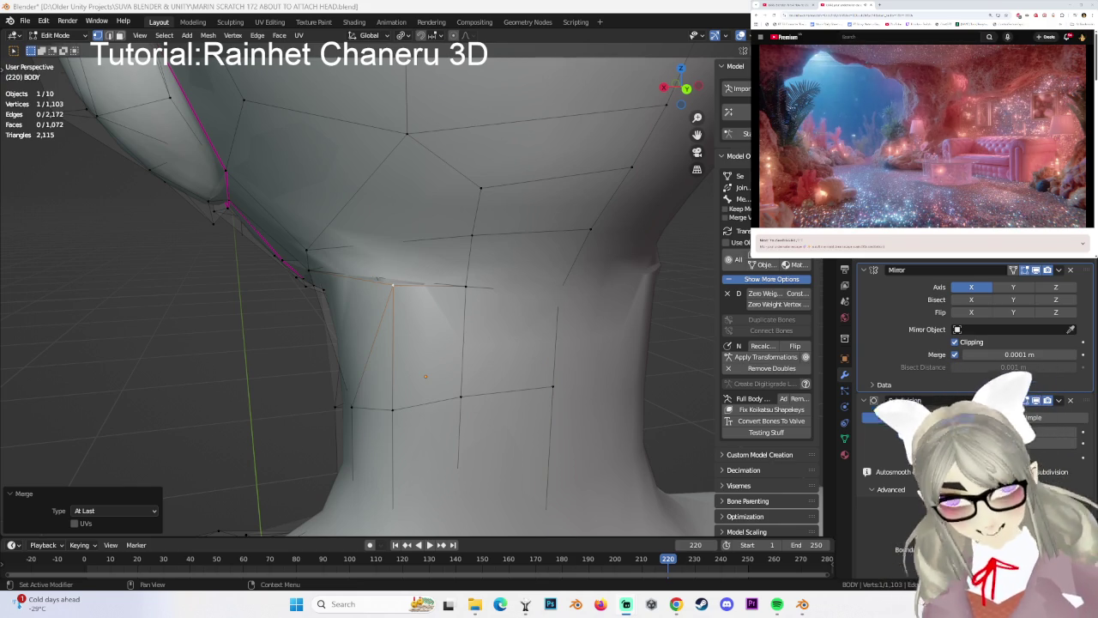
mouse_move(674, 421)
middle_mouse_down()
mouse_move(492, 341)
mouse_move(544, 311)
mouse_move(488, 294)
mouse_move(473, 275)
middle_mouse_up()
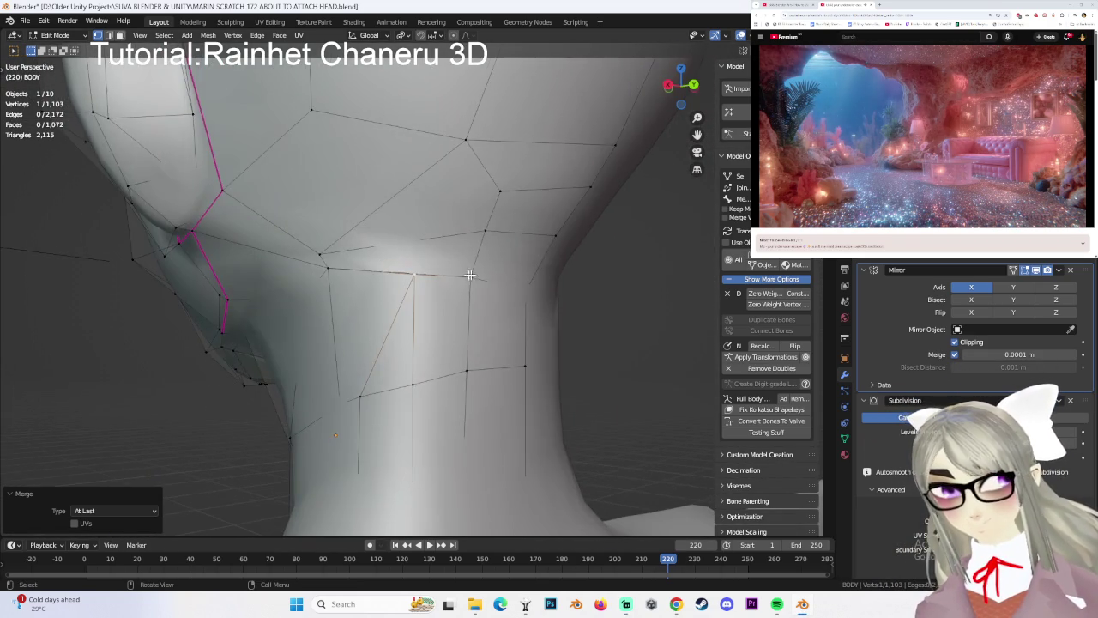
mouse_move(537, 257)
middle_mouse_down()
mouse_move(498, 280)
mouse_move(444, 270)
mouse_move(440, 357)
mouse_move(463, 293)
middle_mouse_up()
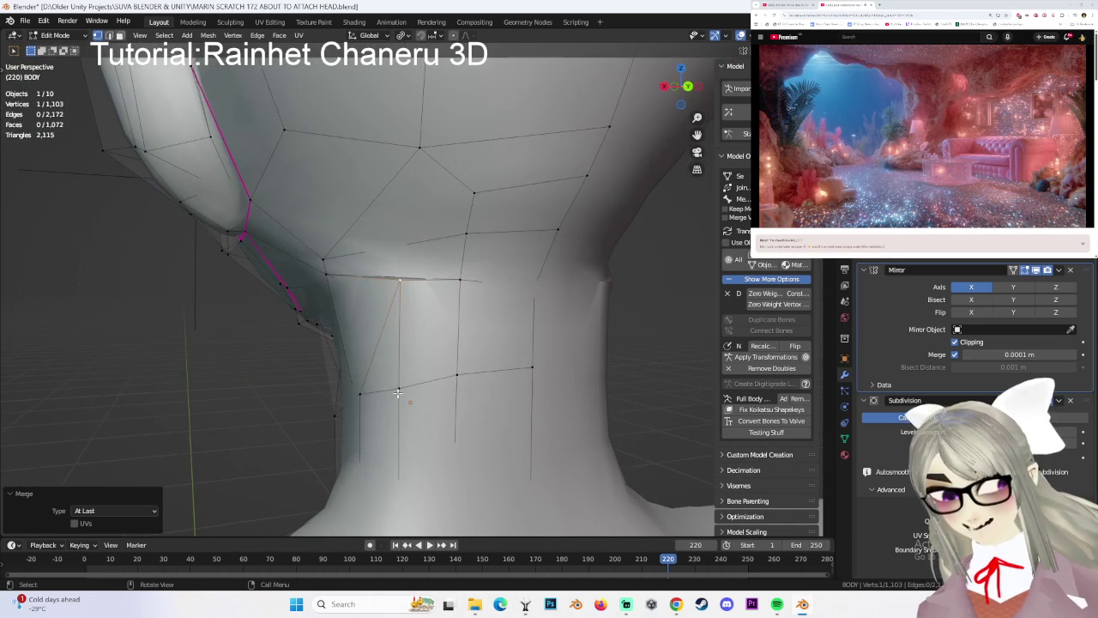
left_click(462, 285, "ctrl")
Join two neck vertices with a new edge using J.
key("j")
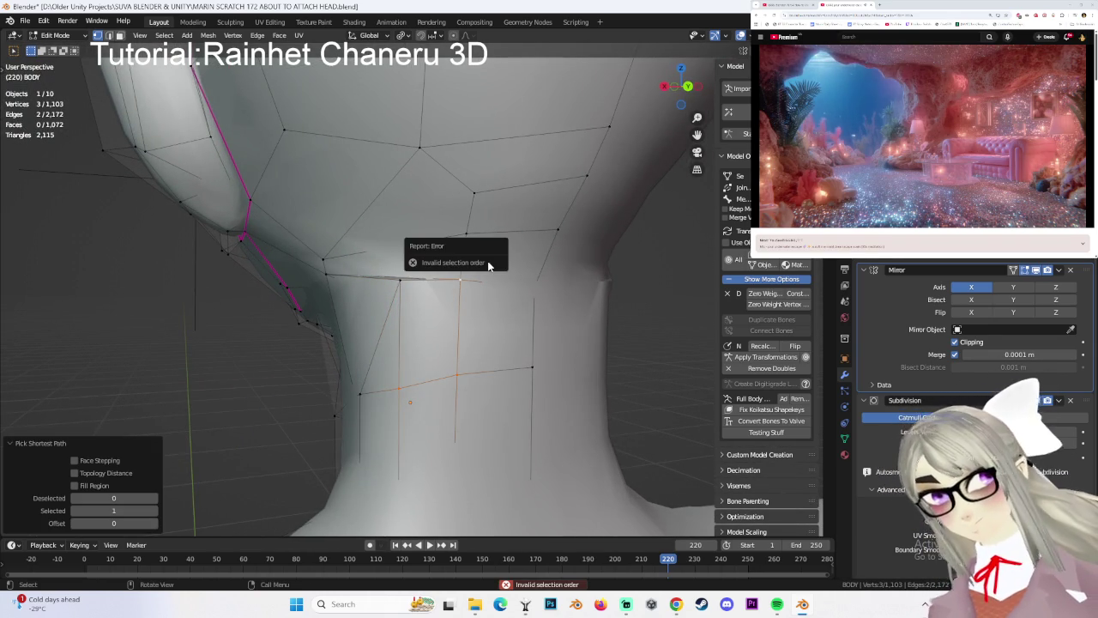
mouse_move(490, 333)
middle_mouse_down()
mouse_move(506, 380)
mouse_move(465, 289)
mouse_move(520, 309)
mouse_move(453, 355)
mouse_move(441, 291)
middle_mouse_up()
left_click(514, 377)
key("j")
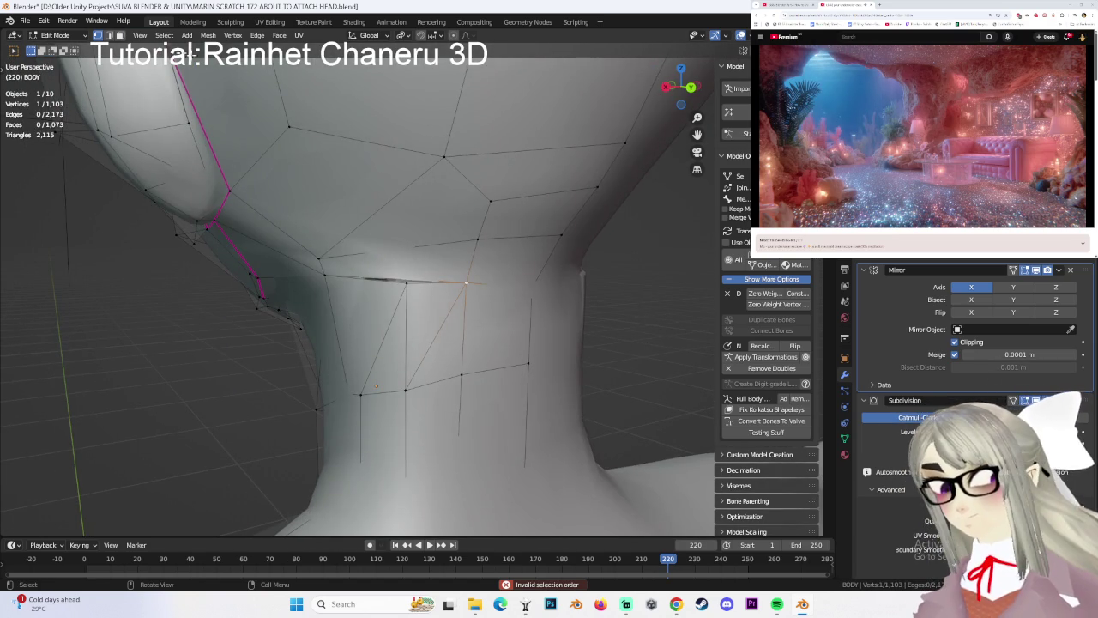
Dissolve a stray edge on the neck.
middle_click_drag(408, 339, 432, 346)
left_click(432, 346)
key("x")
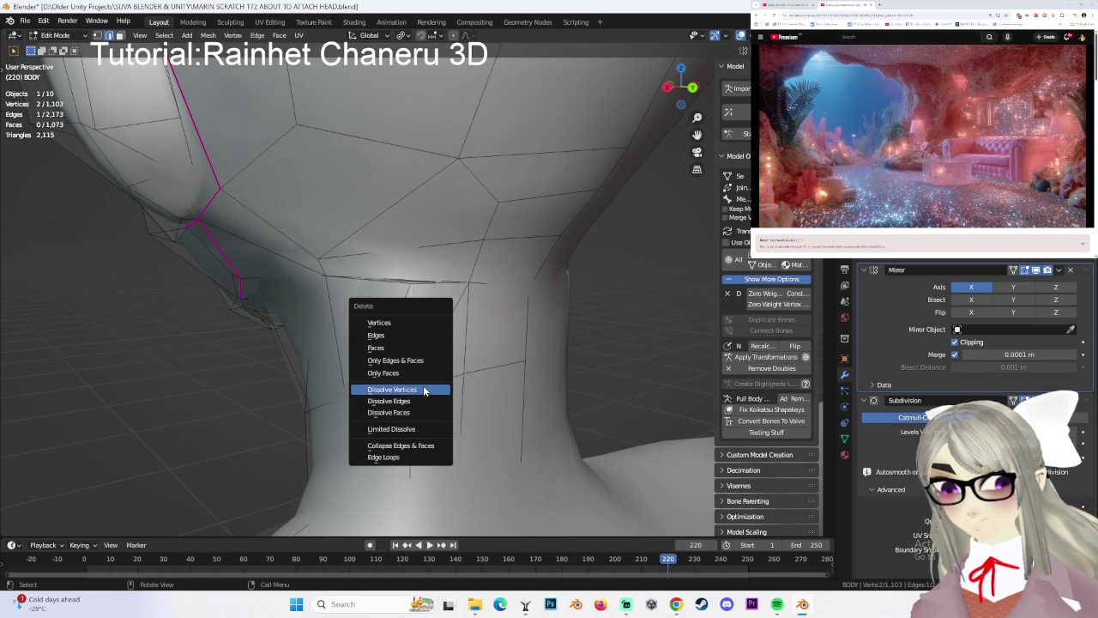
left_click(423, 401)
mouse_move(423, 403)
middle_mouse_down()
mouse_move(489, 345)
mouse_move(535, 368)
mouse_move(492, 395)
mouse_move(557, 375)
mouse_move(463, 385)
middle_mouse_up()
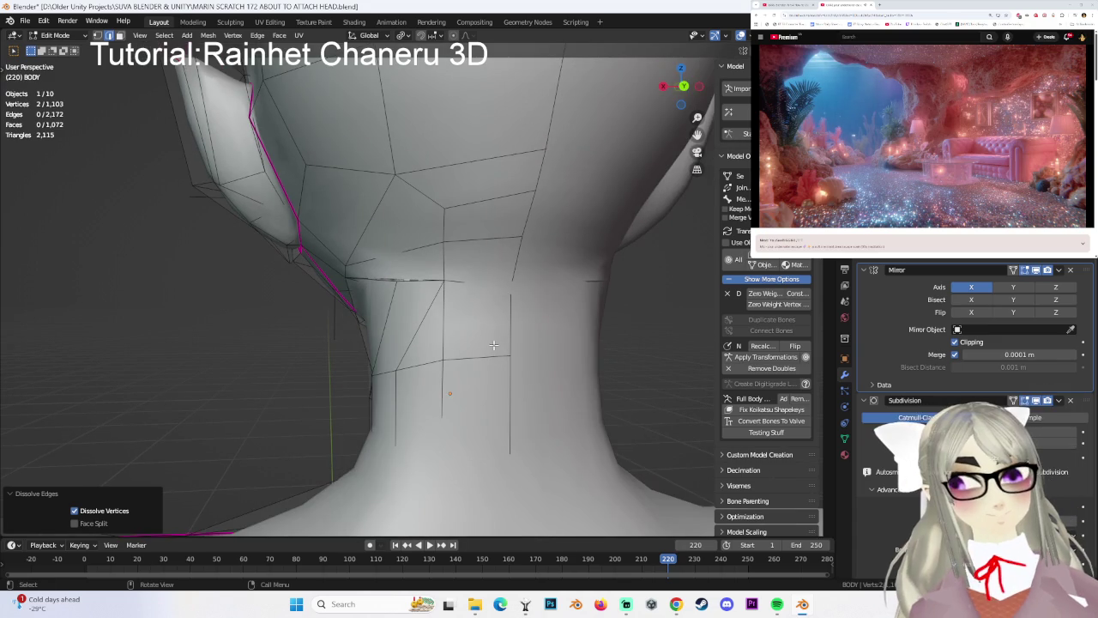
Return to vertex select mode and nudge a neck vertex along X.
left_click(97, 36)
mouse_move(370, 400)
middle_mouse_down()
mouse_move(397, 309)
mouse_move(429, 300)
mouse_move(403, 308)
middle_mouse_up()
key("g")
key("x")
key("g")
key("x")
left_click(438, 299)
key("g")
middle_click_drag(415, 287, 158, 79)
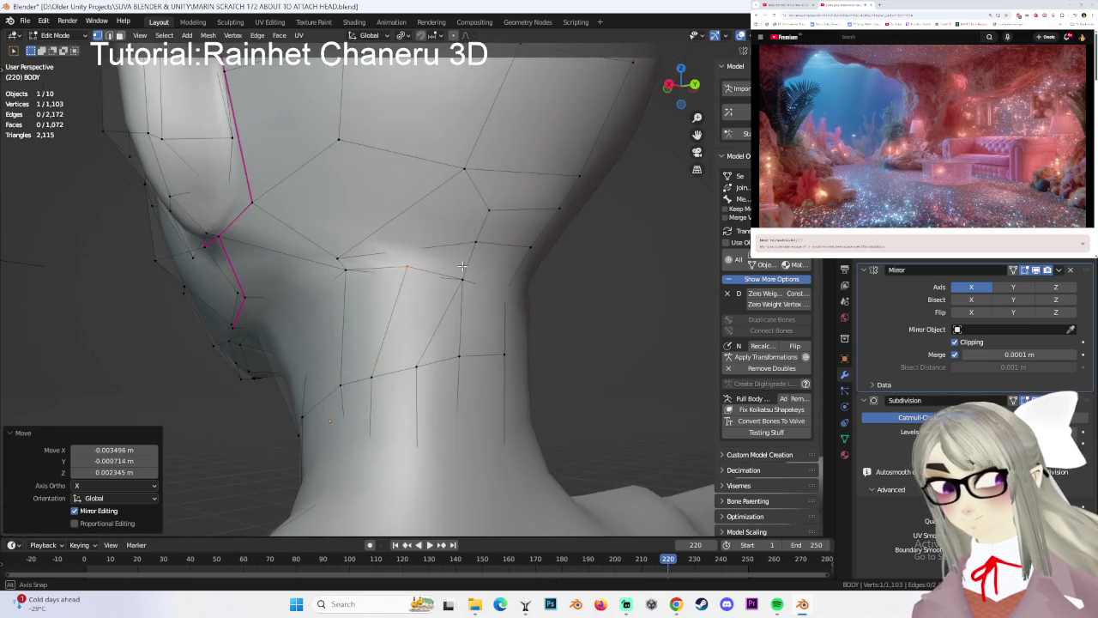
left_click(157, 79)
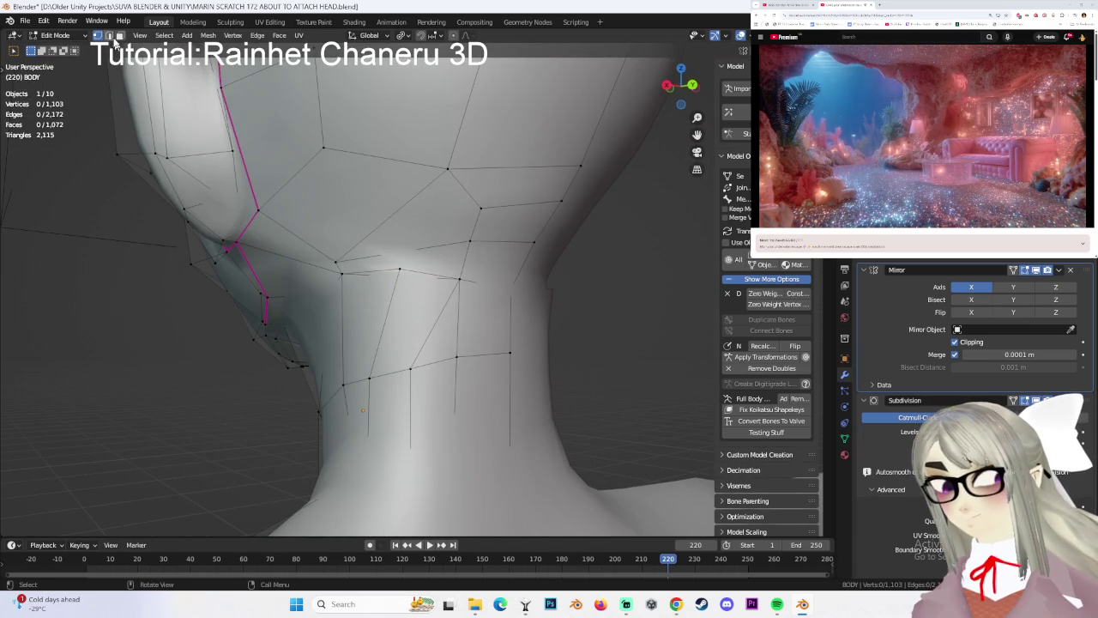
Reposition a neck vertex viewed from the shoulder side.
key("s")
mouse_move(464, 248)
middle_mouse_down()
mouse_move(470, 274)
mouse_move(512, 262)
mouse_move(407, 252)
mouse_move(473, 245)
mouse_move(483, 300)
mouse_move(434, 304)
mouse_move(471, 290)
mouse_move(455, 274)
middle_mouse_up()
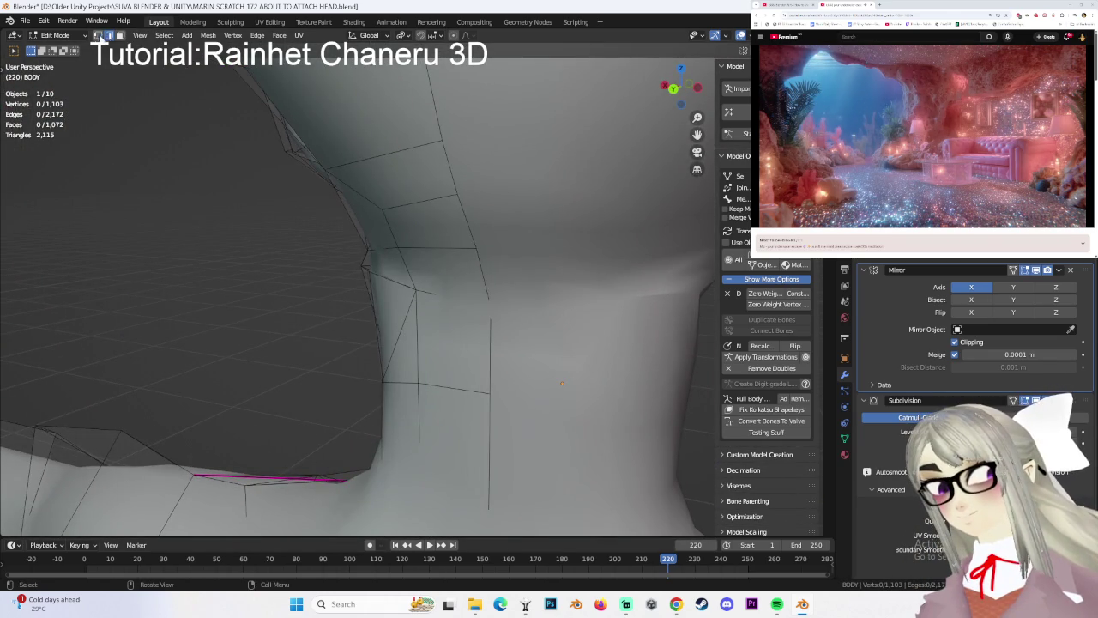
mouse_move(520, 238)
middle_mouse_down()
mouse_move(473, 263)
mouse_move(458, 255)
mouse_move(585, 253)
mouse_move(574, 297)
mouse_move(492, 307)
mouse_move(448, 359)
middle_mouse_up()
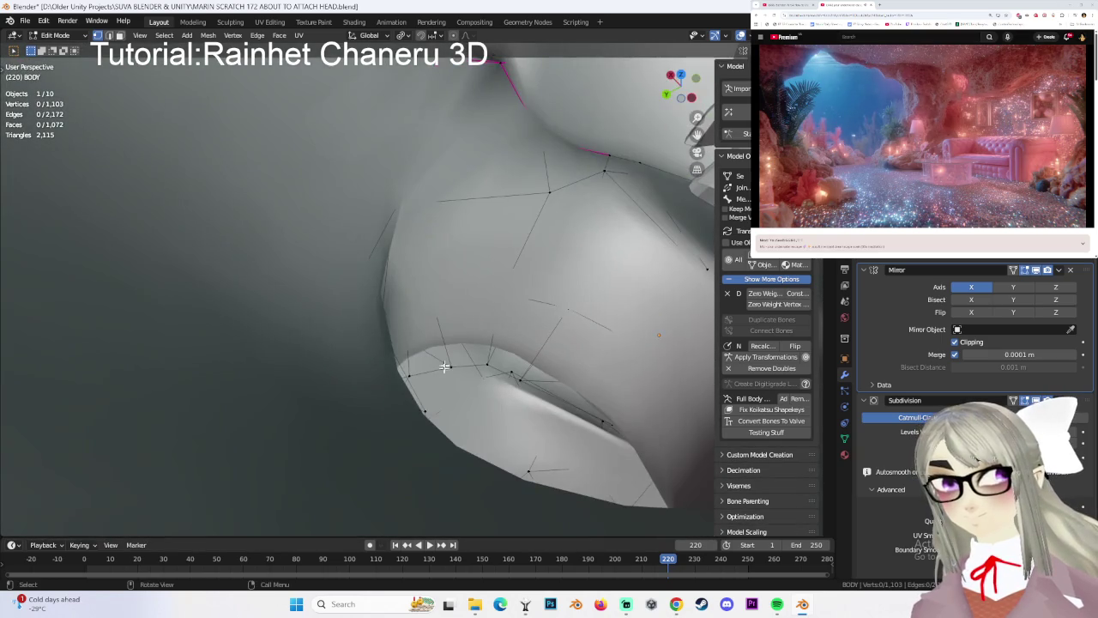
mouse_move(423, 408)
middle_mouse_down()
mouse_move(466, 335)
mouse_move(549, 296)
mouse_move(474, 282)
middle_mouse_up()
left_click(468, 330)
key("g")
left_click(455, 334)
Slide another neck vertex along its edge twice and lower one along Z.
left_click(439, 258)
left_click(446, 235)
left_click(523, 271)
key("g")
key("g")
left_click(438, 253)
mouse_move(438, 252)
middle_mouse_down()
mouse_move(495, 309)
mouse_move(573, 311)
mouse_move(433, 333)
mouse_move(512, 323)
mouse_move(543, 301)
mouse_move(454, 303)
mouse_move(520, 297)
mouse_move(473, 306)
mouse_move(416, 217)
middle_mouse_up()
key("g")
key("z")
left_click(439, 340)
Dissolve two stray neck edges in edge select mode.
left_click(108, 36)
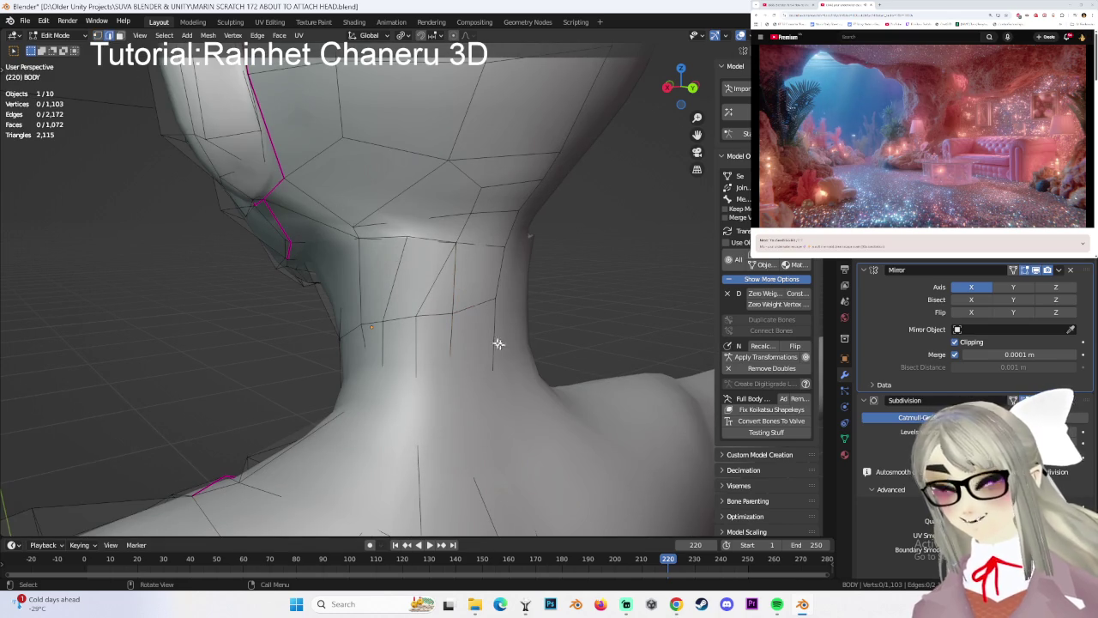
left_click(432, 279)
key("x")
left_click(437, 281)
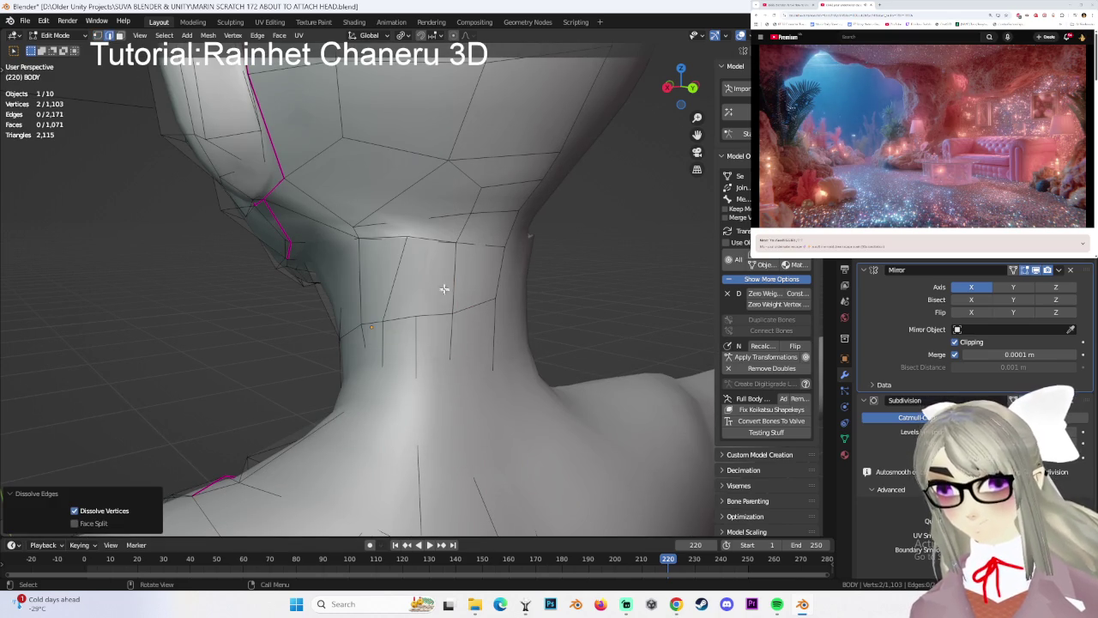
key("x")
left_click(388, 275)
mouse_move(388, 274)
middle_mouse_down()
mouse_move(368, 277)
mouse_move(404, 235)
middle_mouse_up()
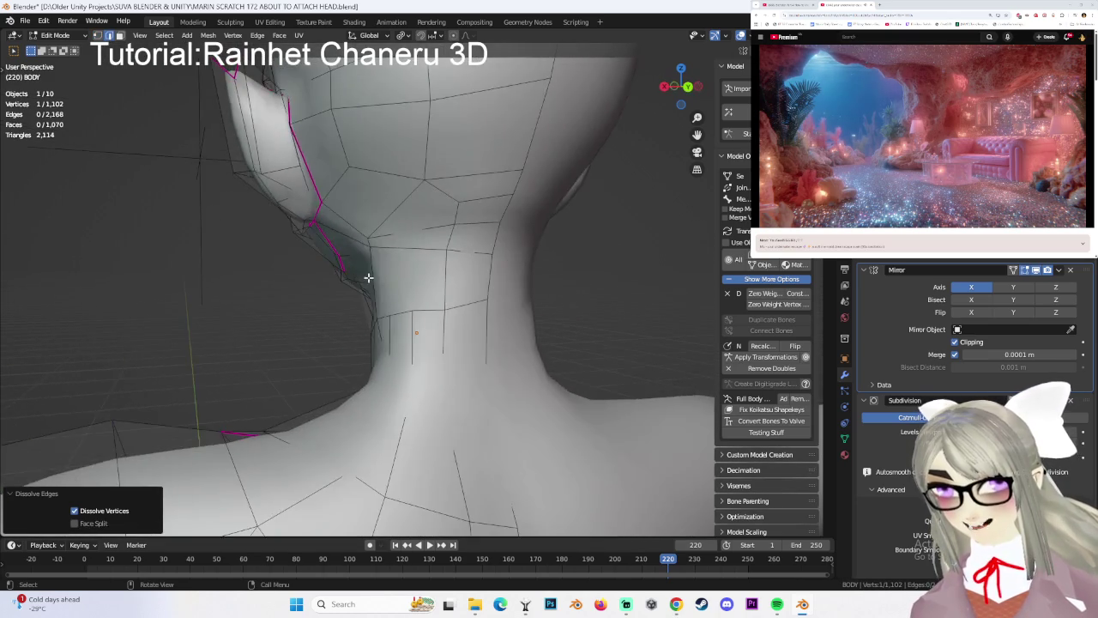
Dissolve a stray edge behind the head, leaving 1,102 vertices, and return to vertex mode.
left_click(424, 234)
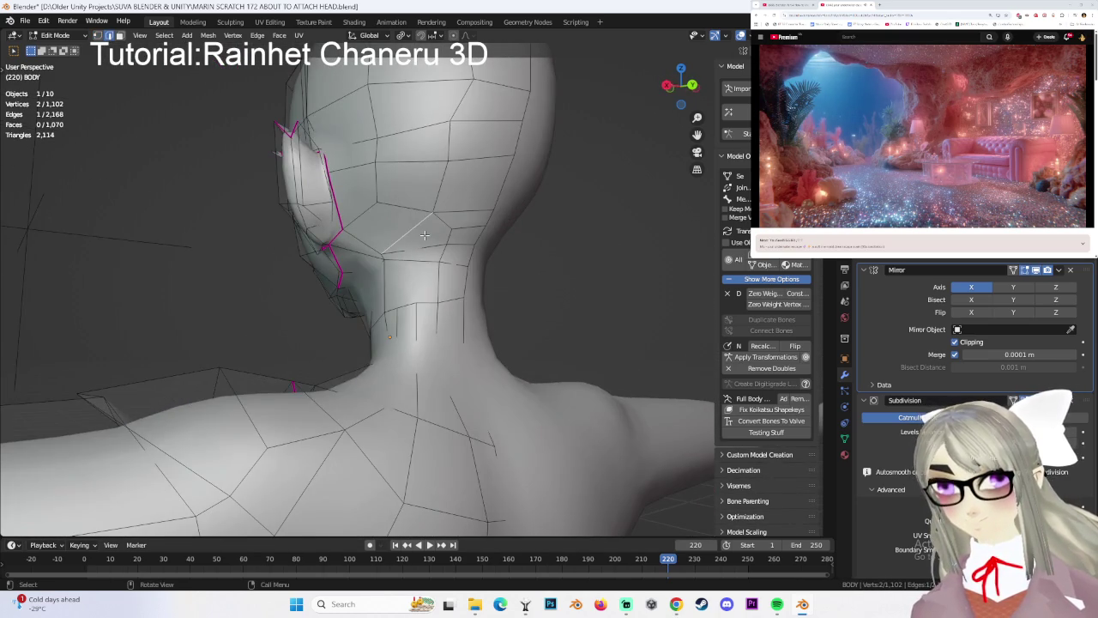
key("x")
left_click(425, 235)
middle_click_drag(425, 236, 393, 196)
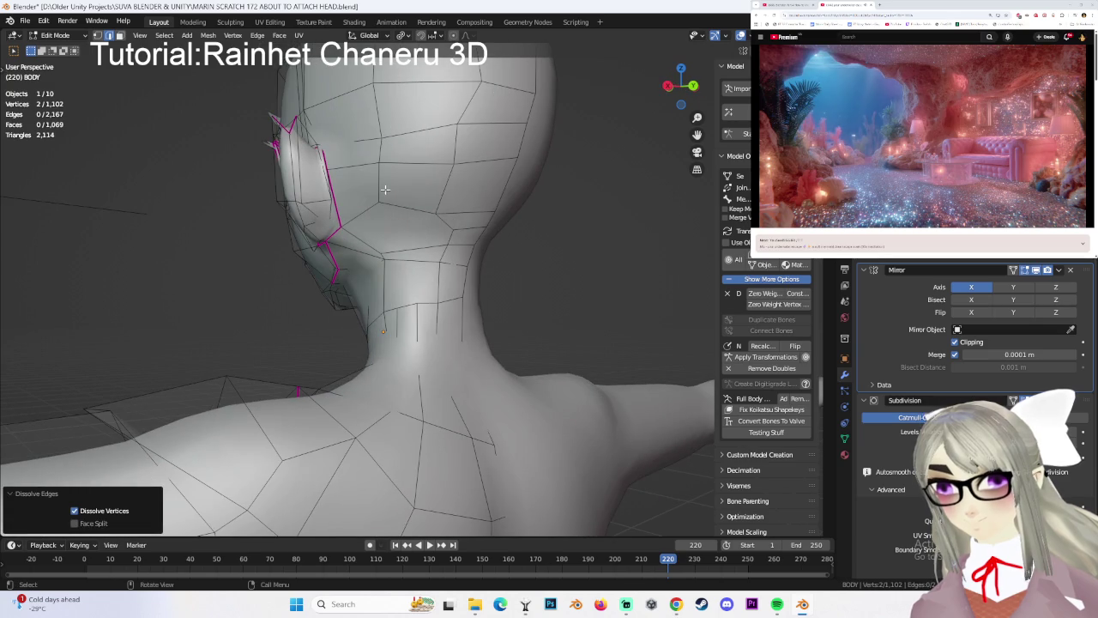
left_click(97, 35)
scroll(386, 258, "up", 2)
mouse_move(386, 257)
middle_mouse_down()
mouse_move(441, 259)
mouse_move(405, 179)
middle_mouse_up()
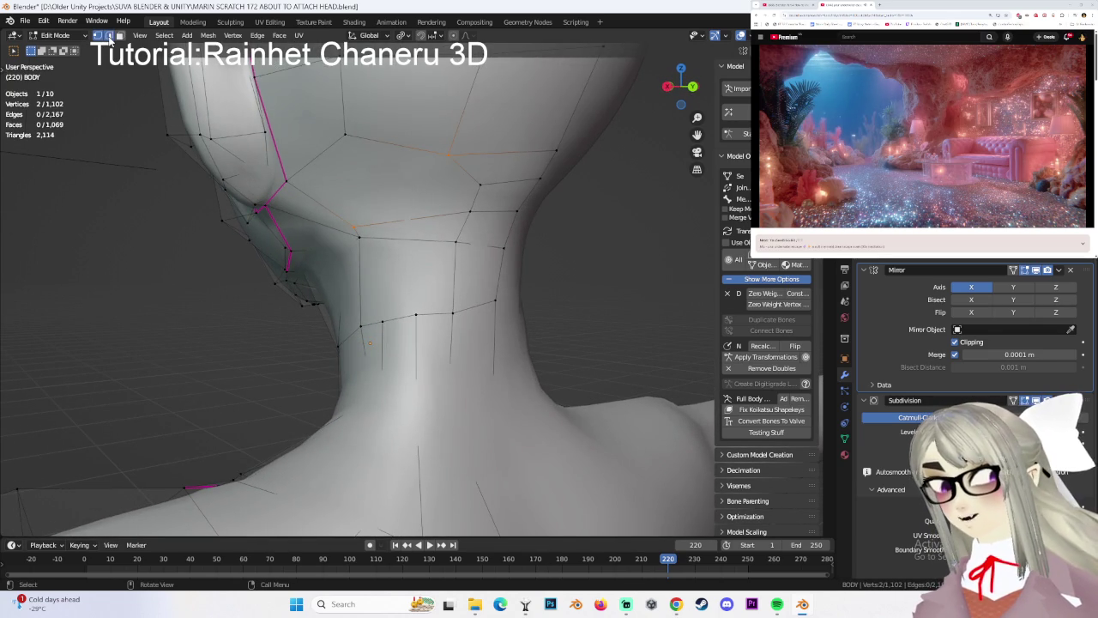
Knife a new edge across the neck and connect two vertices with F.
key("k")
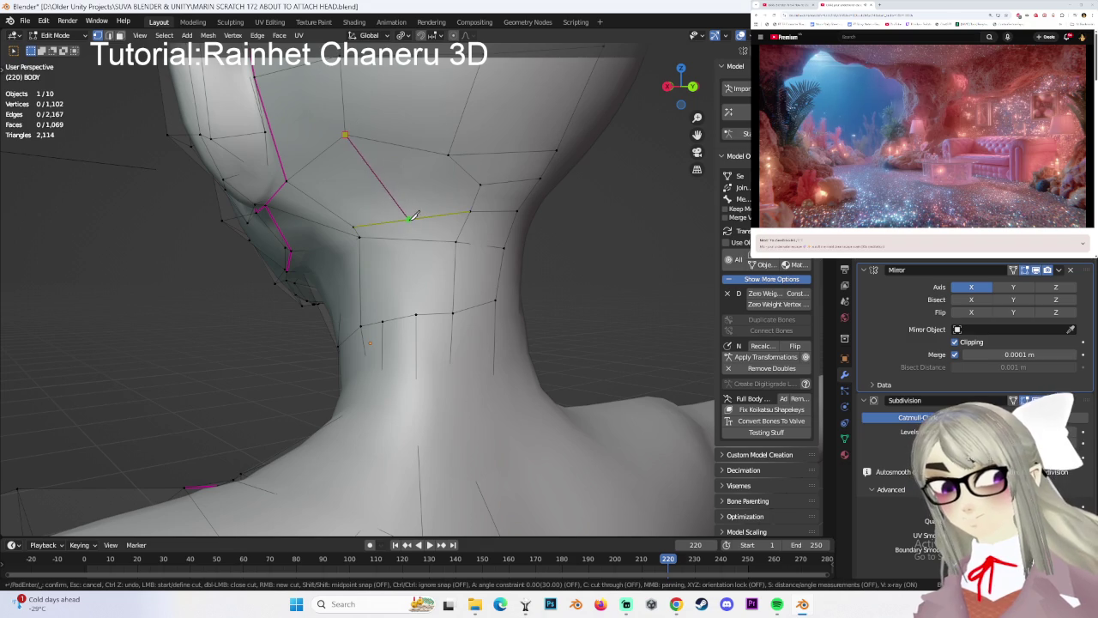
middle_click_drag(412, 216, 429, 252)
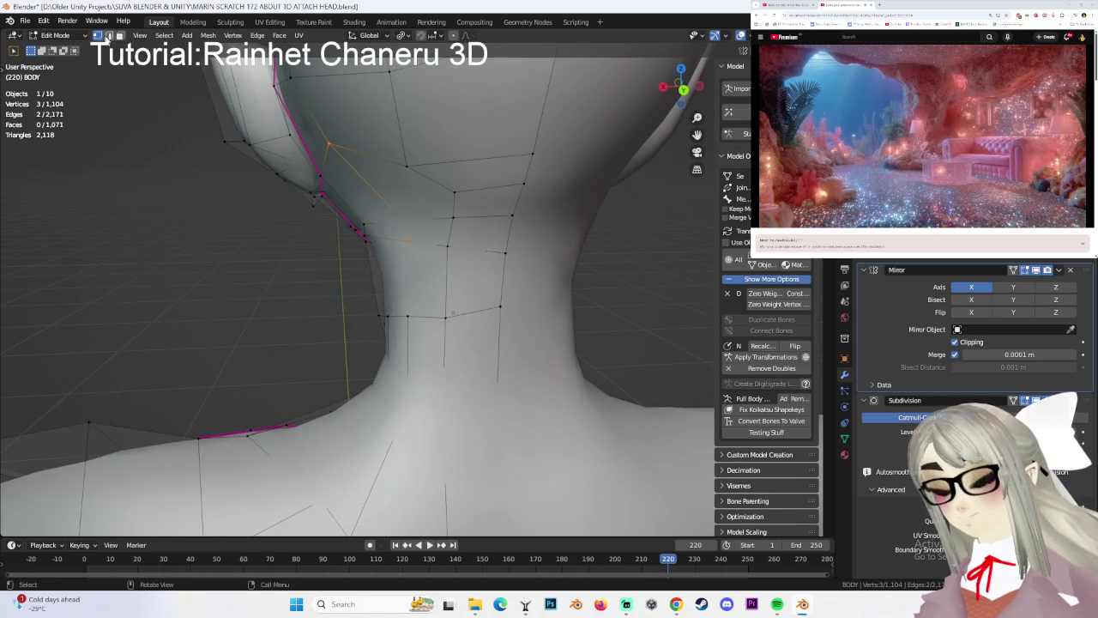
mouse_move(409, 196)
middle_mouse_down()
mouse_move(451, 204)
mouse_move(410, 226)
mouse_move(514, 165)
mouse_move(448, 206)
mouse_move(485, 248)
mouse_move(459, 349)
mouse_move(490, 362)
mouse_move(434, 343)
middle_mouse_up()
left_click(505, 165)
left_click(429, 347)
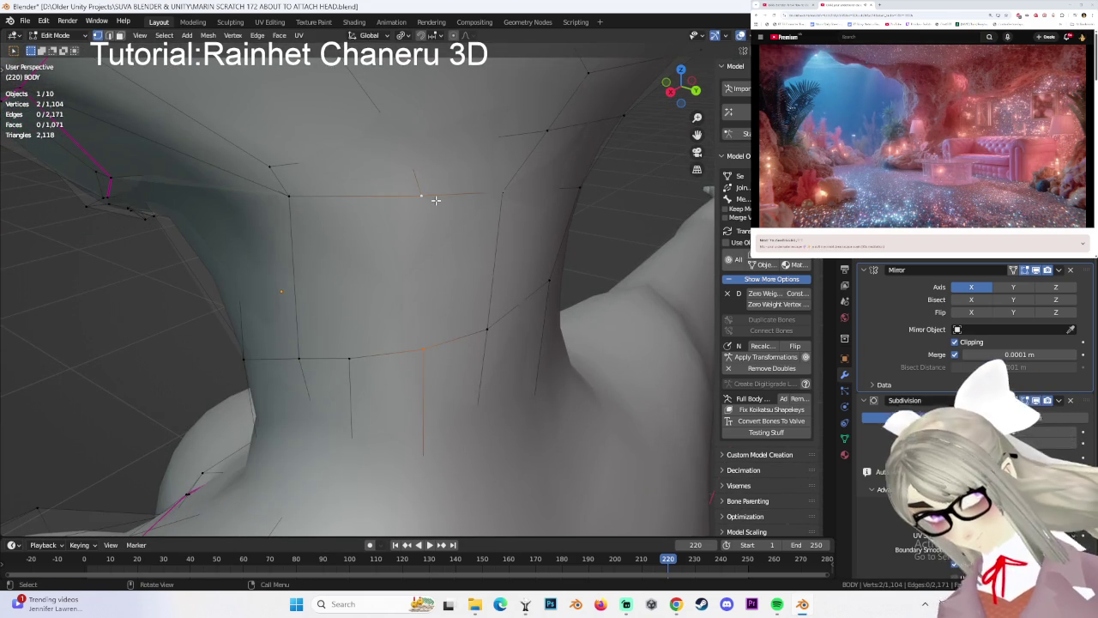
key("f")
Slide and move the new neck vertices into line with the neighbouring loops.
mouse_move(436, 200)
middle_mouse_down()
mouse_move(478, 231)
mouse_move(442, 253)
mouse_move(473, 231)
mouse_move(512, 271)
mouse_move(466, 269)
mouse_move(434, 243)
mouse_move(520, 246)
mouse_move(490, 266)
mouse_move(425, 181)
middle_mouse_up()
key("g")
left_click(477, 238)
key("g")
left_click(532, 283)
left_click(430, 177)
left_click(470, 205)
left_click(454, 208)
middle_click_drag(453, 210, 454, 217)
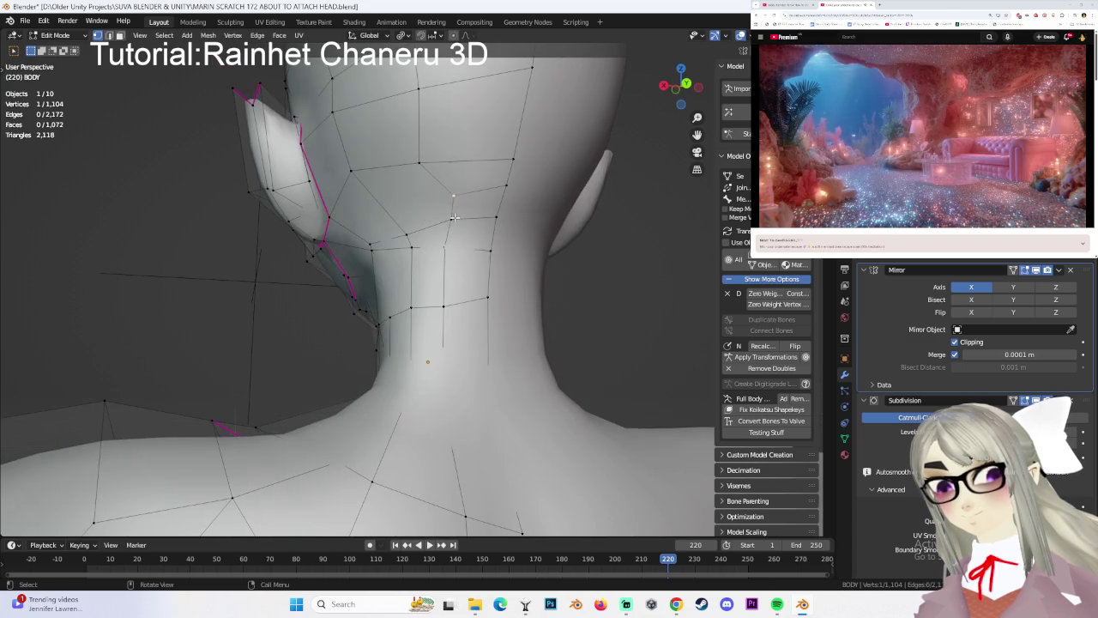
Slide a neck vertex again and shift it 0.01009 m along X.
left_click(440, 218)
key("g")
left_click(439, 199)
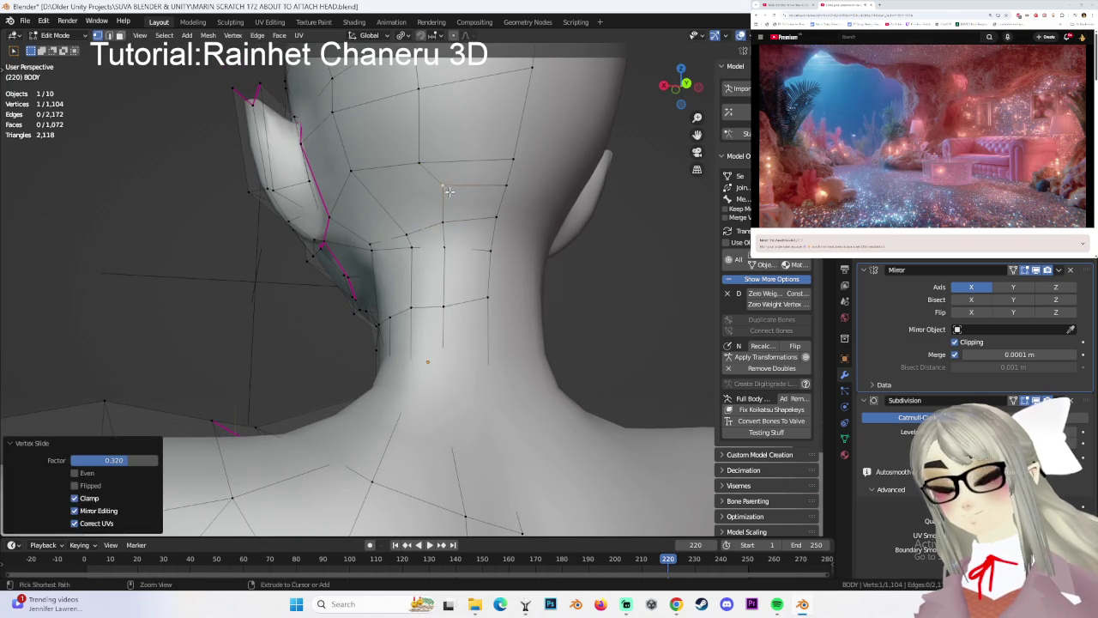
key("g")
key("x")
left_click(432, 199)
mouse_move(432, 199)
middle_mouse_down()
mouse_move(474, 225)
mouse_move(407, 233)
mouse_move(441, 206)
mouse_move(473, 228)
mouse_move(404, 257)
mouse_move(381, 250)
mouse_move(440, 232)
mouse_move(493, 234)
mouse_move(362, 239)
mouse_move(499, 252)
middle_mouse_up()
left_click(404, 225)
Nudge several back-of-neck vertices along Y so the neck loops start to even out.
left_click(377, 221)
key("g")
left_click(503, 238)
key("g")
left_click(362, 238)
key("g")
left_click(396, 248)
key("g")
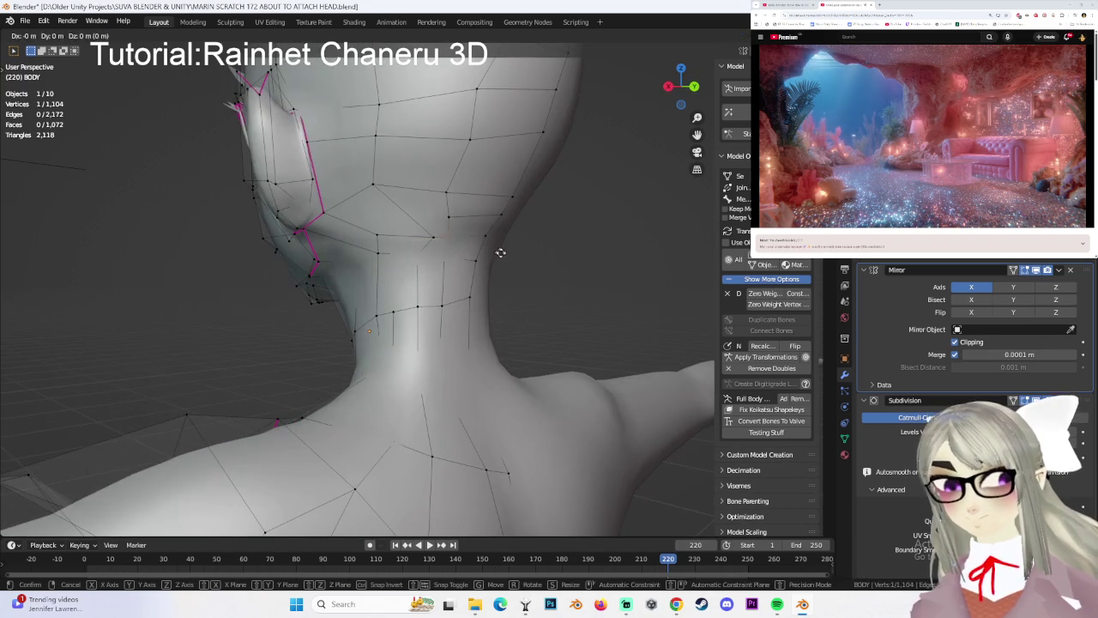
left_click(502, 253)
key("g")
key("y")
left_click(490, 209)
Shift more back-of-neck vertices sideways along X to straighten the loops.
mouse_move(490, 208)
middle_mouse_down()
mouse_move(444, 202)
mouse_move(485, 252)
mouse_move(443, 211)
mouse_move(497, 250)
middle_mouse_up()
key("g")
left_click(449, 206)
scroll(449, 205, "down", 3)
key("g")
left_click(433, 213)
scroll(459, 248, "up", 3)
left_click(438, 238)
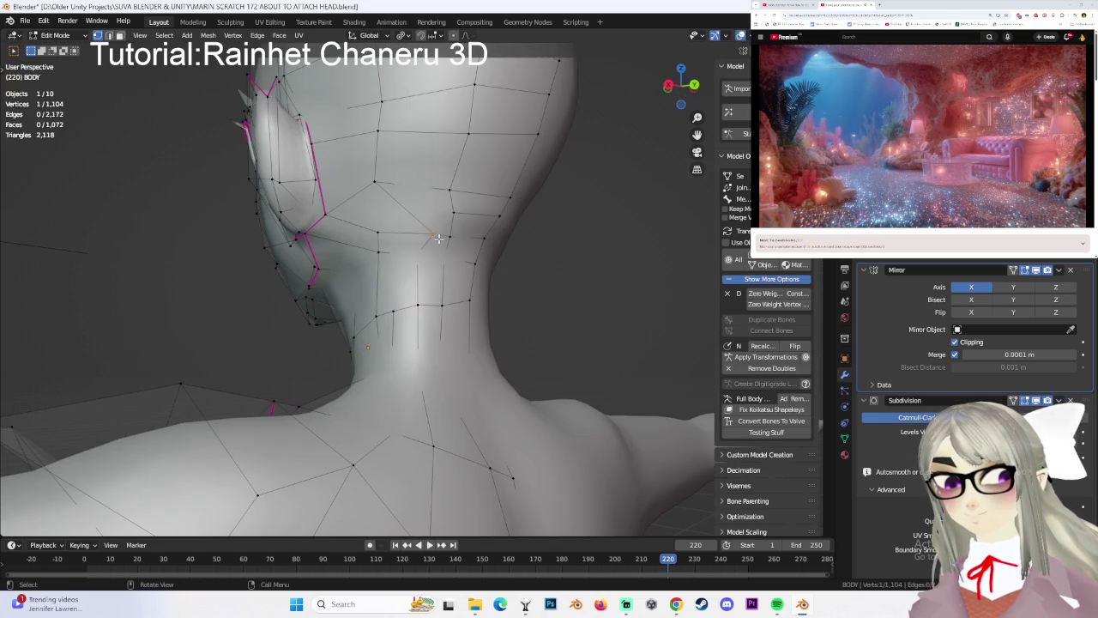
left_click(423, 239)
Check the neck from below and behind, making final vertex adjustments.
mouse_move(423, 239)
middle_mouse_down()
mouse_move(410, 224)
mouse_move(561, 269)
mouse_move(540, 283)
mouse_move(505, 277)
middle_mouse_up()
left_click(493, 257)
mouse_move(488, 235)
middle_mouse_down()
mouse_move(409, 225)
mouse_move(438, 226)
mouse_move(433, 254)
mouse_move(480, 249)
mouse_move(457, 235)
middle_mouse_up()
left_click(424, 254)
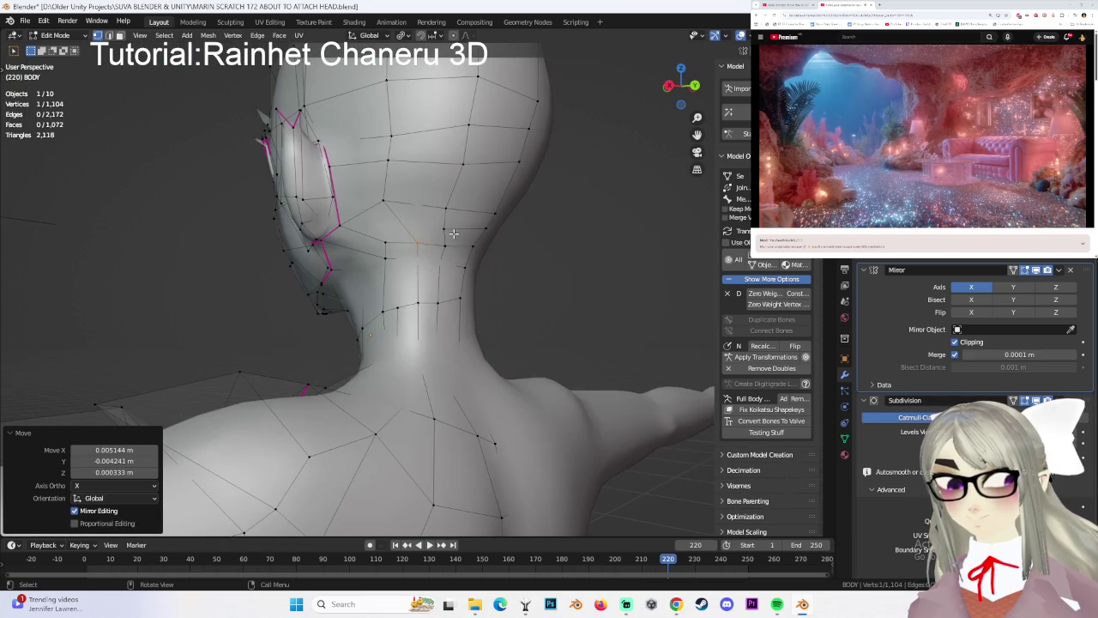
mouse_move(383, 236)
middle_mouse_down()
mouse_move(451, 233)
mouse_move(465, 189)
mouse_move(397, 231)
mouse_move(463, 246)
mouse_move(446, 257)
mouse_move(485, 283)
mouse_move(466, 306)
mouse_move(426, 285)
mouse_move(465, 255)
mouse_move(368, 260)
mouse_move(352, 265)
mouse_move(369, 274)
mouse_move(351, 277)
mouse_move(456, 248)
mouse_move(439, 256)
mouse_move(465, 257)
mouse_move(420, 257)
mouse_move(412, 224)
middle_mouse_up()
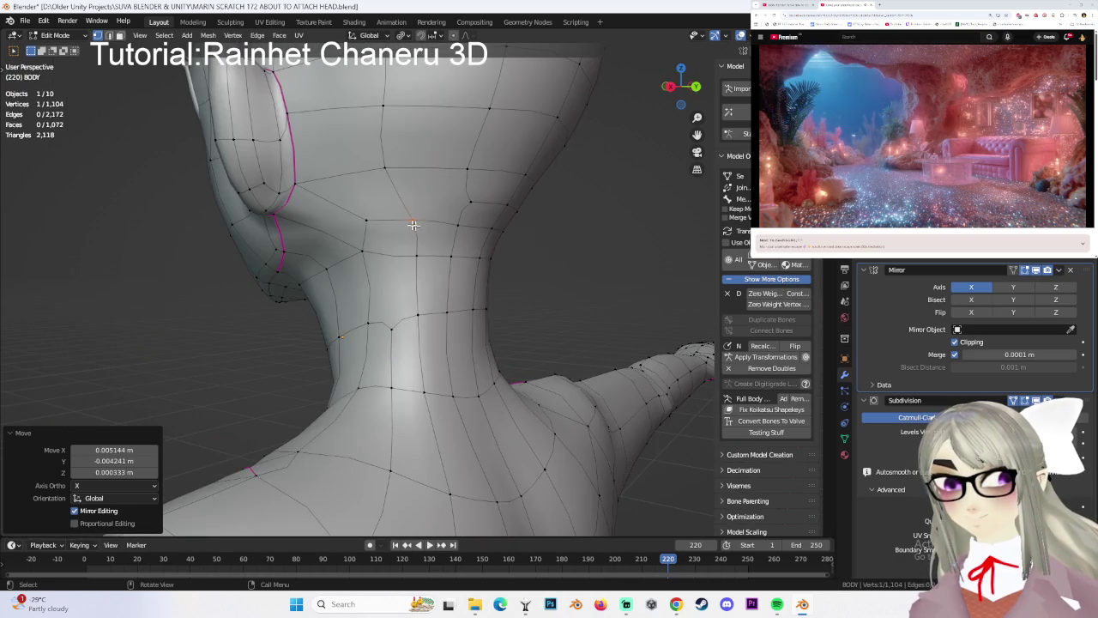
Select the stray neck edge and dissolve it.
left_click(362, 221, "shift")
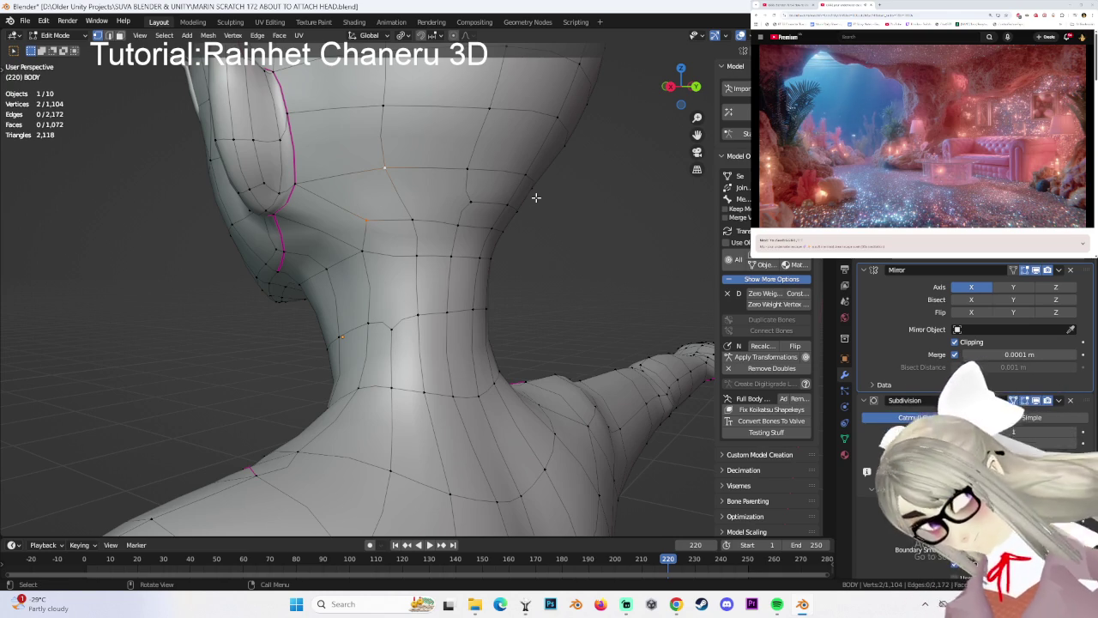
middle_click_drag(498, 209, 386, 215)
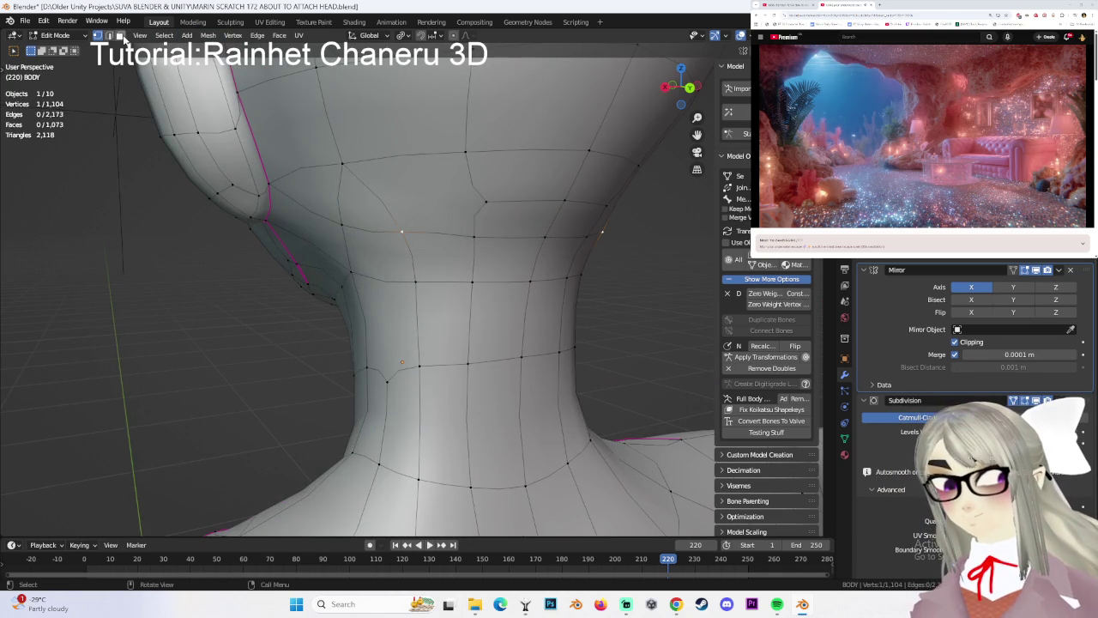
mouse_move(402, 222)
middle_mouse_down()
mouse_move(415, 204)
mouse_move(475, 217)
middle_mouse_up()
key("x")
left_click(413, 204)
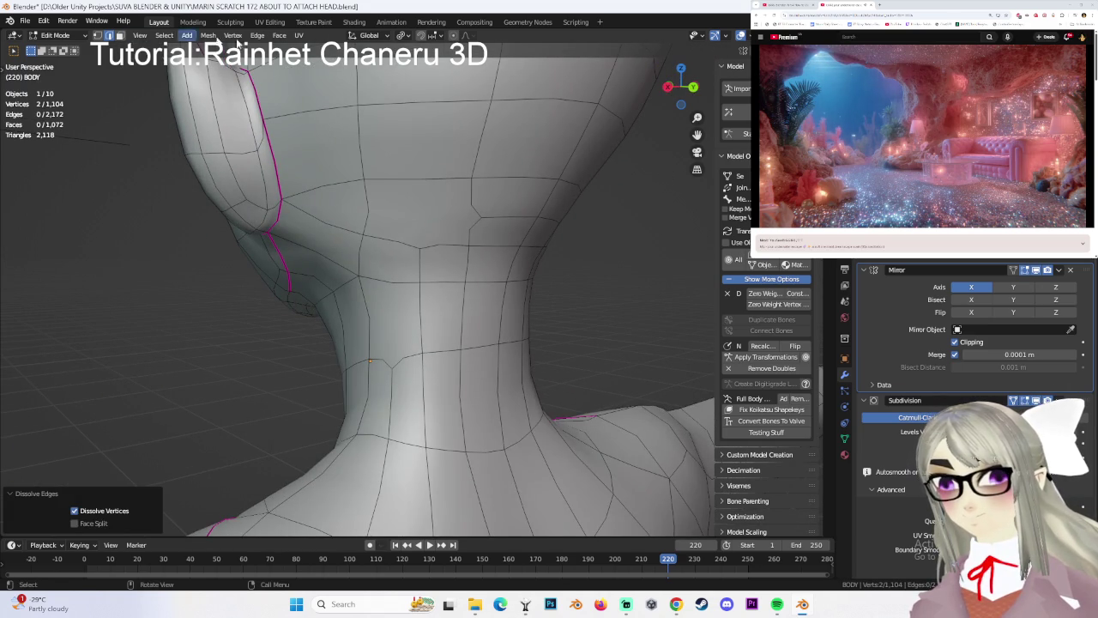
Knife-cut a new edge across the neck.
middle_click_drag(387, 213, 418, 236)
key("k")
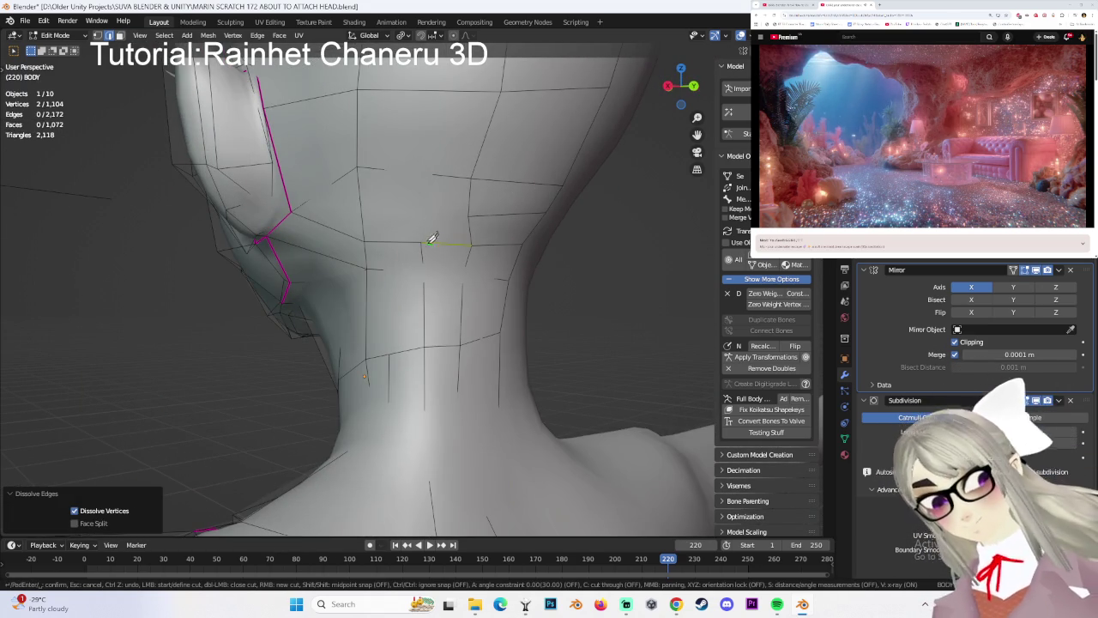
left_click(468, 214)
key("Return")
In vertex select mode, move a neck vertex into place.
mouse_move(502, 228)
middle_mouse_down()
mouse_move(473, 233)
mouse_move(400, 177)
mouse_move(483, 213)
mouse_move(448, 208)
mouse_move(461, 215)
mouse_move(431, 217)
mouse_move(426, 234)
middle_mouse_up()
mouse_move(420, 193)
middle_mouse_down()
mouse_move(470, 225)
mouse_move(362, 77)
middle_mouse_up()
left_click(96, 35)
mouse_move(97, 35)
middle_mouse_down()
mouse_move(358, 179)
mouse_move(344, 181)
mouse_move(399, 188)
middle_mouse_up()
left_click_drag(325, 184, 409, 186)
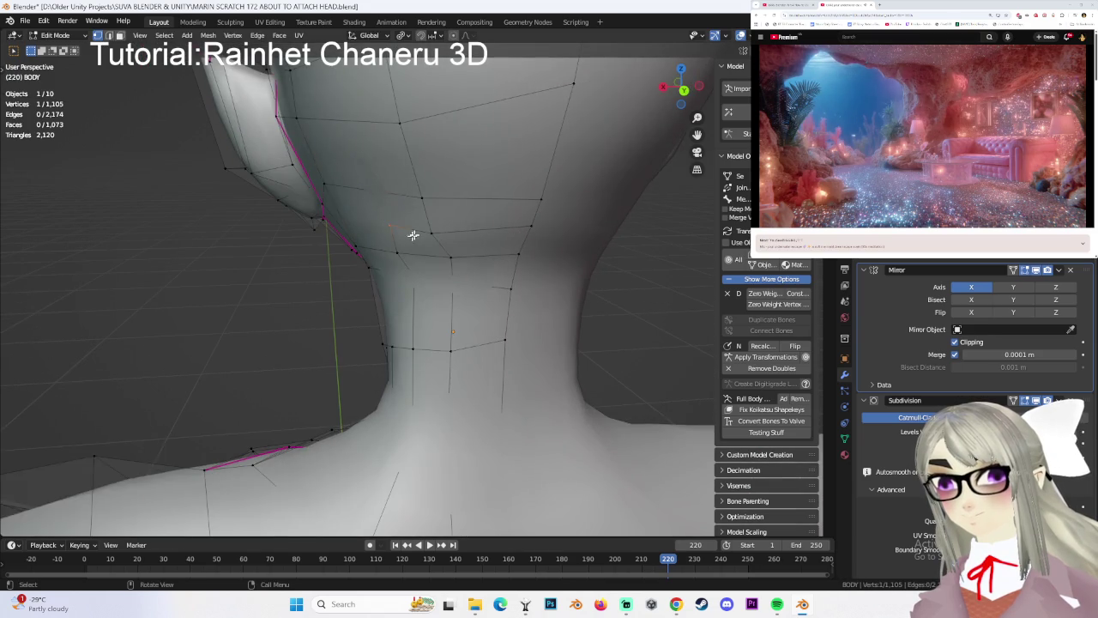
middle_click_drag(411, 235, 385, 220)
left_click_drag(385, 220, 388, 222)
middle_click_drag(388, 221, 463, 187)
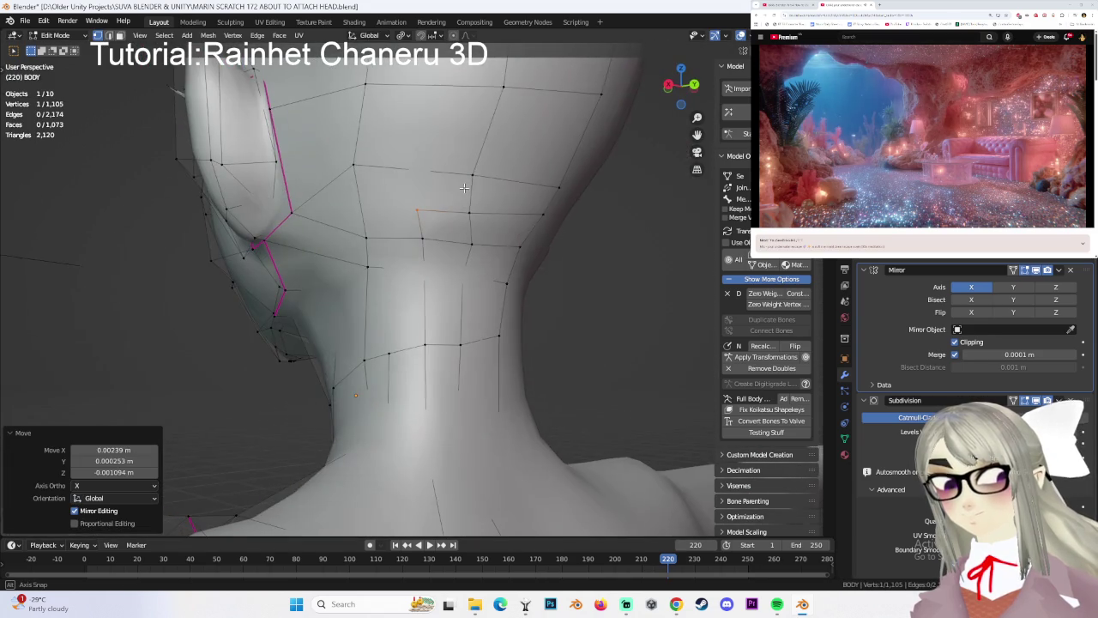
Join two neck vertices with a new edge and adjust a nearby vertex.
left_click(387, 167, "shift")
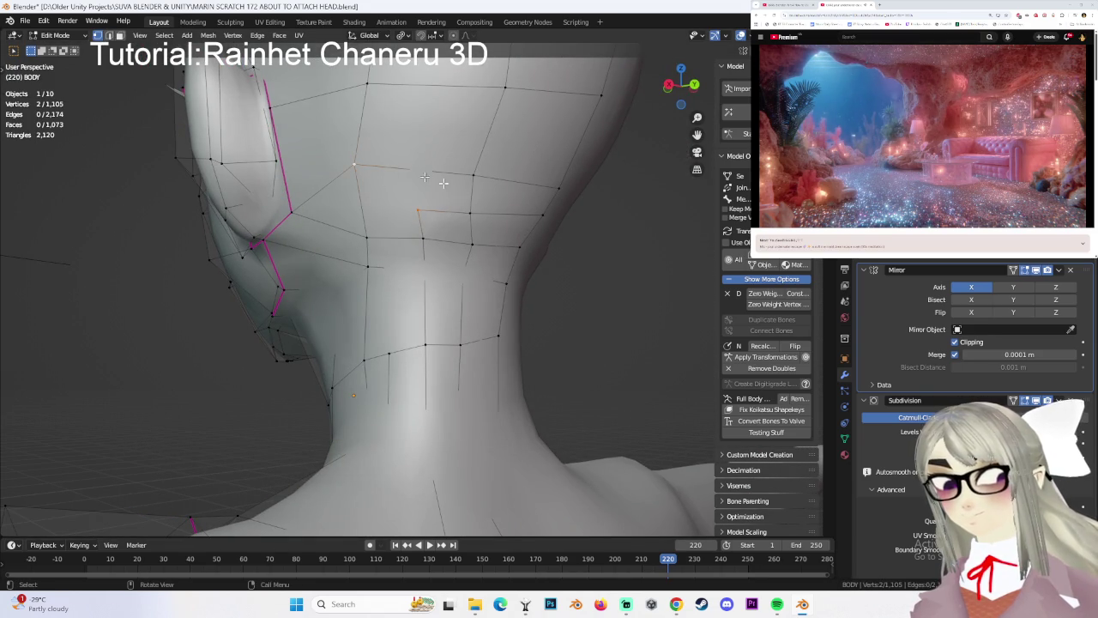
key("j")
mouse_move(470, 185)
middle_mouse_down()
mouse_move(472, 238)
mouse_move(517, 236)
middle_mouse_up()
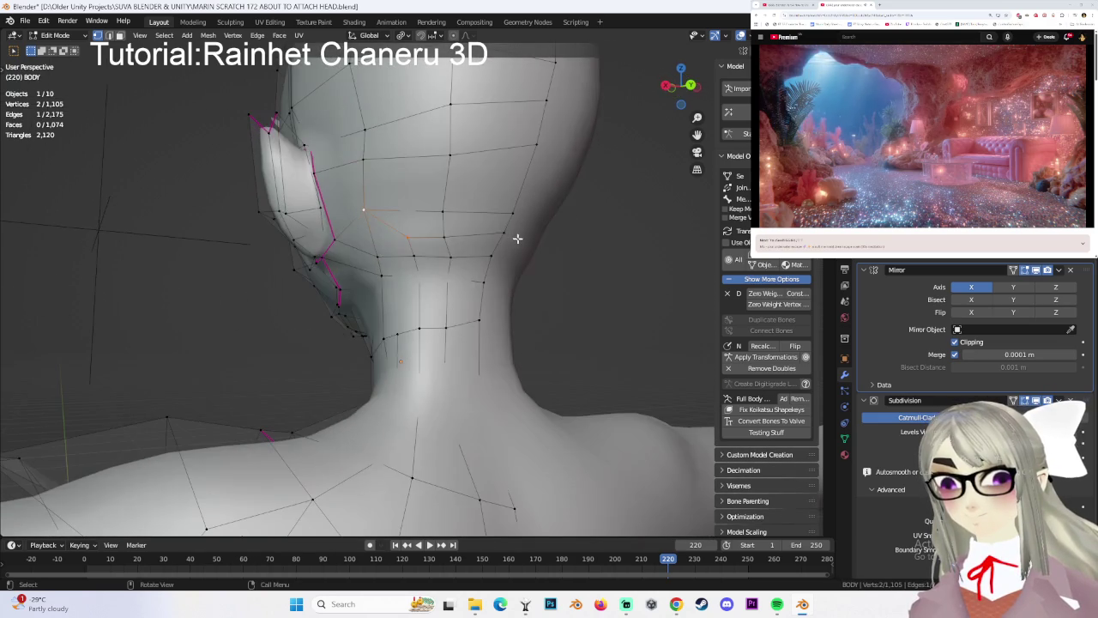
left_click(406, 240)
mouse_move(430, 236)
middle_mouse_down()
mouse_move(406, 239)
mouse_move(562, 263)
mouse_move(428, 245)
mouse_move(548, 294)
mouse_move(517, 341)
mouse_move(435, 263)
middle_mouse_up()
left_click(411, 241)
Review the joined head and neck, finishing in Object Mode.
left_click(78, 49)
mouse_move(582, 285)
middle_mouse_down()
mouse_move(590, 243)
mouse_move(491, 267)
middle_mouse_up()
left_click(58, 60)
mouse_move(623, 242)
middle_mouse_down()
mouse_move(574, 277)
mouse_move(561, 252)
mouse_move(474, 268)
mouse_move(578, 252)
mouse_move(530, 237)
mouse_move(497, 249)
middle_mouse_up()
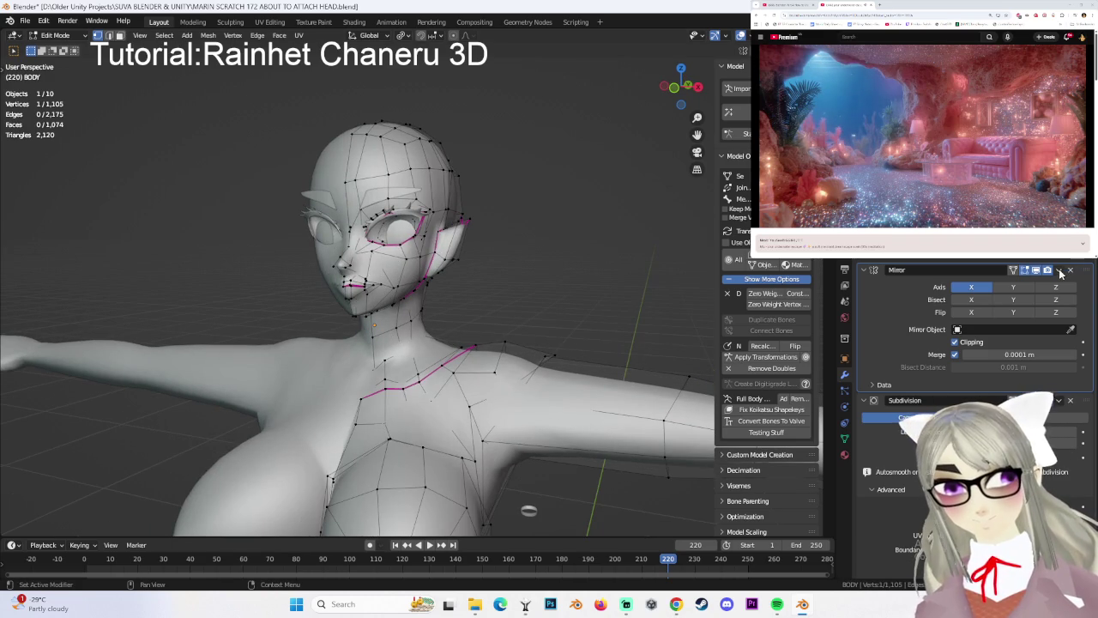
key("Tab")
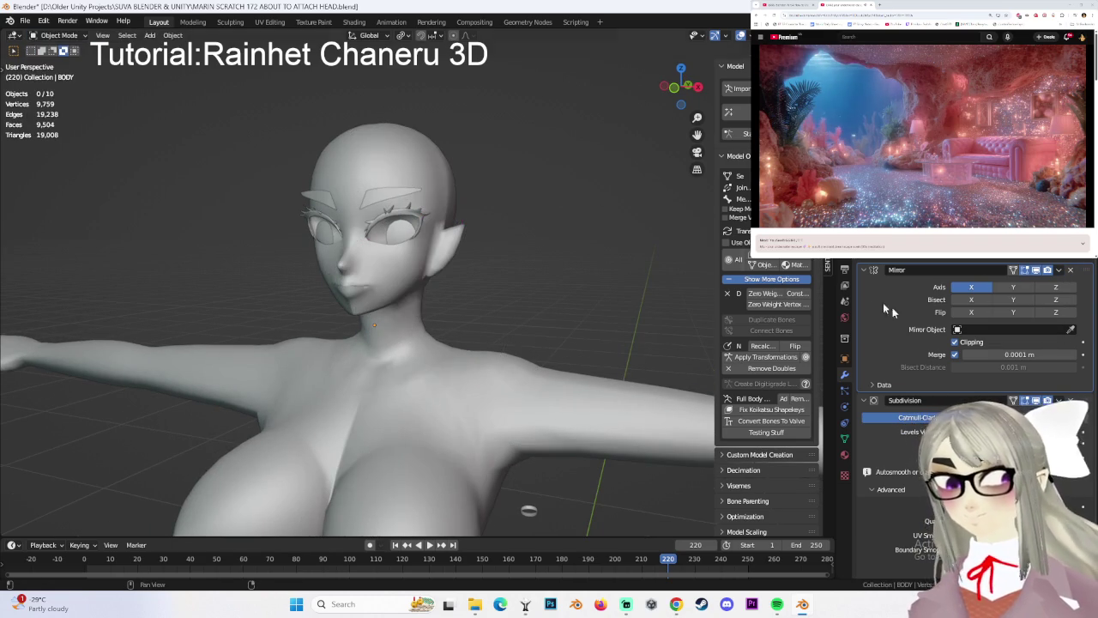
left_click(60, 49)
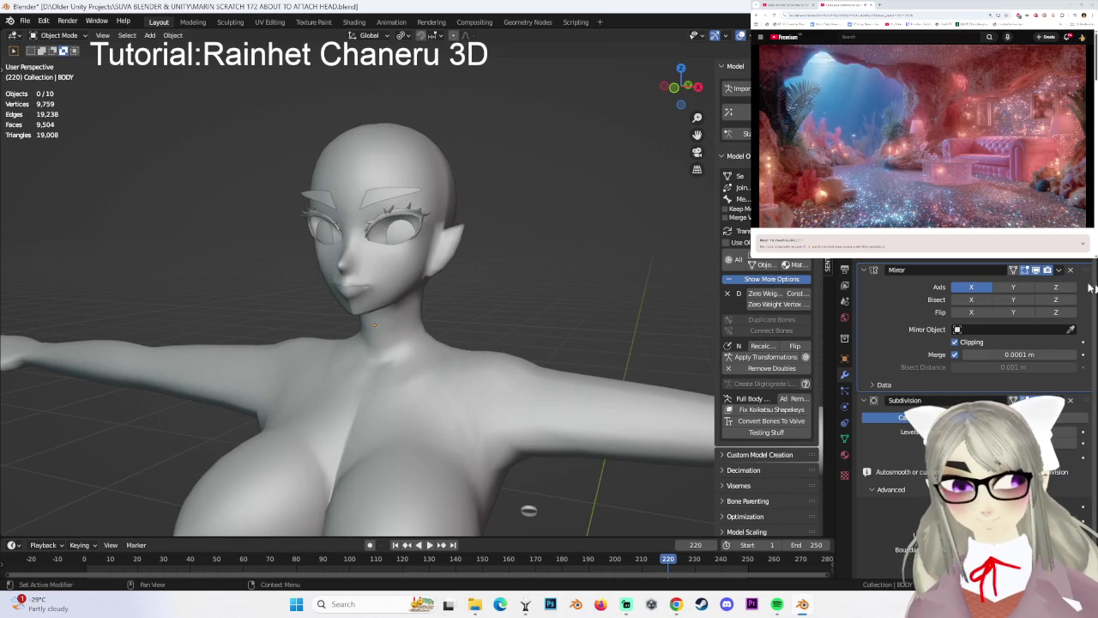
left_click(1022, 292)
mouse_move(480, 257)
middle_mouse_down()
mouse_move(422, 253)
mouse_move(530, 280)
mouse_move(456, 310)
middle_mouse_up()
left_click(59, 61)
left_click(458, 318)
key("g")
key("z")
left_click(580, 309)
mouse_move(581, 309)
middle_mouse_down()
mouse_move(541, 367)
mouse_move(514, 329)
mouse_move(495, 394)
mouse_move(600, 369)
middle_mouse_up()
scroll(549, 359, "up", 2)
left_click(1011, 270)
mouse_move(484, 293)
middle_mouse_down()
mouse_move(458, 301)
mouse_move(498, 291)
mouse_move(532, 332)
mouse_move(496, 274)
middle_mouse_up()
mouse_move(475, 203)
middle_mouse_down()
mouse_move(523, 317)
mouse_move(450, 298)
middle_mouse_up()
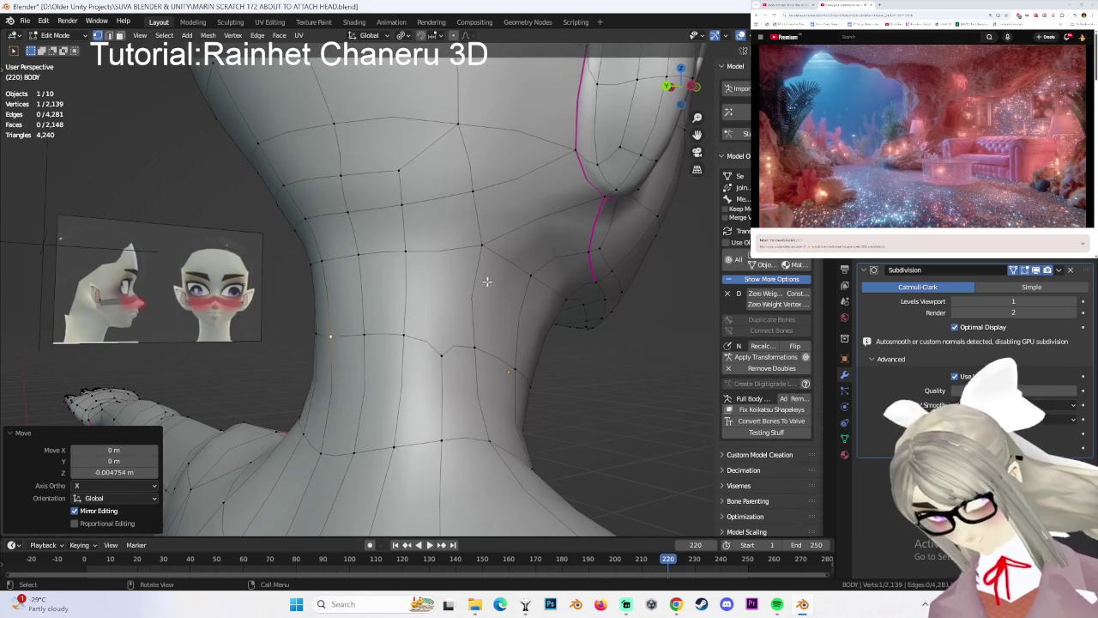
key("k")
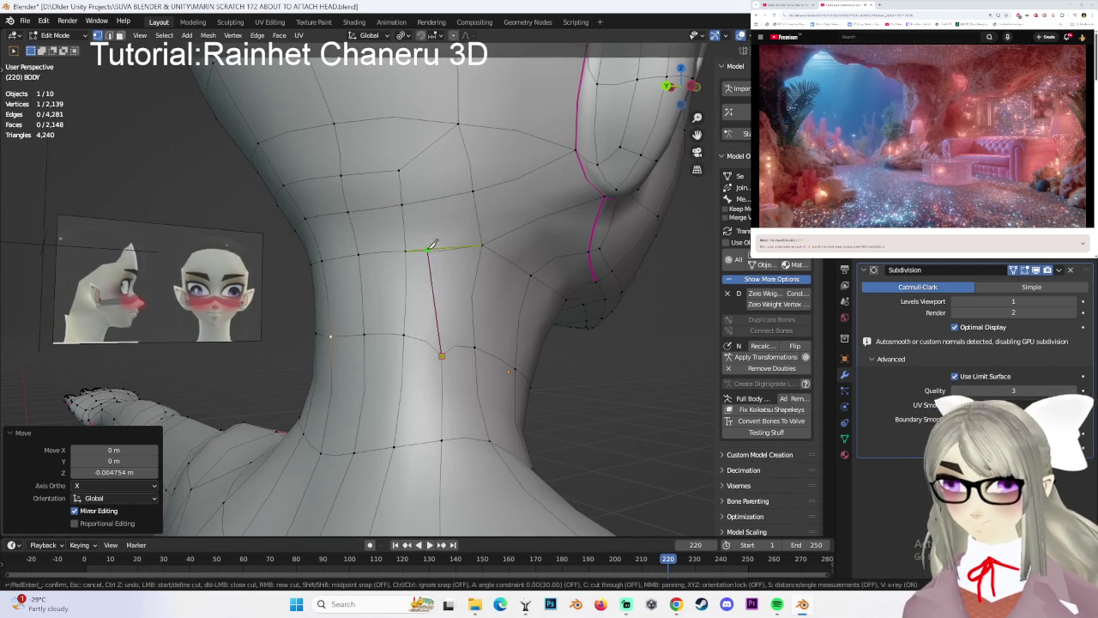
key("Return")
middle_click_drag(444, 248, 490, 279)
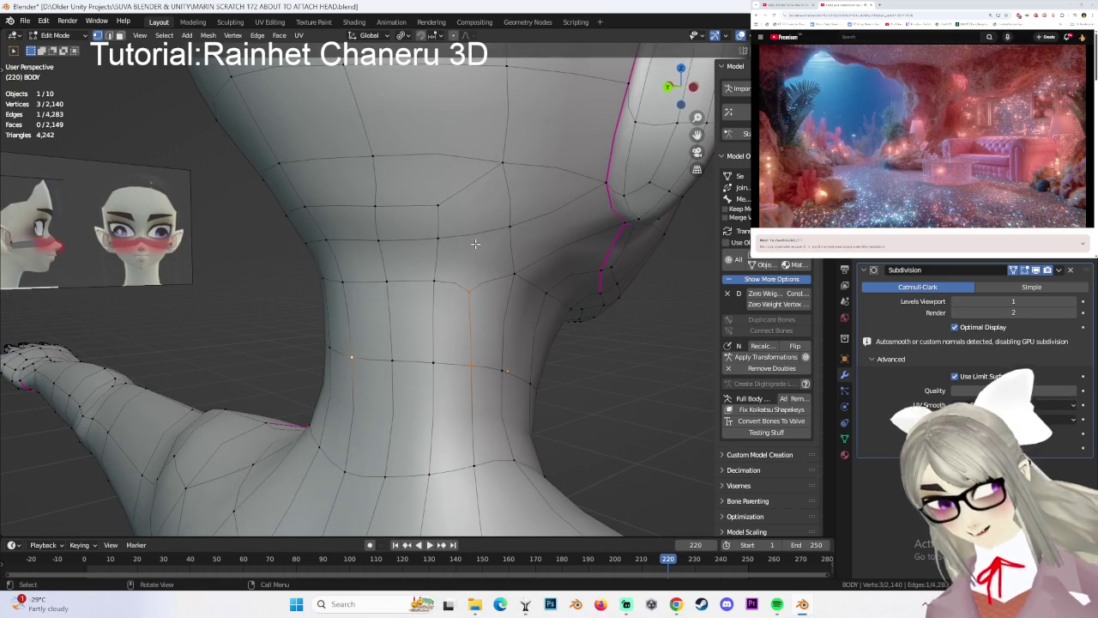
key("k")
left_click(470, 290)
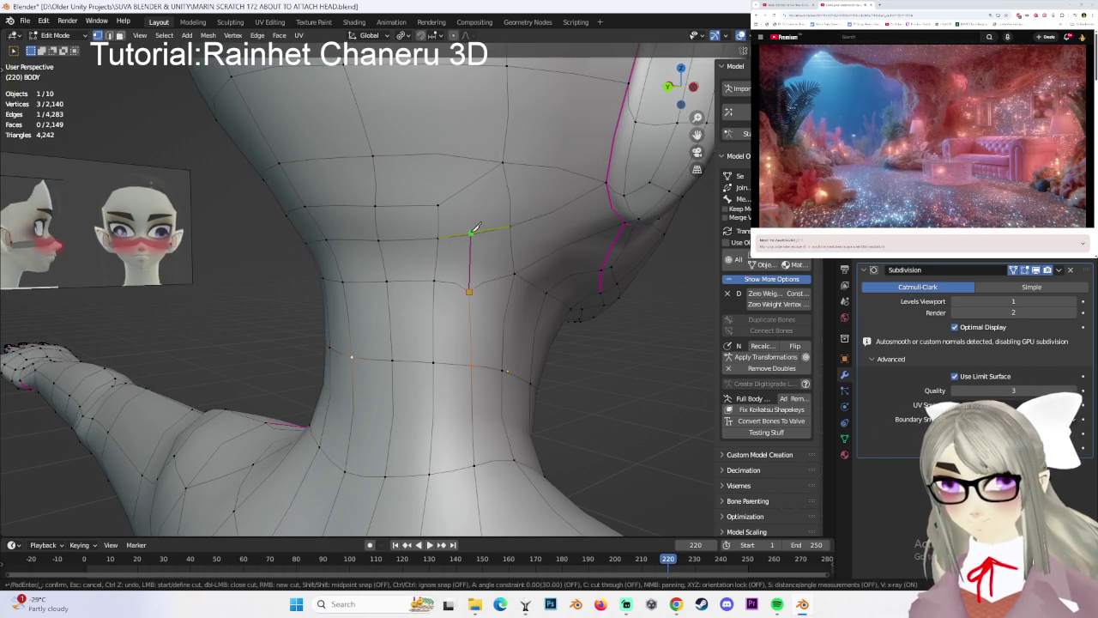
left_click(440, 204)
key("Return")
mouse_move(440, 203)
middle_mouse_down()
mouse_move(576, 274)
mouse_move(604, 262)
mouse_move(563, 222)
mouse_move(681, 218)
mouse_move(593, 227)
mouse_move(657, 139)
middle_mouse_up()
left_click(677, 85)
left_click(510, 251, "ctrl")
key("Tab")
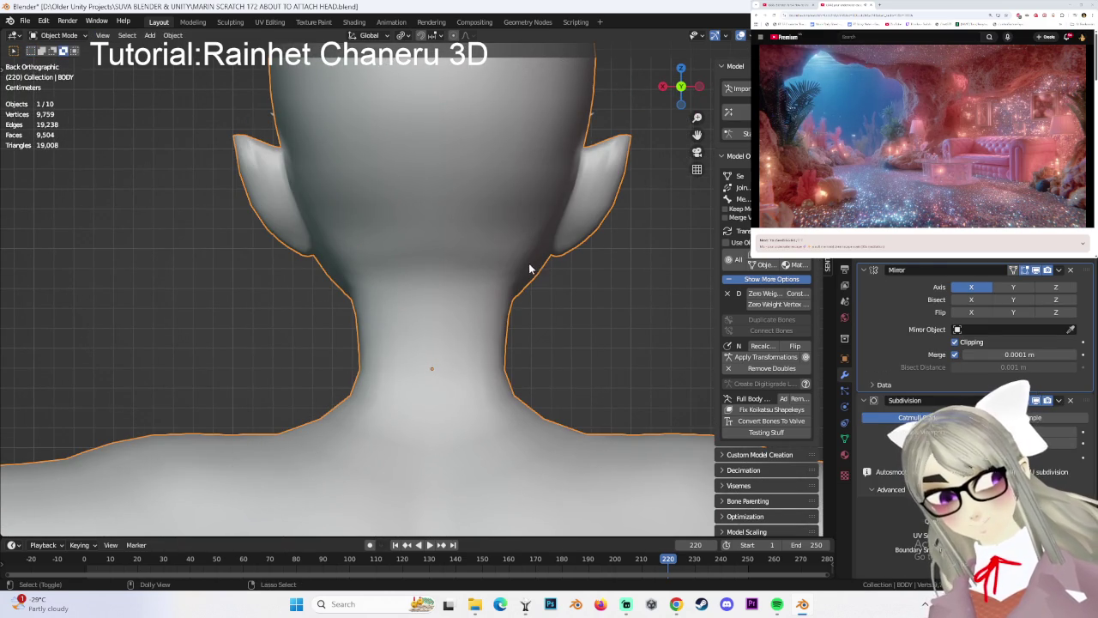
key("Tab")
key("Tab")
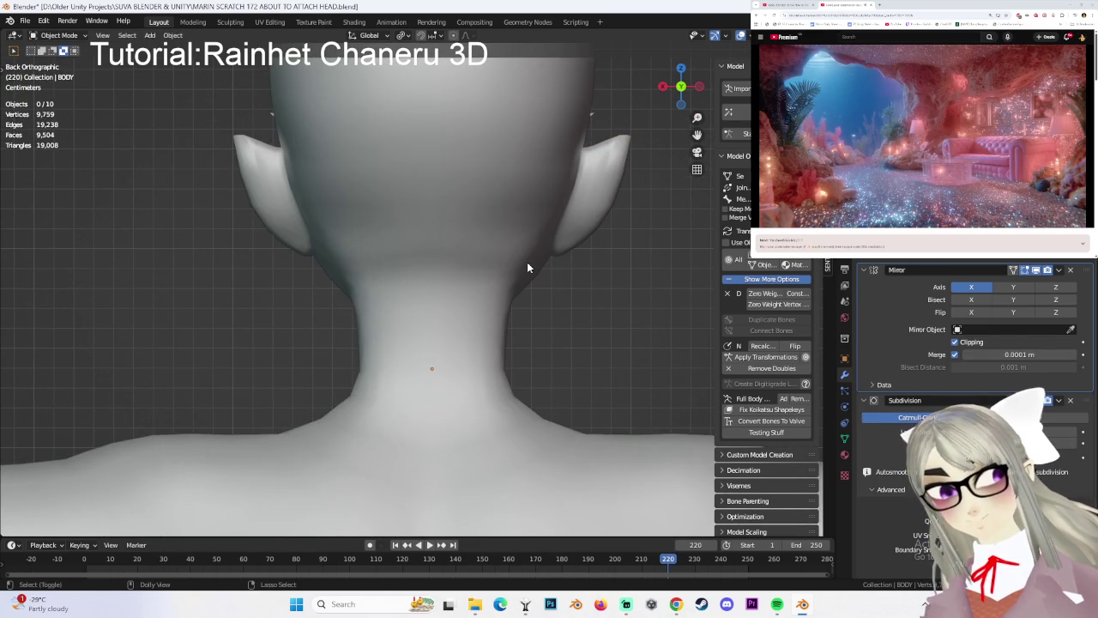
left_click(385, 171)
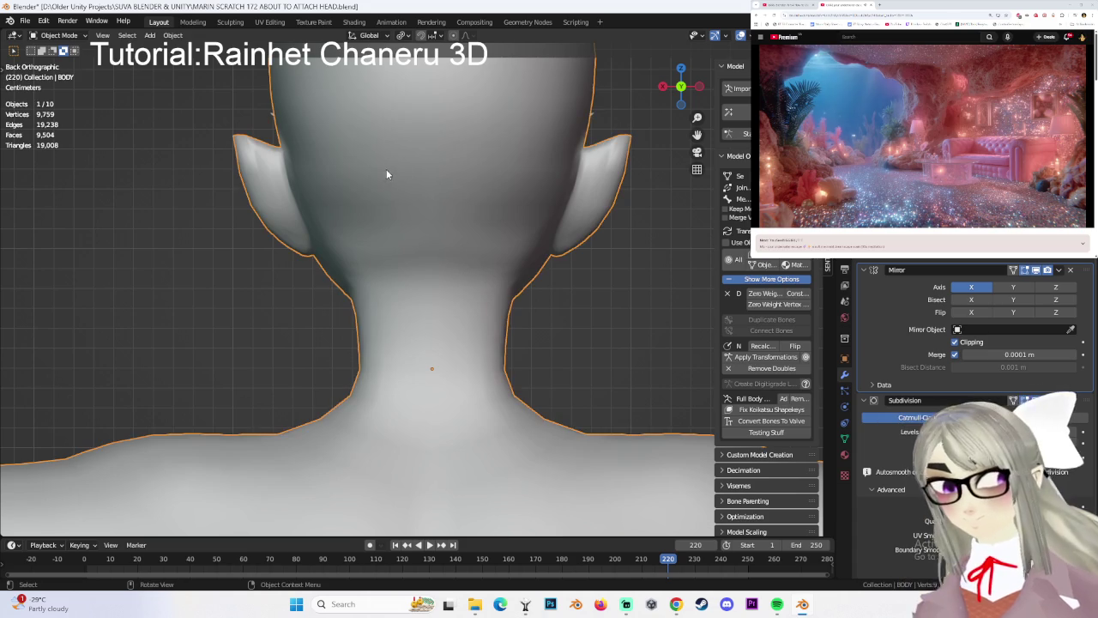
left_click(70, 39)
left_click(58, 64)
mouse_move(361, 325)
middle_mouse_down()
mouse_move(444, 369)
mouse_move(392, 252)
middle_mouse_up()
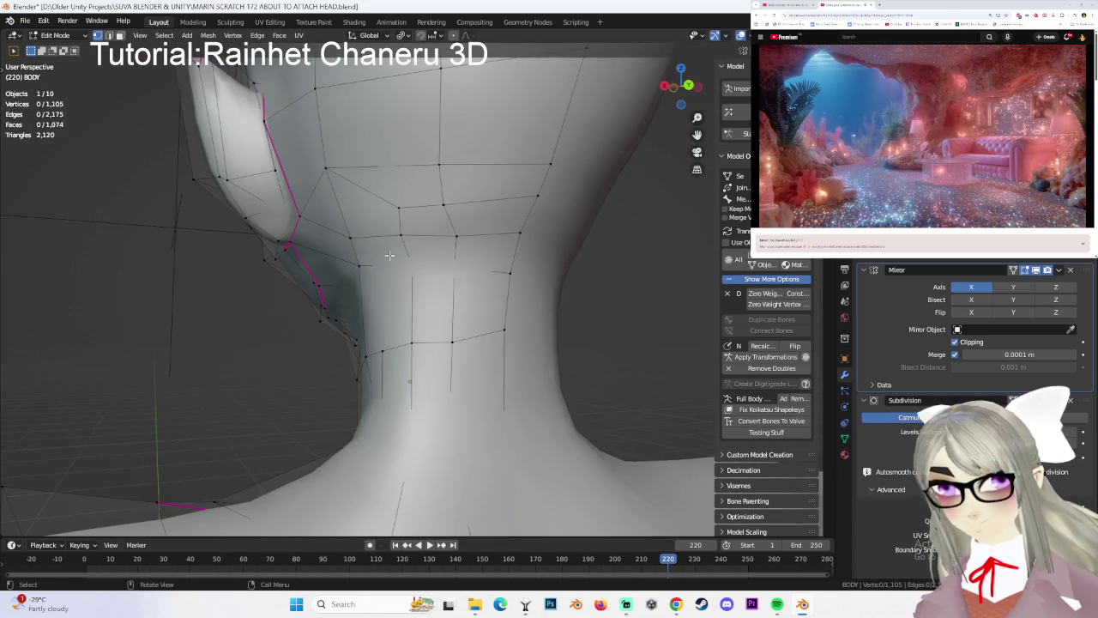
Select a back-of-neck vertex and nudge it twice along Y.
left_click(385, 287)
key("g")
key("y")
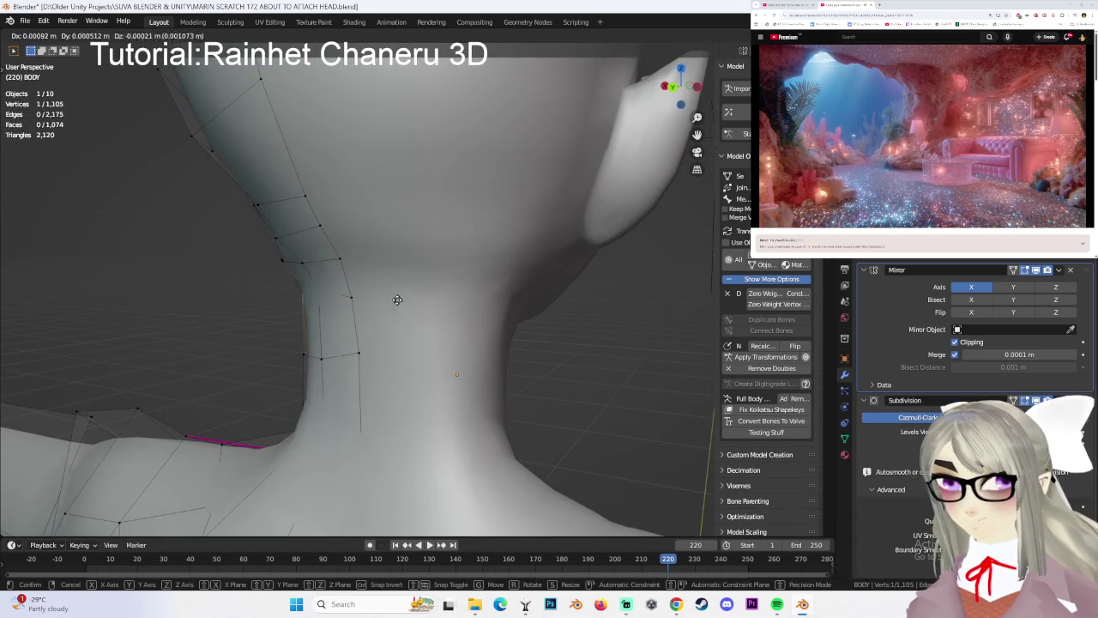
left_click(311, 290)
key("g")
key("y")
left_click(324, 307)
mouse_move(323, 307)
middle_mouse_down()
mouse_move(502, 338)
mouse_move(582, 332)
mouse_move(456, 276)
mouse_move(448, 286)
mouse_move(448, 268)
middle_mouse_up()
Nudge the same vertex sideways along X three times.
key("g")
key("x")
left_click(455, 276)
key("g")
key("x")
left_click(448, 286)
key("g")
key("x")
left_click(462, 265)
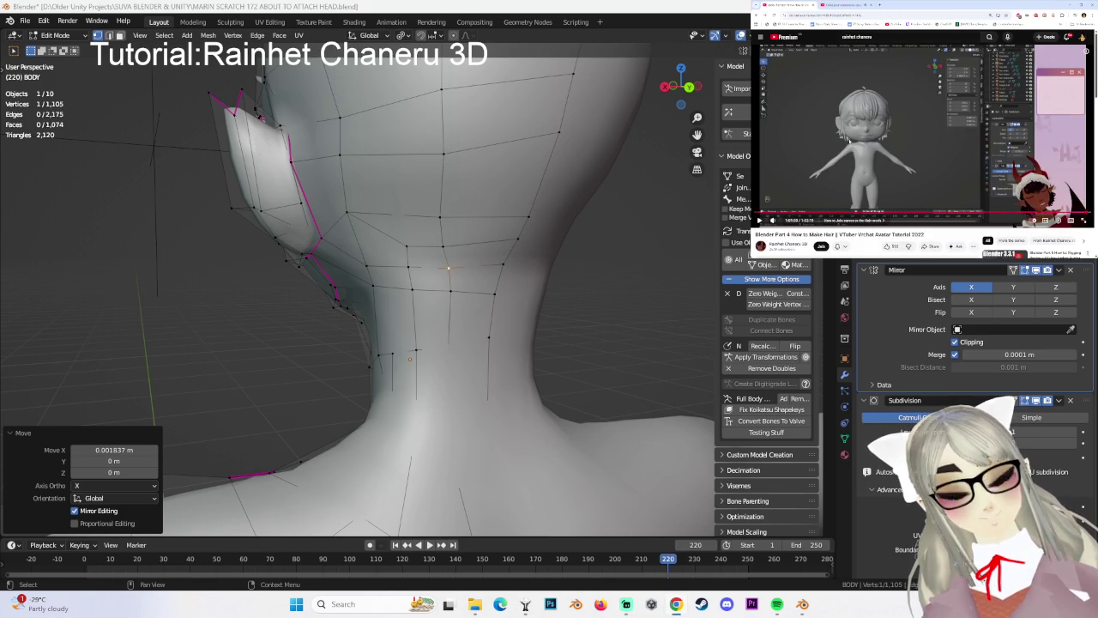
From a side view, refine the vertex sideways to 0.002518 m along X.
mouse_move(448, 269)
middle_mouse_down()
mouse_move(483, 301)
mouse_move(503, 299)
mouse_move(529, 265)
mouse_move(523, 299)
mouse_move(484, 298)
mouse_move(497, 309)
mouse_move(398, 266)
mouse_move(503, 274)
mouse_move(521, 297)
mouse_move(449, 326)
middle_mouse_up()
key("g")
left_click(544, 284)
key("g")
left_click(527, 293)
key("g")
left_click(489, 302)
key("g")
left_click(398, 266)
Rewind the reference tutorial video and start a knife cut near the seam.
scroll(521, 296, "up", 2)
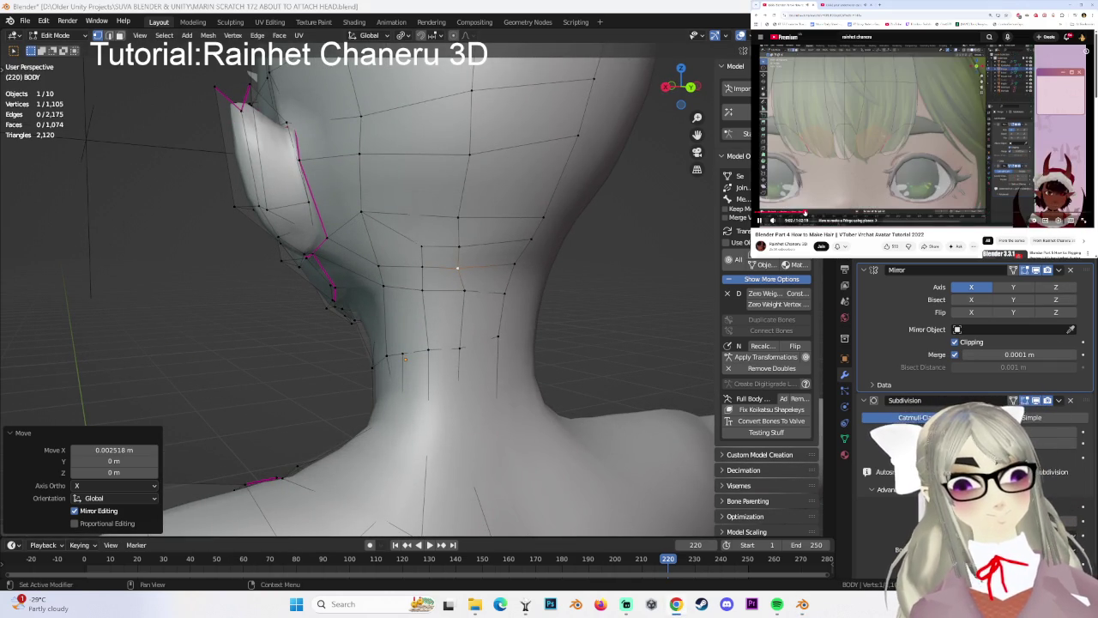
left_click_drag(771, 211, 760, 213)
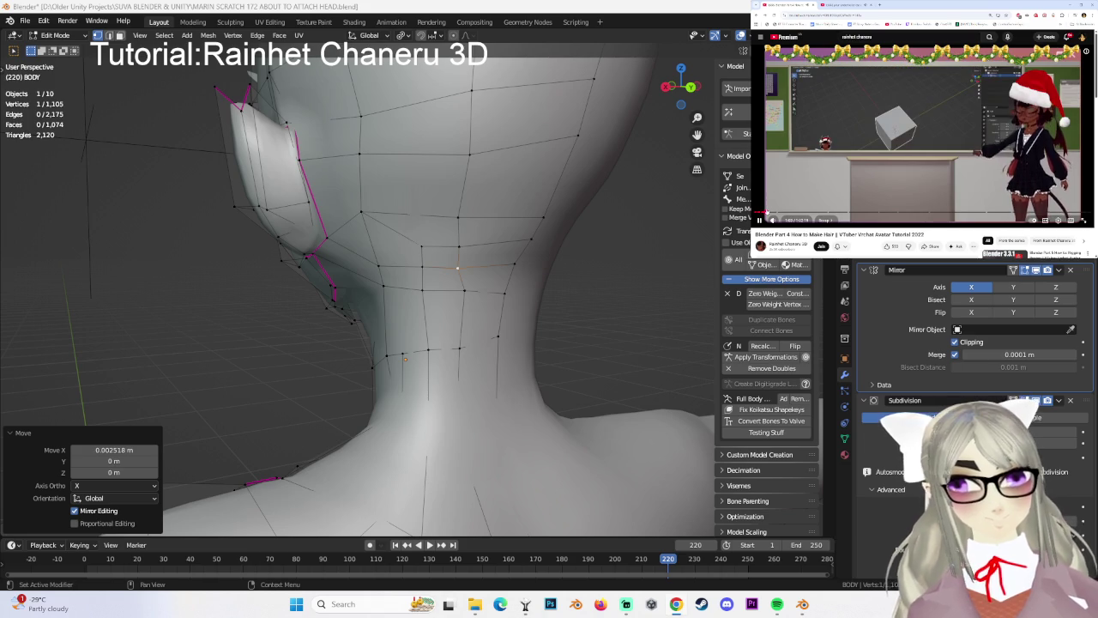
mouse_move(380, 331)
middle_mouse_down()
mouse_move(421, 350)
mouse_move(487, 311)
middle_mouse_up()
key("k")
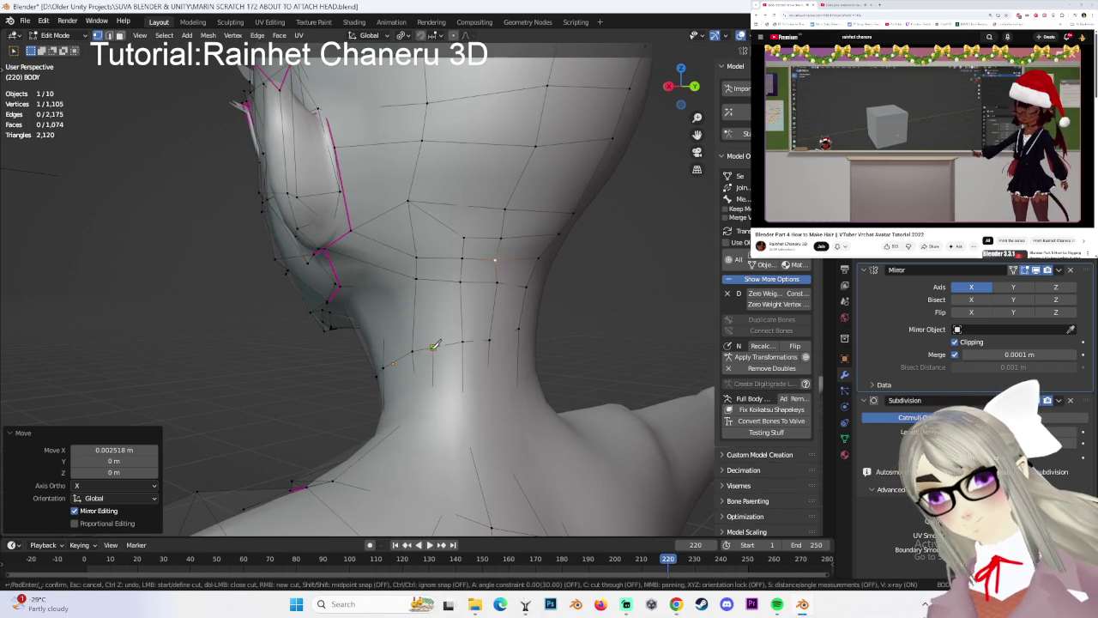
Commit the knife cut into the neck and move its new vertices.
key("Return")
mouse_move(437, 279)
middle_mouse_down()
mouse_move(606, 297)
mouse_move(532, 282)
mouse_move(458, 294)
mouse_move(417, 254)
mouse_move(498, 252)
mouse_move(362, 213)
mouse_move(589, 232)
mouse_move(558, 248)
mouse_move(600, 246)
mouse_move(484, 241)
mouse_move(386, 214)
mouse_move(454, 226)
mouse_move(460, 238)
mouse_move(588, 252)
mouse_move(562, 236)
mouse_move(612, 263)
mouse_move(511, 256)
mouse_move(502, 240)
mouse_move(437, 255)
mouse_move(503, 264)
mouse_move(437, 270)
mouse_move(453, 212)
middle_mouse_up()
scroll(558, 297, "up", 2)
scroll(560, 290, "down", 3)
key("g")
left_click(426, 262)
Slide a neck vertex along its edge in three small steps.
scroll(477, 255, "up", 3)
left_click(472, 214)
key("g")
key("g")
left_click(391, 213)
key("g")
key("g")
left_click(520, 237)
key("g")
key("g")
left_click(386, 215)
Reposition another neck vertex with two further moves.
key("g")
left_click(598, 257)
key("g")
left_click(619, 263)
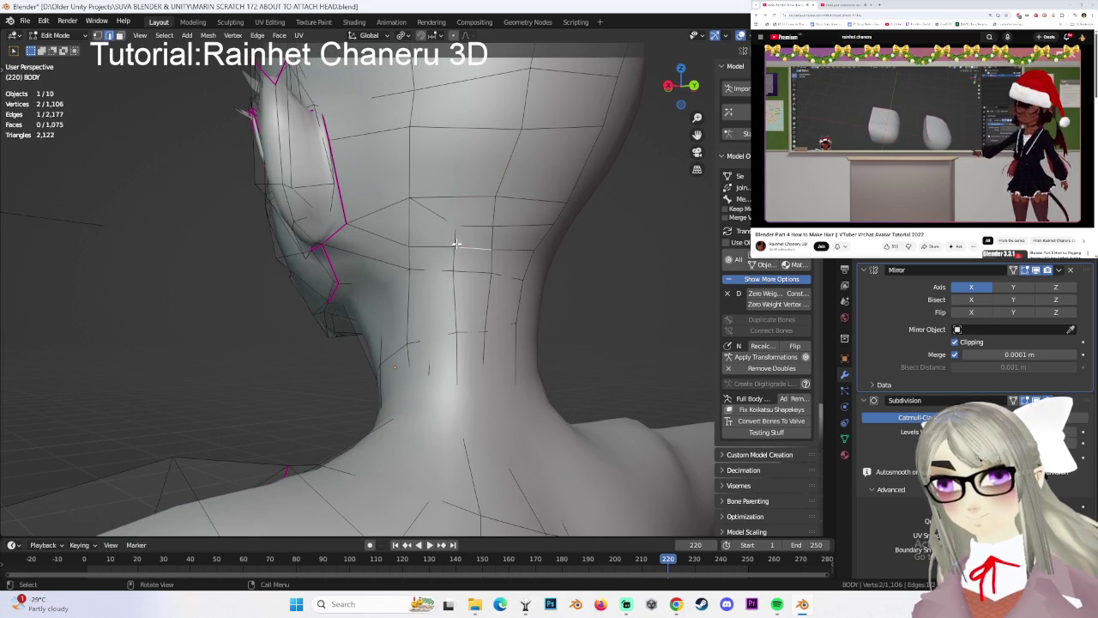
mouse_move(434, 267)
middle_mouse_down()
mouse_move(435, 354)
mouse_move(91, 28)
middle_mouse_up()
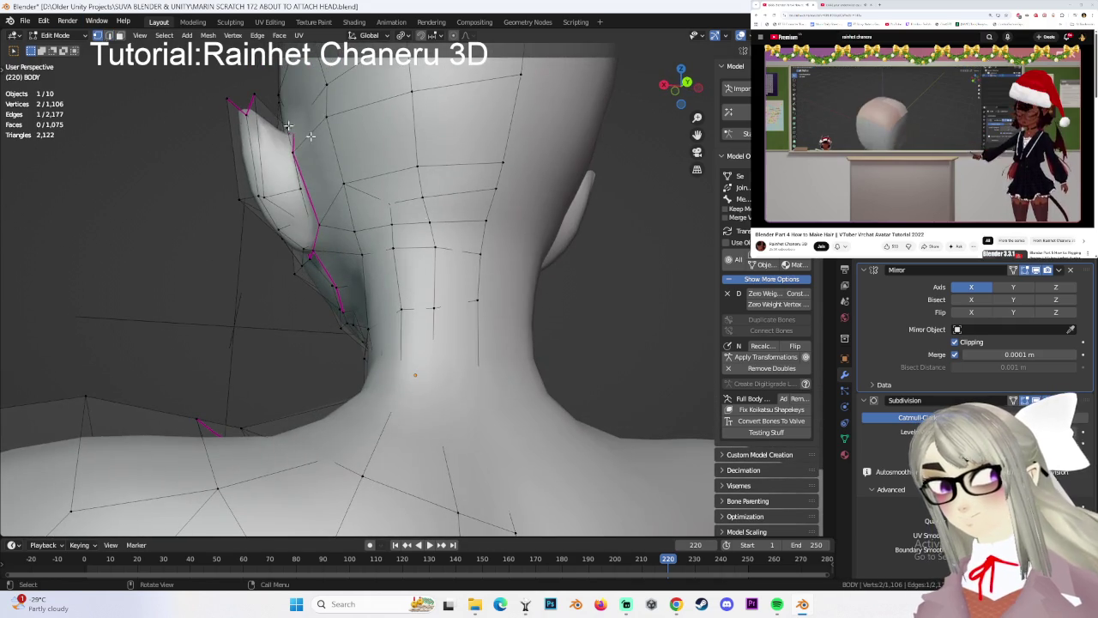
middle_click_drag(377, 283, 383, 245)
middle_click_drag(367, 305, 508, 276)
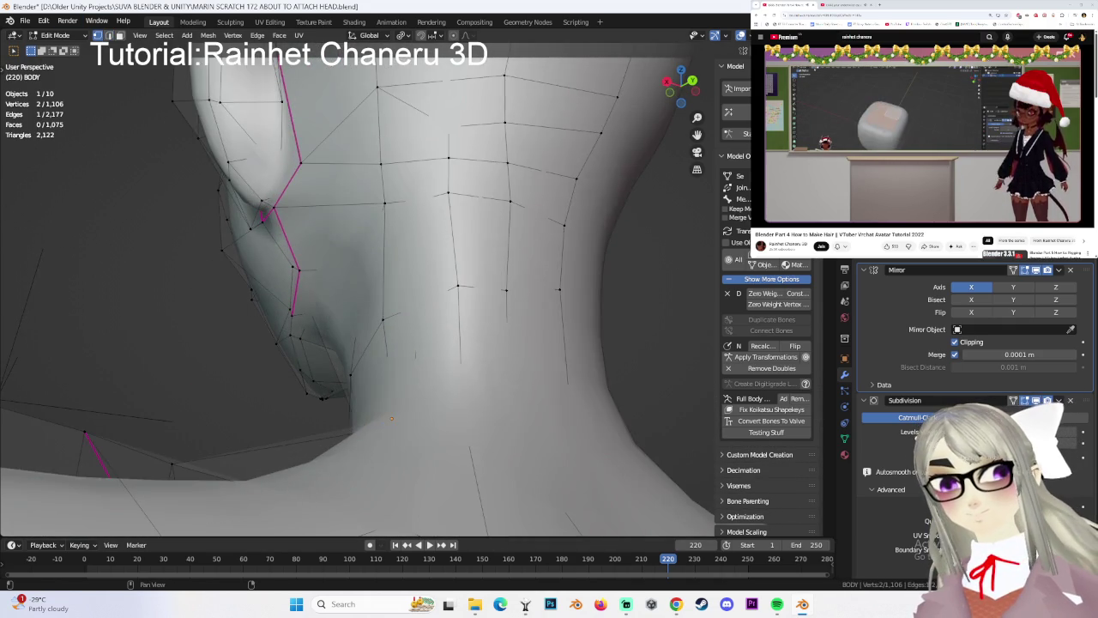
Use see-through wireframe to box-select vertices, then return to solid shading.
key("shift+z")
mouse_move(428, 200)
middle_mouse_down()
mouse_move(404, 260)
mouse_move(478, 282)
middle_mouse_up()
key("b")
key("shift+z")
middle_click_drag(506, 329, 514, 204)
Move a neck vertex to 0.00183 m X, 0.000272 m Y, −0.001488 m Z.
key("g")
left_click(514, 204)
key("g")
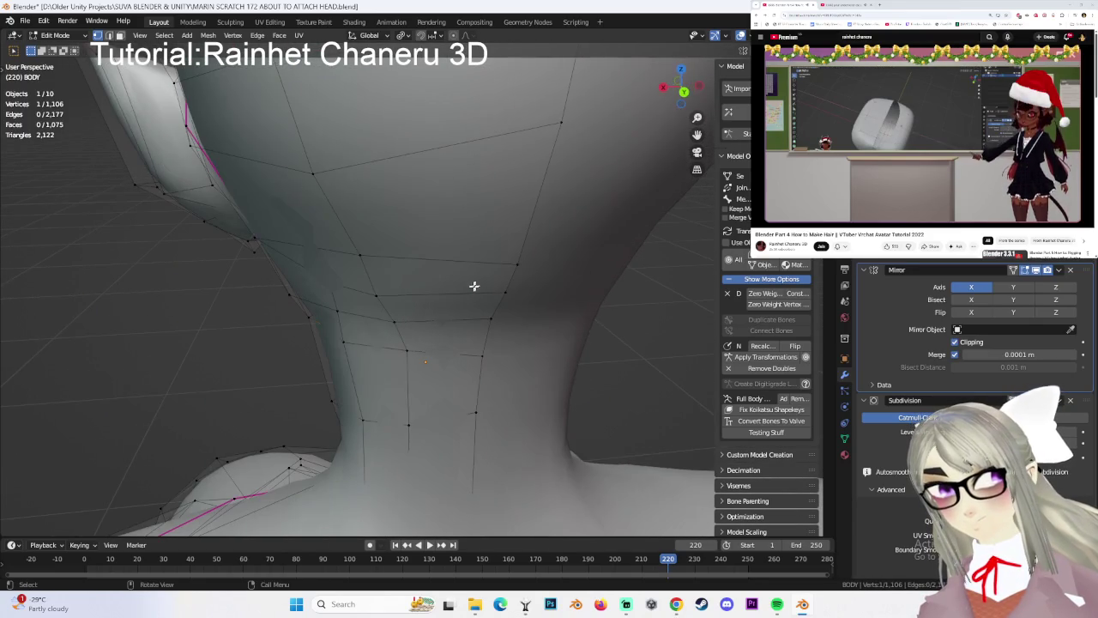
left_click(382, 344)
mouse_move(382, 344)
middle_mouse_down()
mouse_move(400, 337)
mouse_move(406, 258)
mouse_move(447, 324)
middle_mouse_up()
key("g")
left_click(402, 303)
key("g")
left_click(447, 324)
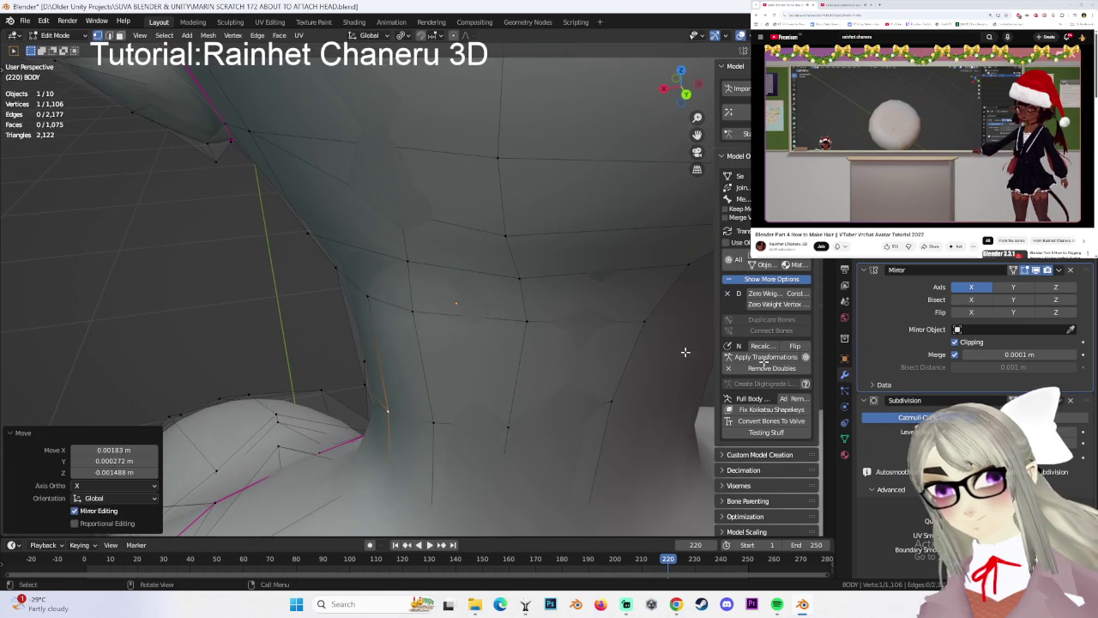
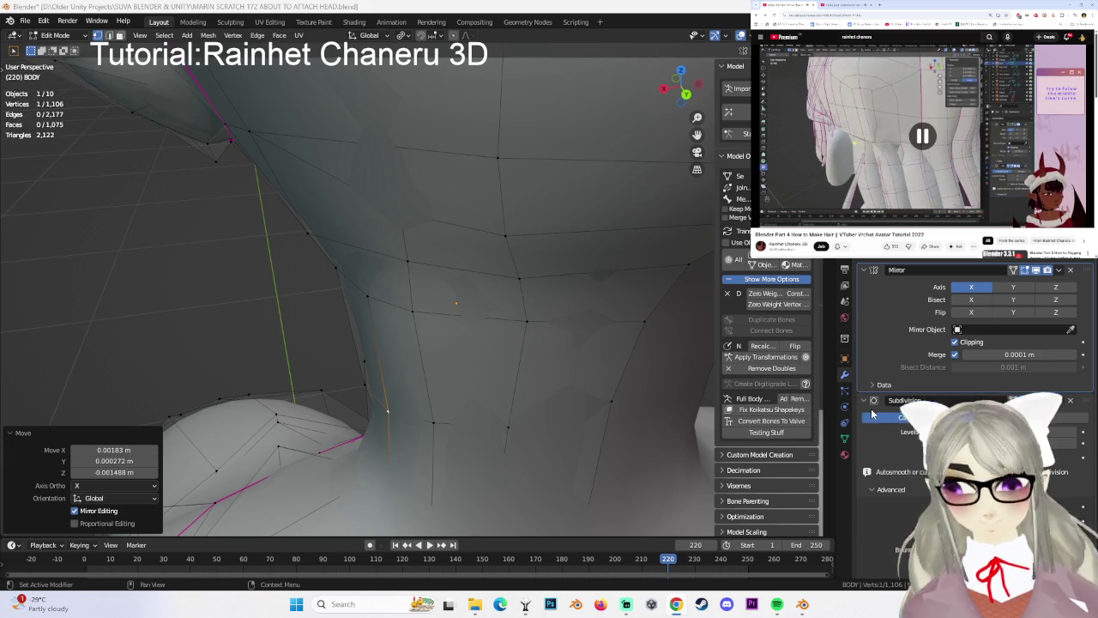
Nudge a neck vertex along X and reposition another neck vertex near the seam.
scroll(386, 300, "down", 3)
scroll(386, 300, "up", 2)
mouse_move(386, 300)
middle_mouse_down()
mouse_move(478, 282)
mouse_move(563, 294)
mouse_move(537, 282)
mouse_move(545, 278)
mouse_move(512, 289)
mouse_move(585, 298)
mouse_move(571, 304)
mouse_move(534, 260)
mouse_move(571, 226)
mouse_move(500, 314)
mouse_move(522, 311)
mouse_move(429, 265)
mouse_move(529, 340)
mouse_move(466, 318)
mouse_move(378, 340)
mouse_move(476, 308)
middle_mouse_up()
key("g")
key("x")
left_click(478, 283)
scroll(478, 288, "down", 2)
scroll(527, 296, "down", 3)
scroll(572, 303, "up", 2)
left_click(476, 308)
key("g")
left_click(476, 308)
Inspect the neck seam, merge a doubled vertex pair At Last, and reposition the merged vertex.
mouse_move(601, 325)
middle_mouse_down()
mouse_move(526, 343)
mouse_move(574, 343)
mouse_move(515, 338)
mouse_move(549, 340)
mouse_move(557, 323)
middle_mouse_up()
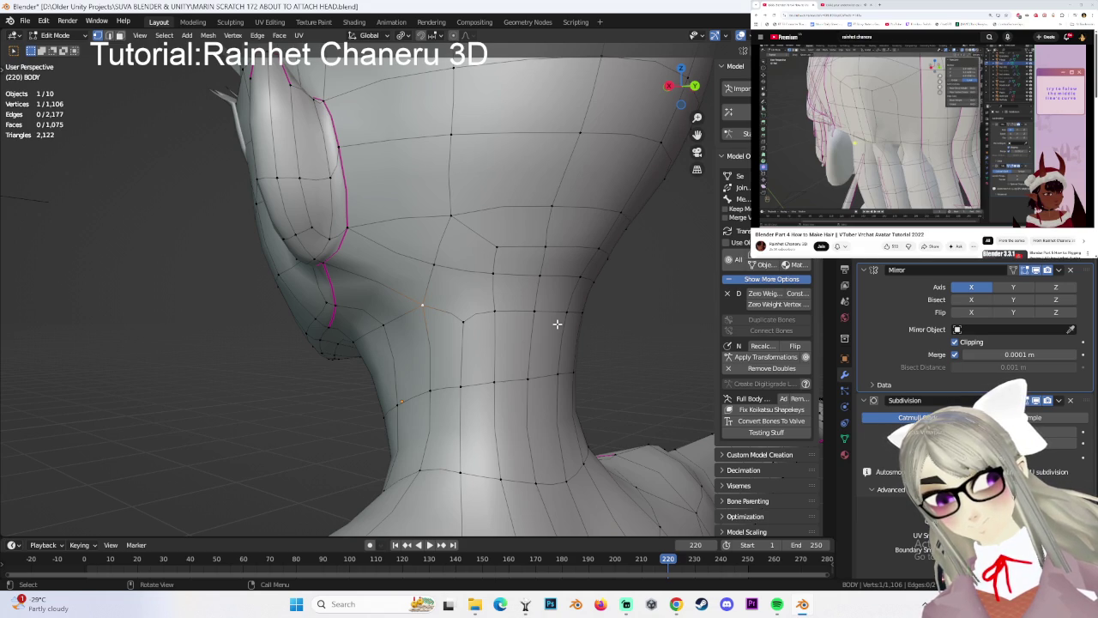
middle_click_drag(561, 326, 501, 318)
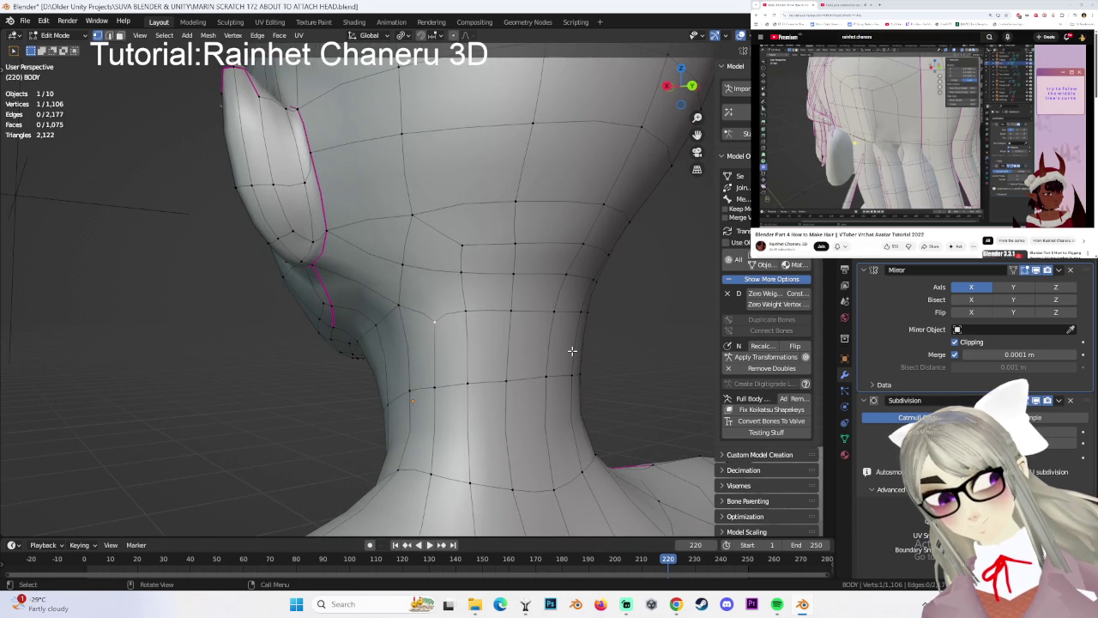
middle_click_drag(572, 350, 569, 355)
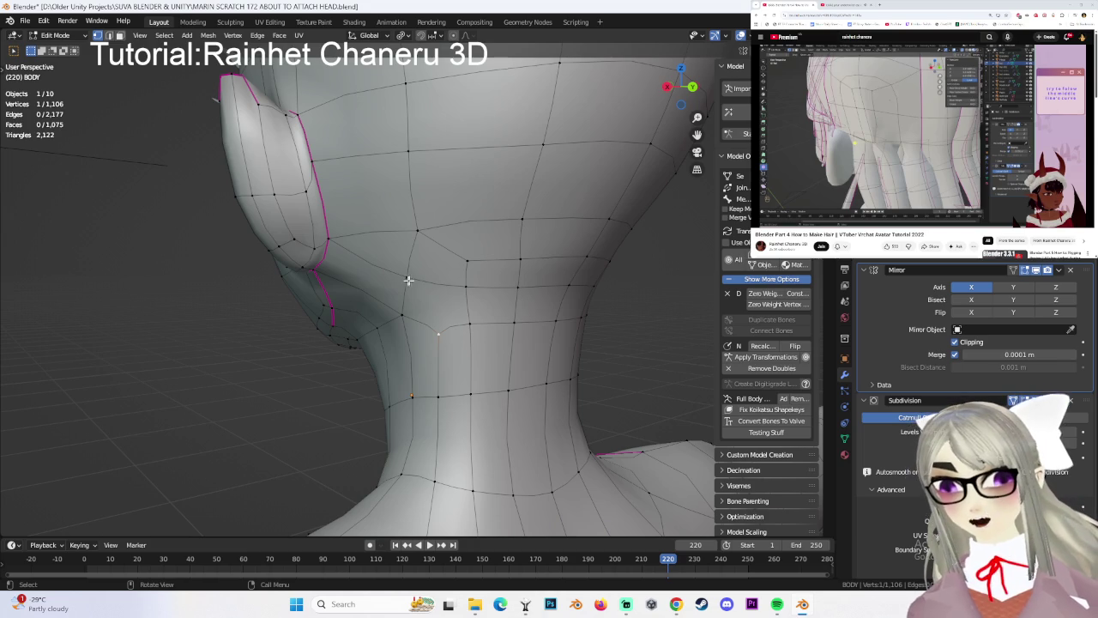
middle_click_drag(407, 281, 522, 313)
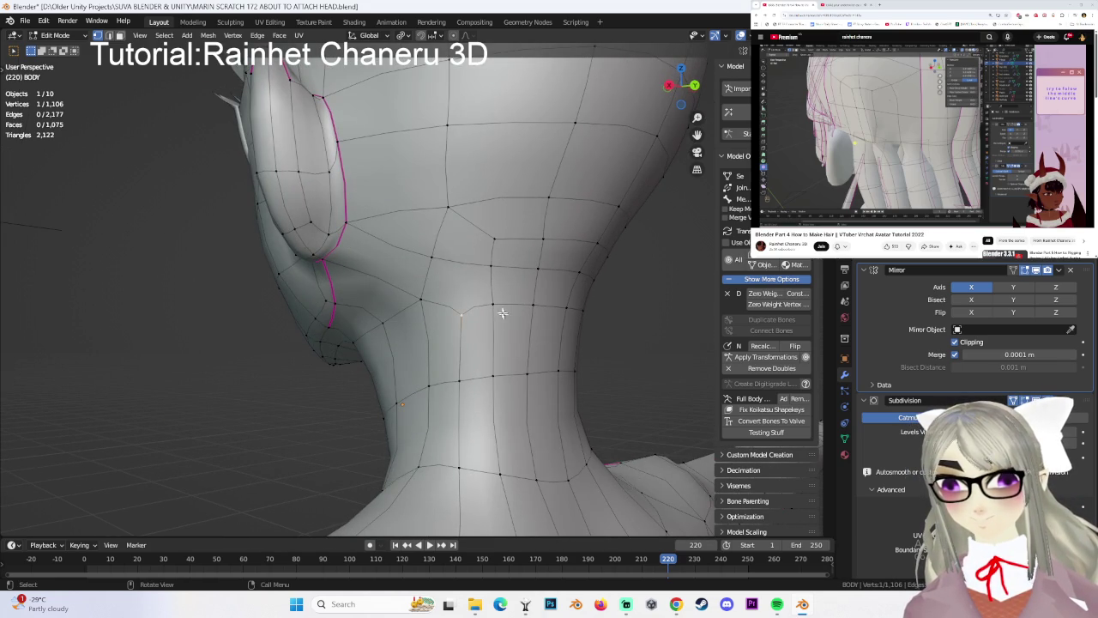
middle_click_drag(588, 338, 562, 339)
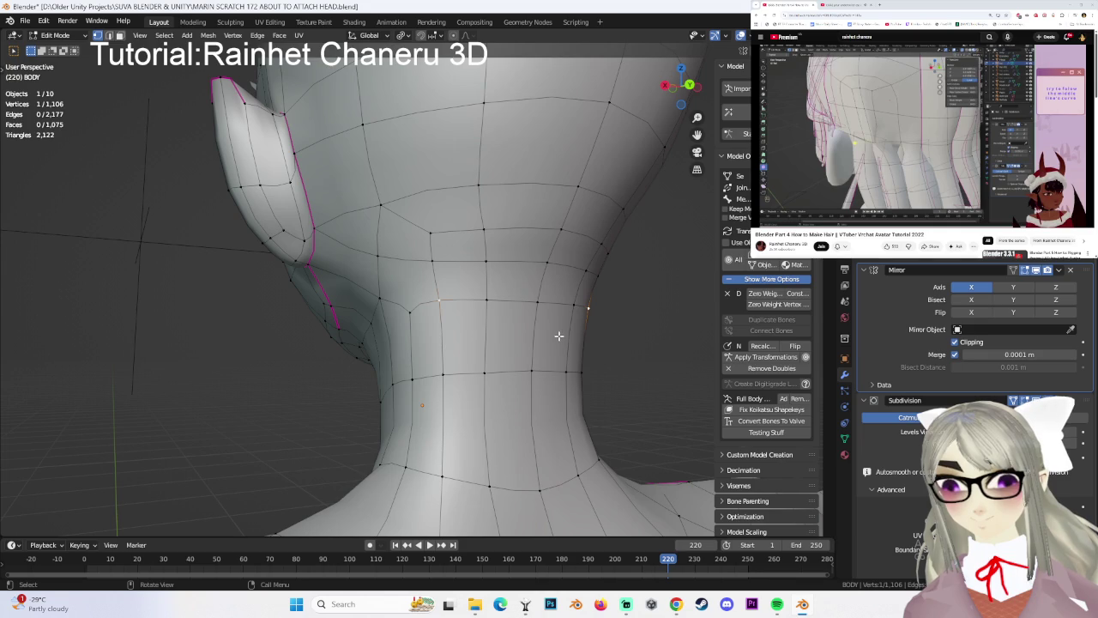
middle_click_drag(556, 334, 487, 281)
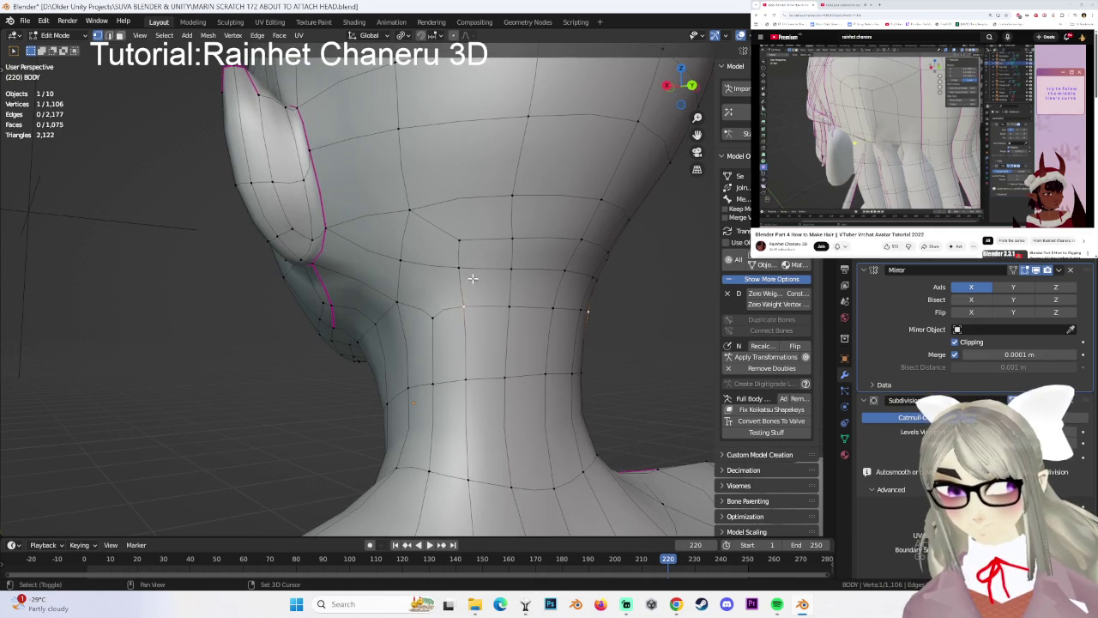
key("m")
left_click(547, 282)
mouse_move(548, 283)
middle_mouse_down()
mouse_move(517, 282)
mouse_move(460, 309)
middle_mouse_up()
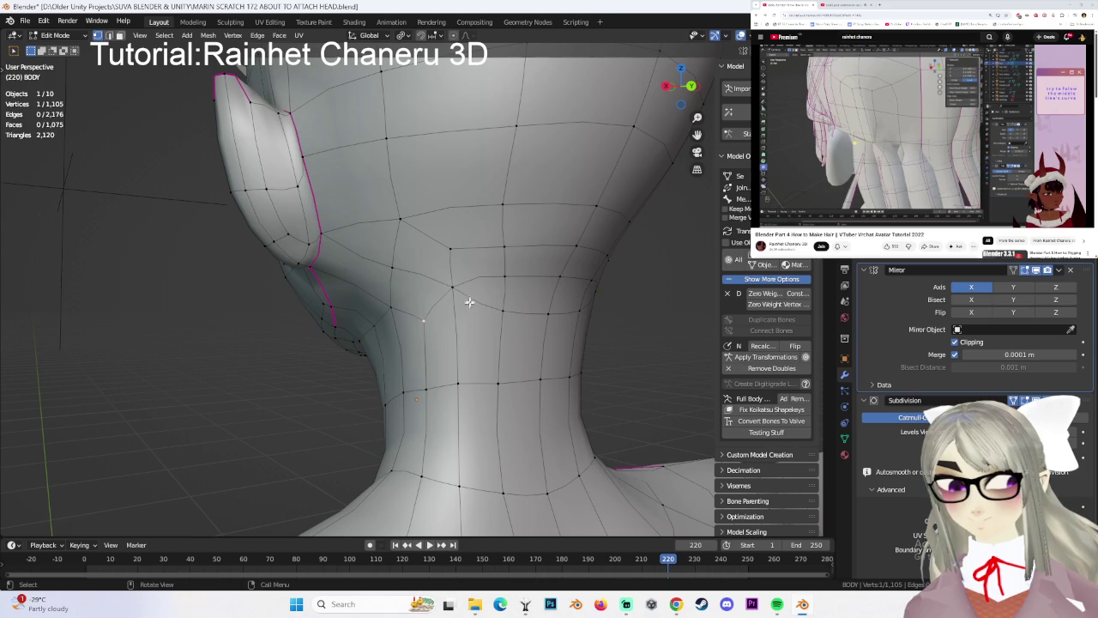
key("g")
left_click(422, 278)
Merge the next back-neck-loop vertex pair At Last and add the centre back-neck vertex to the selection.
middle_click_drag(422, 278, 457, 311)
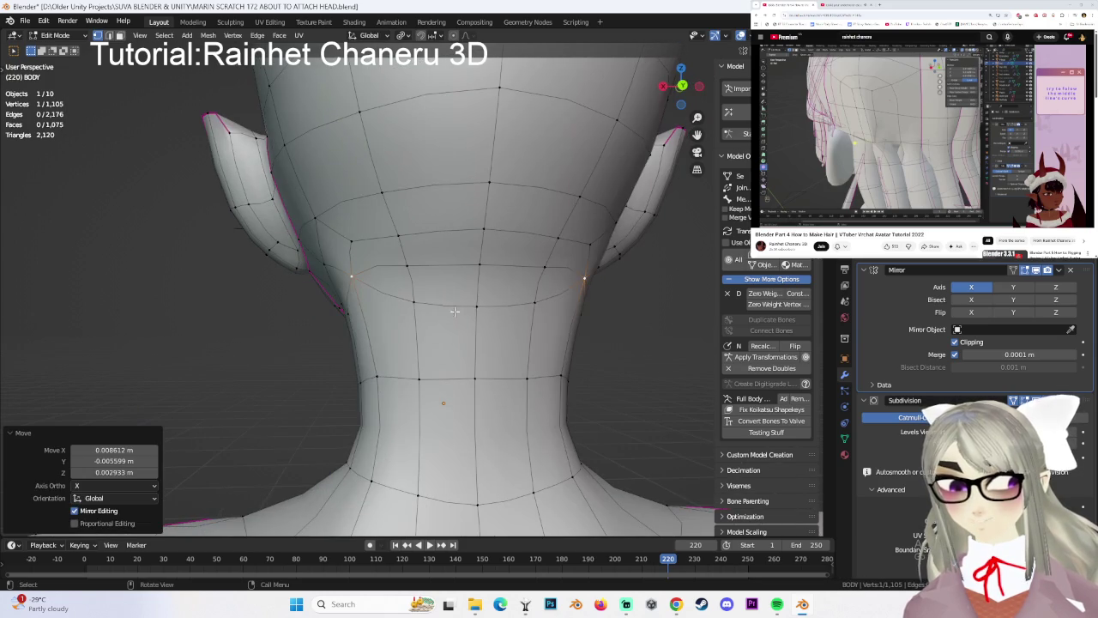
left_click(409, 268)
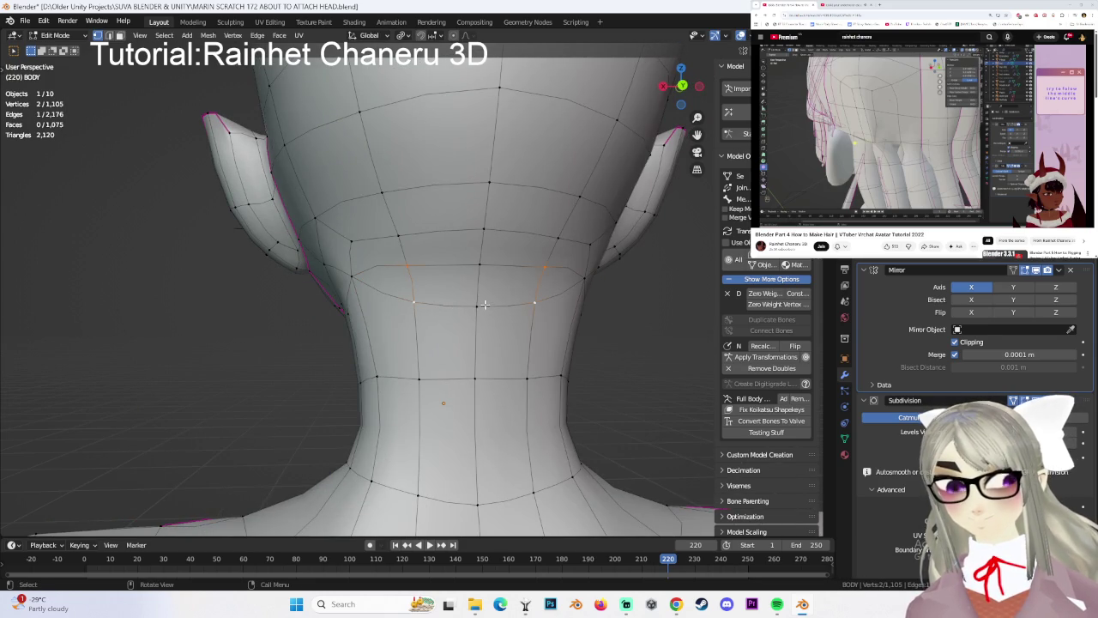
middle_click_drag(510, 301, 512, 286)
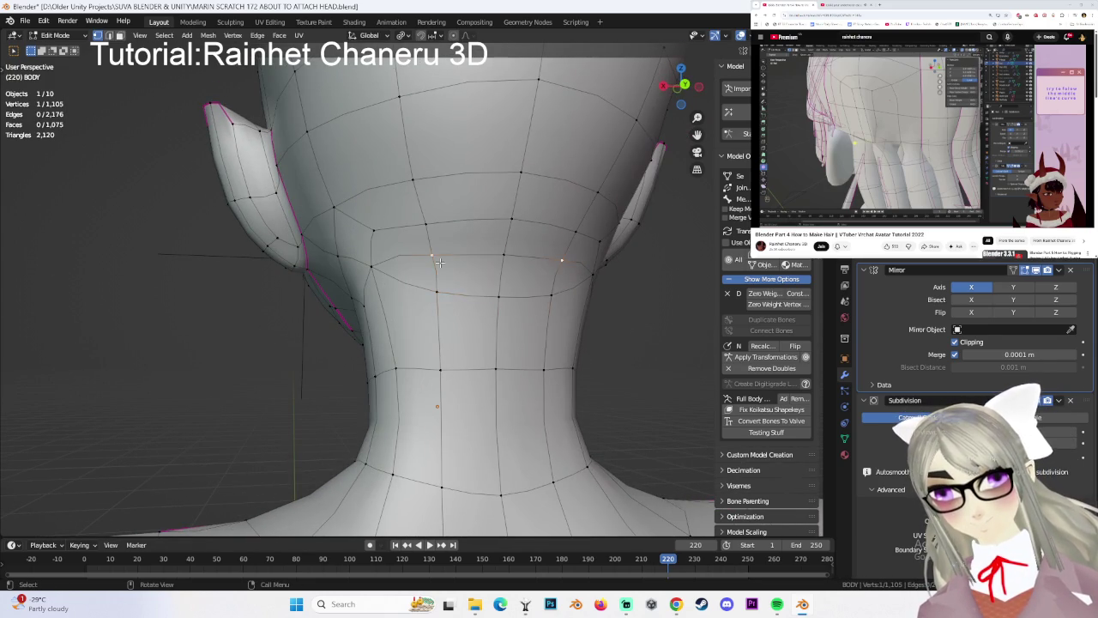
key("m")
left_click(455, 290)
left_click(502, 266, "shift")
Hide the sidebar, merge the selected back-neck vertices At Last, and lower the back neck loop.
key("n")
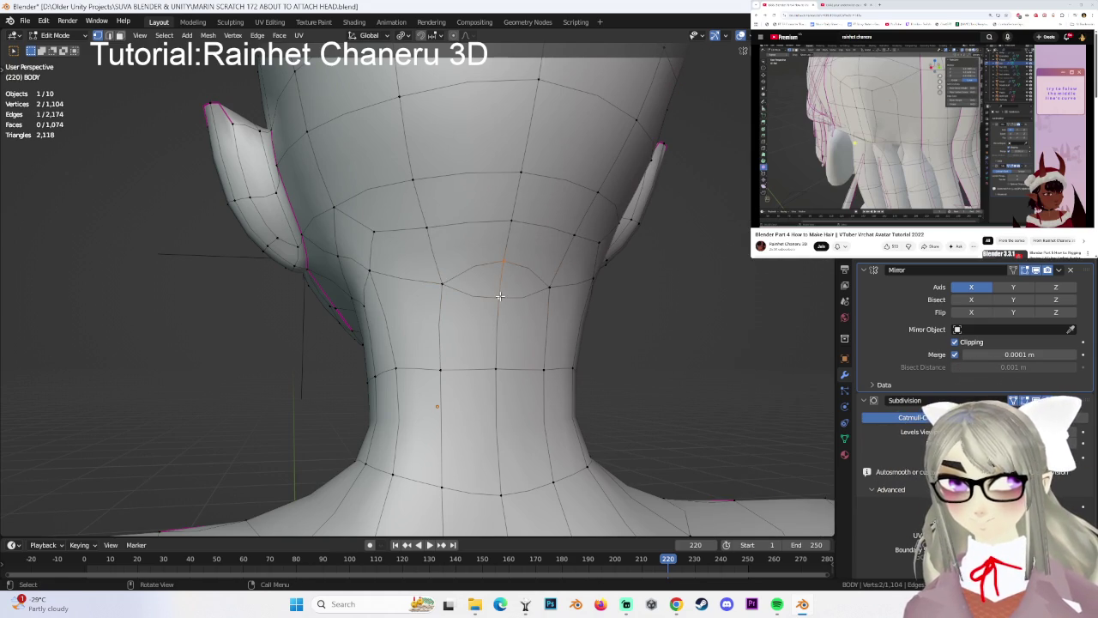
key("m")
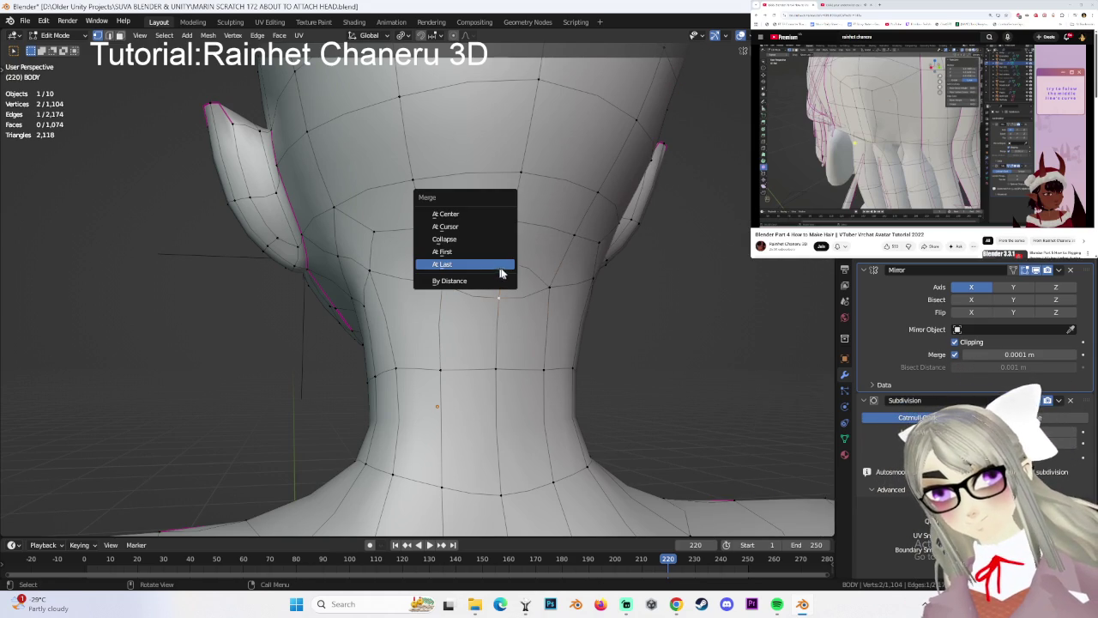
left_click(498, 273)
middle_click_drag(512, 263, 421, 312)
key("g")
left_click(523, 288)
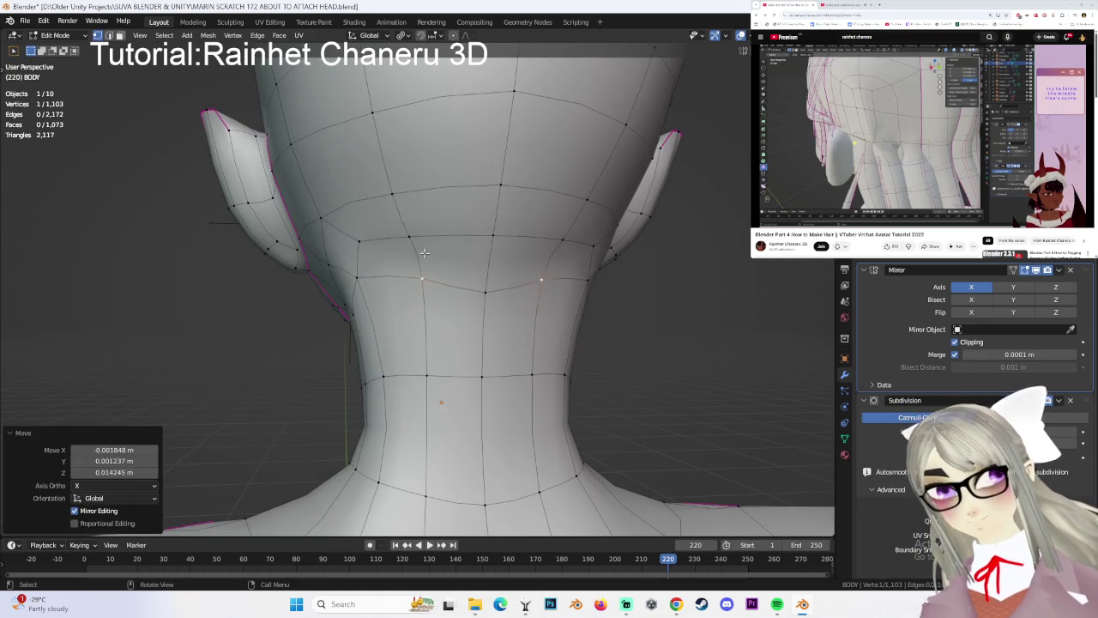
Raise a neck-loop edge along Z and pull a neck vertex inward along X.
left_click(488, 300)
key("g")
key("z")
left_click(485, 296)
mouse_move(485, 296)
middle_mouse_down()
mouse_move(422, 306)
mouse_move(411, 291)
mouse_move(429, 249)
mouse_move(521, 295)
middle_mouse_up()
left_click(433, 244)
key("g")
key("x")
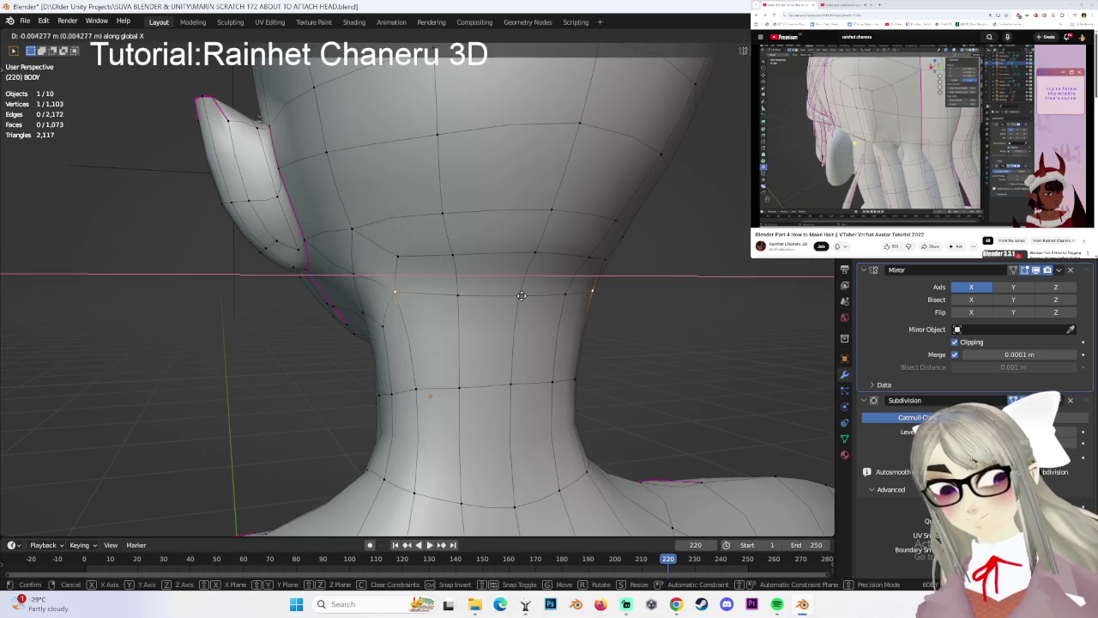
left_click(546, 298)
Narrow the neck by moving several more neck vertices inward along X.
left_click(380, 262)
key("g")
key("x")
left_click(458, 252)
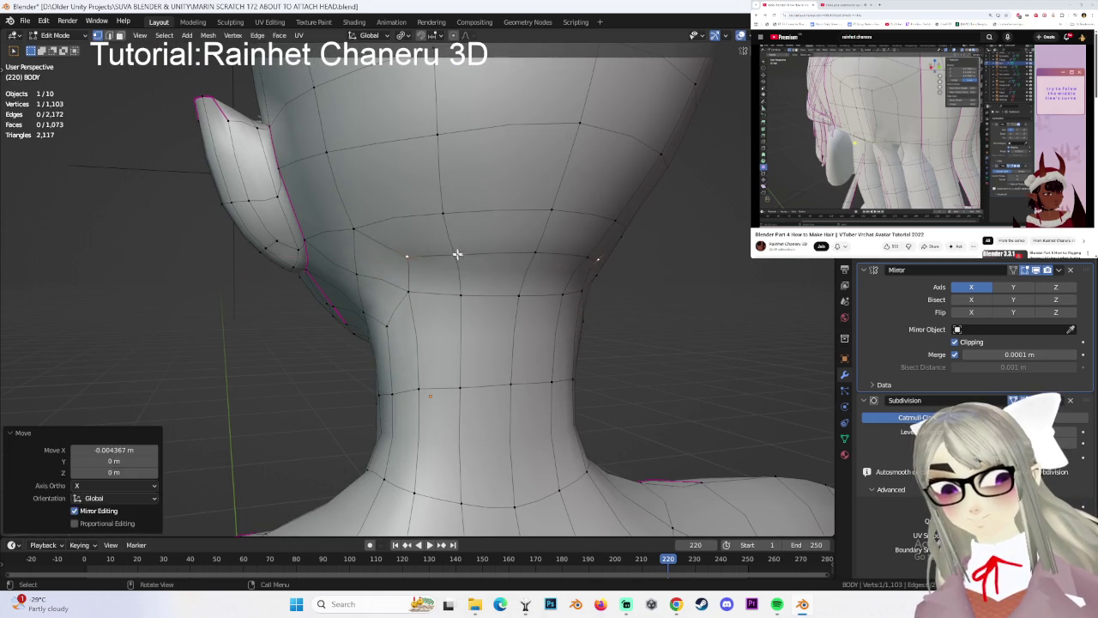
key("g")
mouse_move(516, 258)
middle_mouse_down()
mouse_move(459, 285)
mouse_move(444, 249)
middle_mouse_up()
key("x")
left_click(515, 248)
key("g")
key("x")
left_click(454, 287)
In Left ortho view, vertex-slide and reposition a neck vertex to smooth the loop.
key("ctrl+KP_3")
scroll(390, 313, "up", 3)
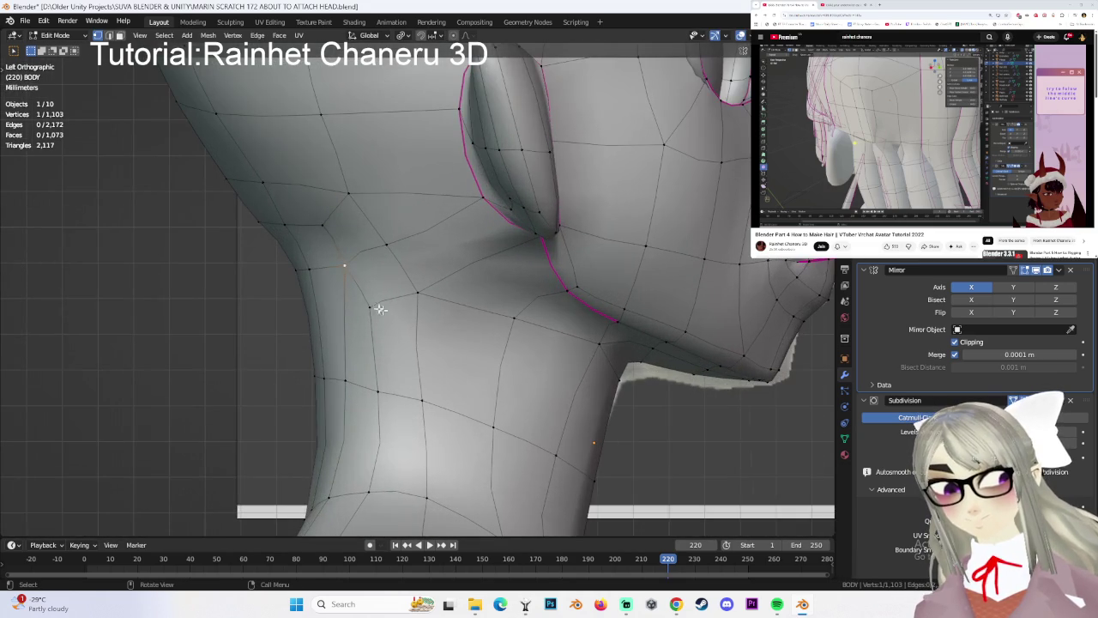
key("g")
key("g")
left_click(372, 261)
key("g")
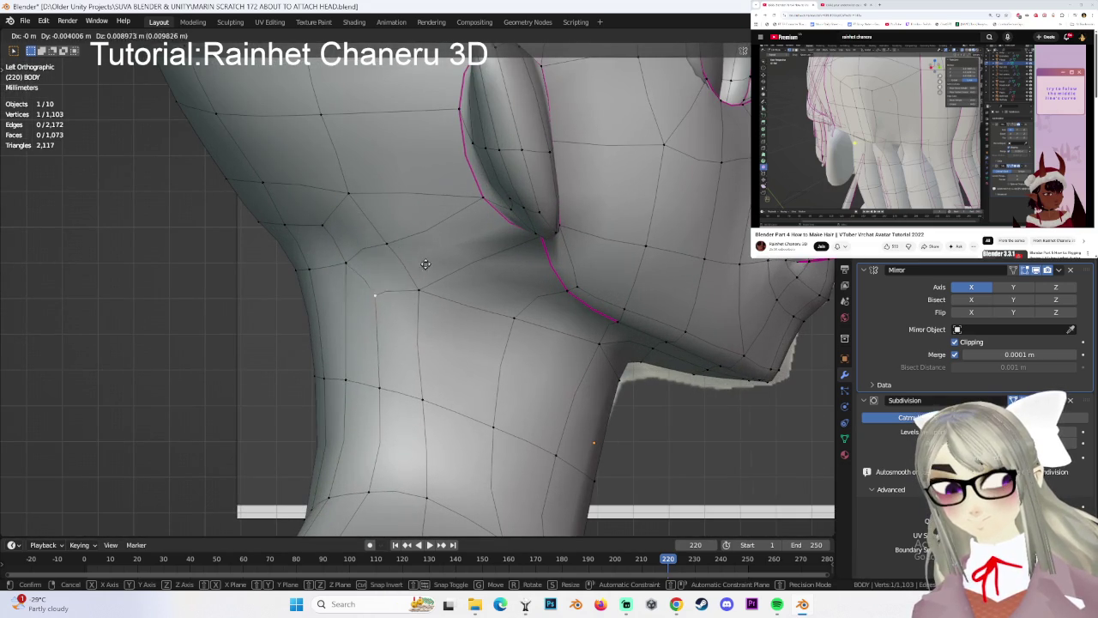
left_click(446, 236)
mouse_move(446, 236)
middle_mouse_down()
mouse_move(477, 305)
mouse_move(464, 274)
middle_mouse_up()
key("g")
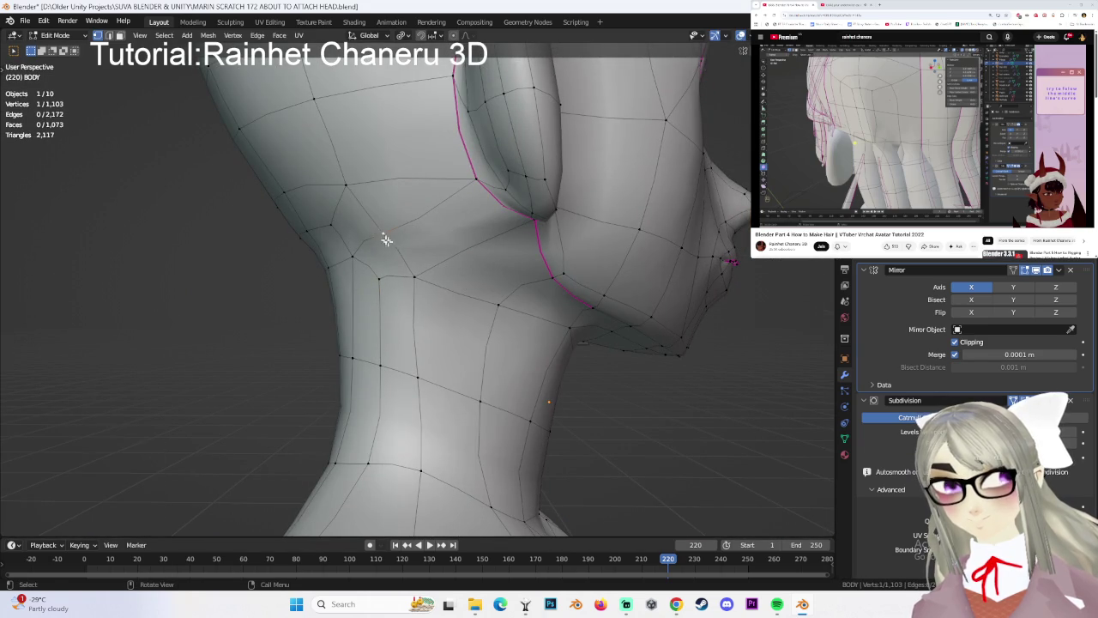
left_click(383, 251)
Adjust neck vertices on the other side, moving them along X and Y.
mouse_move(383, 252)
middle_mouse_down()
mouse_move(296, 257)
mouse_move(565, 279)
mouse_move(622, 245)
mouse_move(487, 275)
mouse_move(424, 263)
mouse_move(518, 278)
mouse_move(573, 266)
mouse_move(529, 263)
mouse_move(508, 267)
mouse_move(600, 277)
mouse_move(478, 263)
mouse_move(595, 268)
mouse_move(558, 275)
mouse_move(740, 107)
middle_mouse_up()
key("g")
left_click(305, 273)
key("g")
key("x")
left_click(607, 247)
key("g")
key("y")
left_click(458, 260)
key("g")
left_click(472, 264)
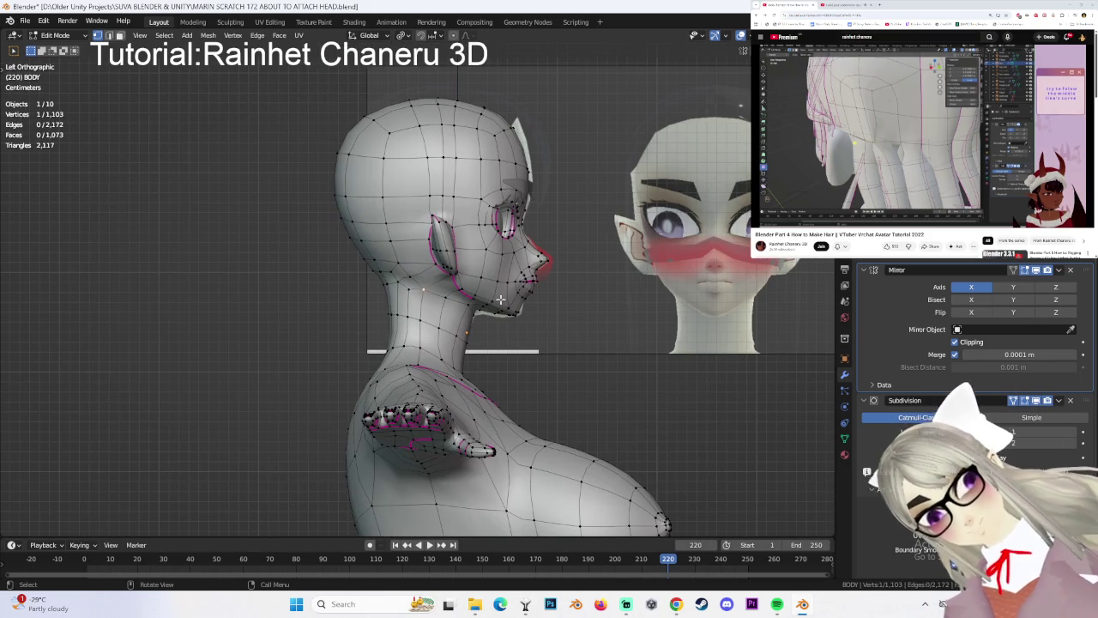
scroll(495, 298, "up", 2)
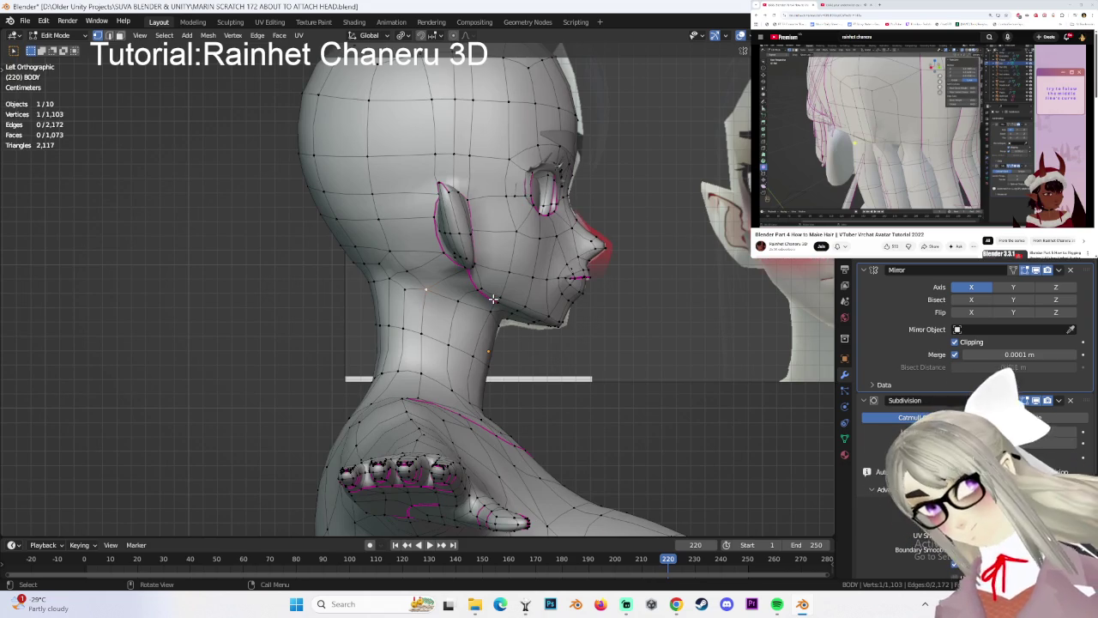
scroll(454, 232, "down", 1)
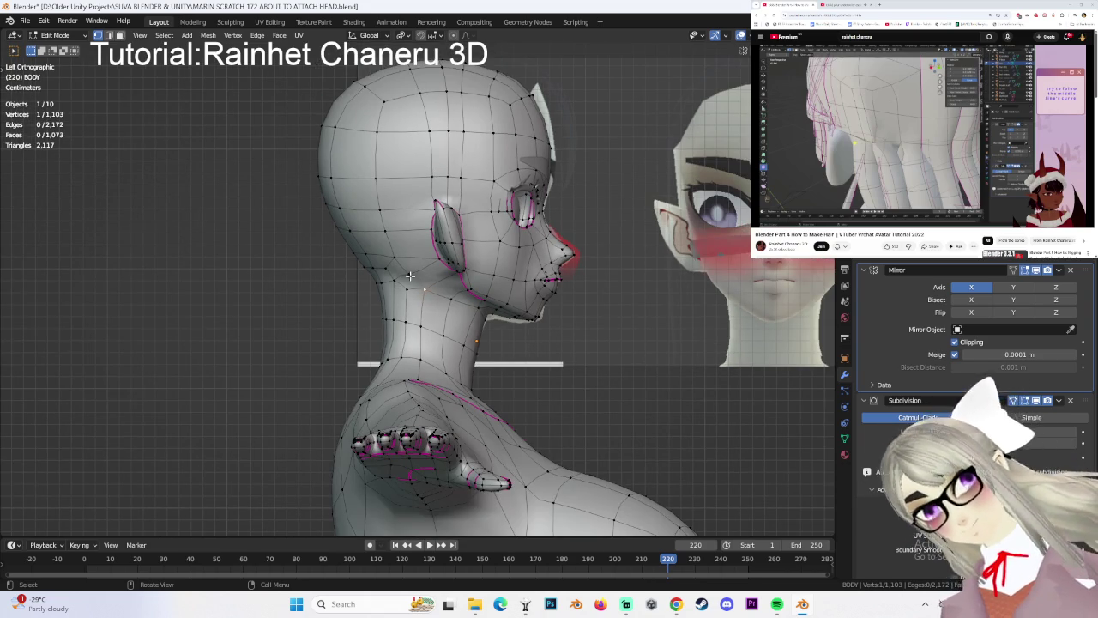
scroll(410, 275, "up", 2)
scroll(391, 266, "up", 1)
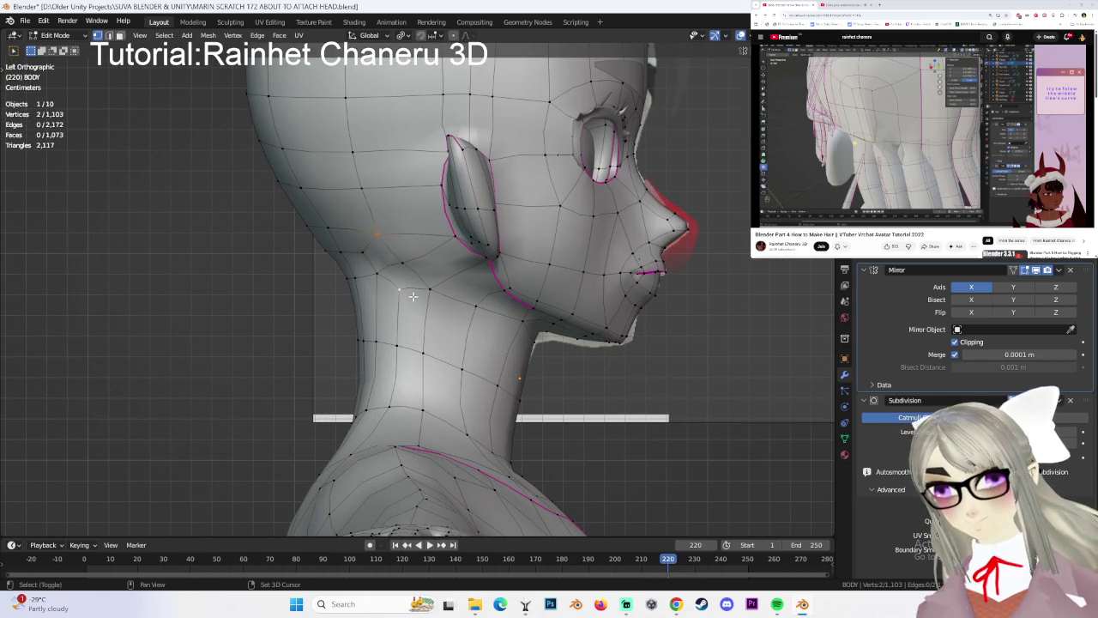
right_click(411, 296, "ctrl")
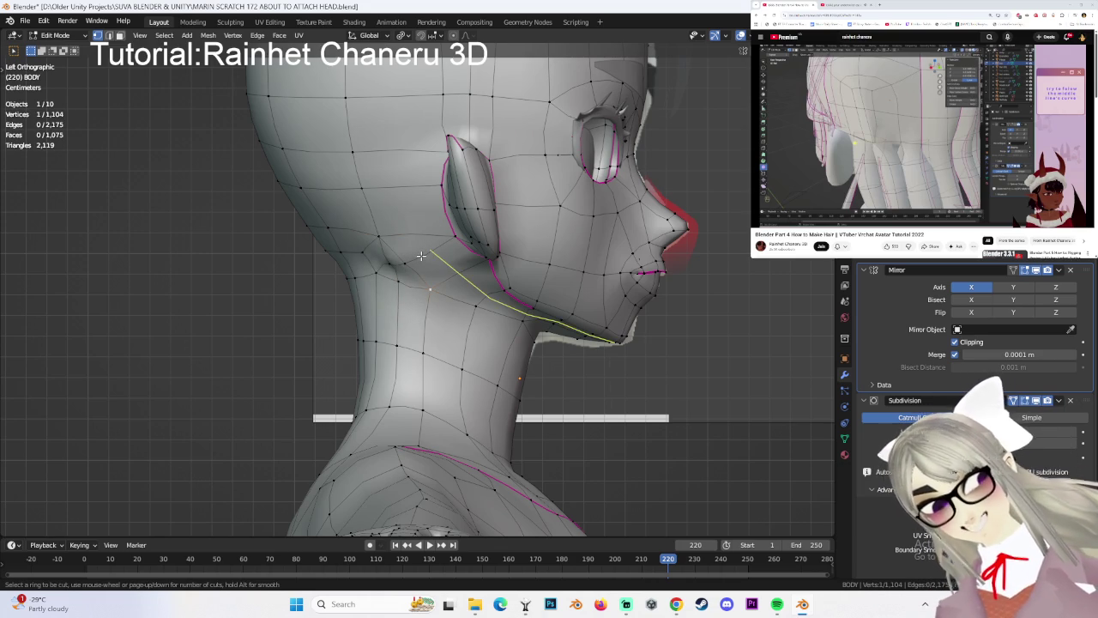
left_click(419, 231)
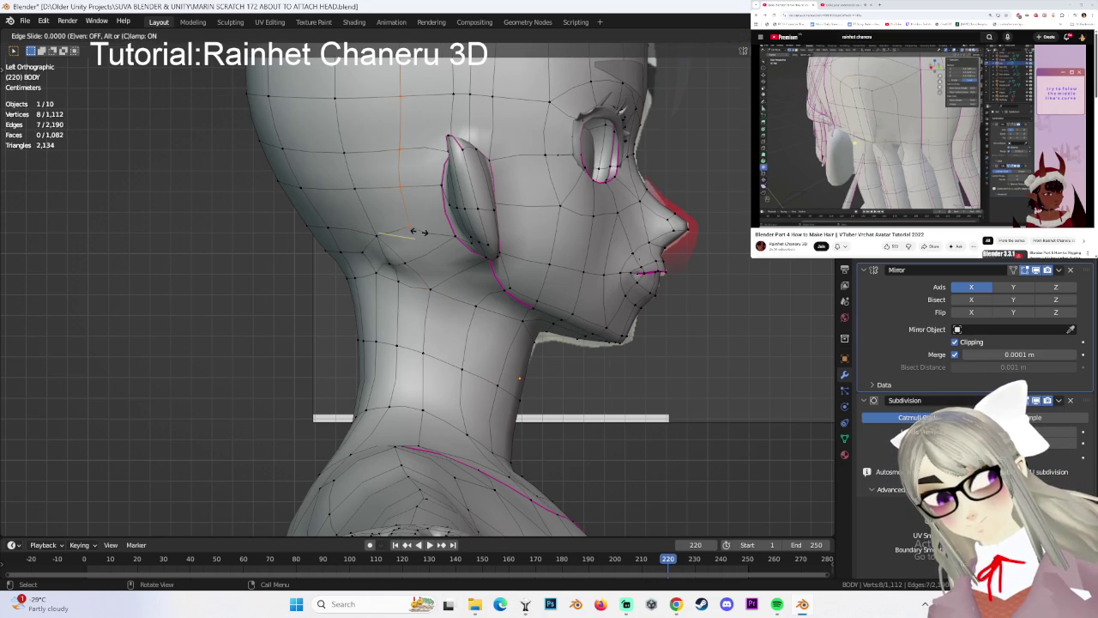
right_click(418, 231)
mouse_move(418, 232)
middle_mouse_down()
mouse_move(511, 275)
mouse_move(475, 257)
mouse_move(519, 248)
mouse_move(492, 301)
mouse_move(542, 297)
mouse_move(415, 290)
mouse_move(421, 314)
mouse_move(371, 317)
mouse_move(344, 230)
middle_mouse_up()
left_click(421, 314)
left_click(365, 294, "shift")
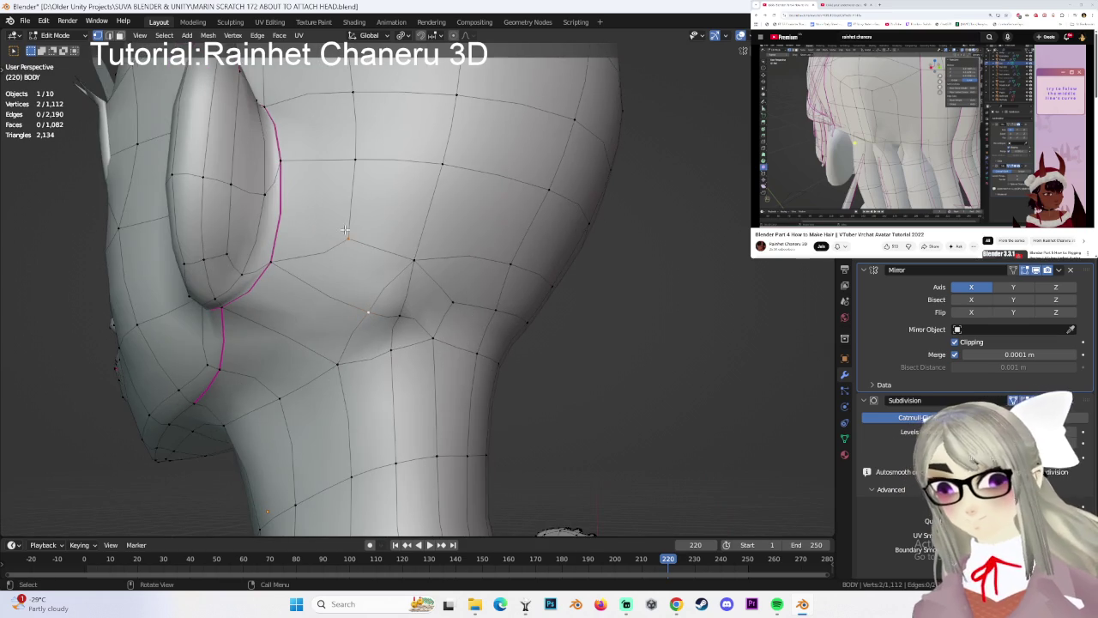
key("j")
mouse_move(422, 294)
middle_mouse_down()
mouse_move(380, 311)
mouse_move(416, 319)
mouse_move(392, 292)
mouse_move(390, 338)
mouse_move(442, 342)
mouse_move(437, 321)
mouse_move(463, 321)
mouse_move(470, 307)
mouse_move(431, 331)
mouse_move(498, 328)
mouse_move(480, 321)
mouse_move(520, 361)
mouse_move(679, 386)
mouse_move(485, 326)
mouse_move(488, 311)
mouse_move(365, 335)
mouse_move(420, 316)
mouse_move(490, 338)
middle_mouse_up()
key("g")
key("g")
right_click(508, 341)
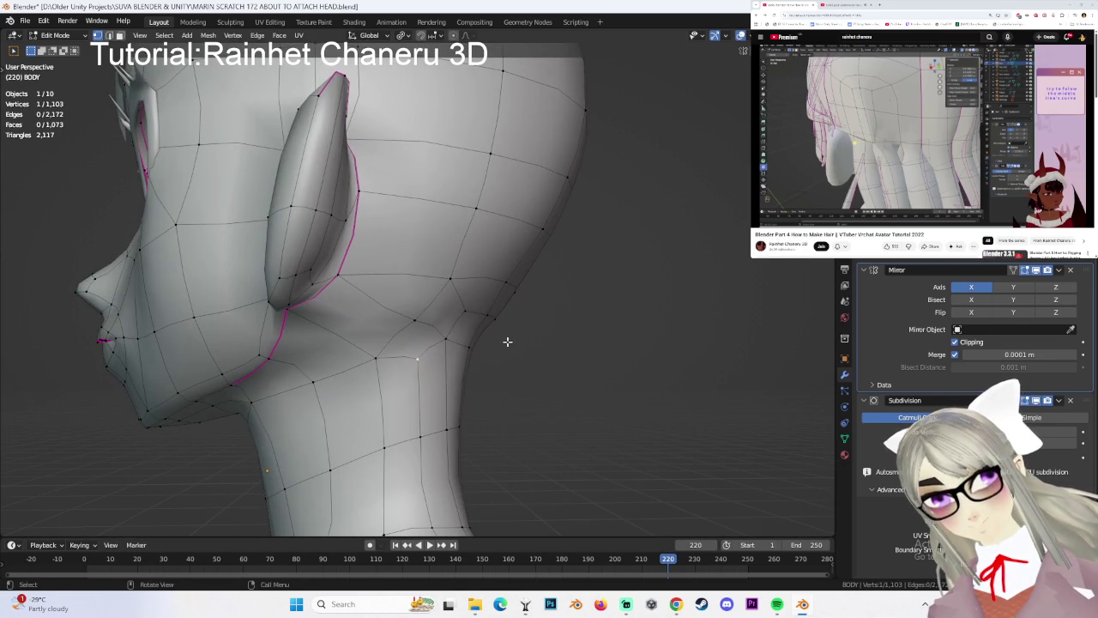
Orbit and zoom around the head to inspect the restored hair and braids from every side.
mouse_move(527, 331)
middle_mouse_down()
mouse_move(412, 344)
mouse_move(447, 333)
mouse_move(428, 353)
mouse_move(388, 344)
mouse_move(392, 318)
mouse_move(431, 306)
mouse_move(422, 330)
mouse_move(463, 310)
mouse_move(403, 304)
mouse_move(429, 302)
mouse_move(420, 292)
mouse_move(453, 362)
mouse_move(416, 330)
middle_mouse_up()
key("ctrl+r")
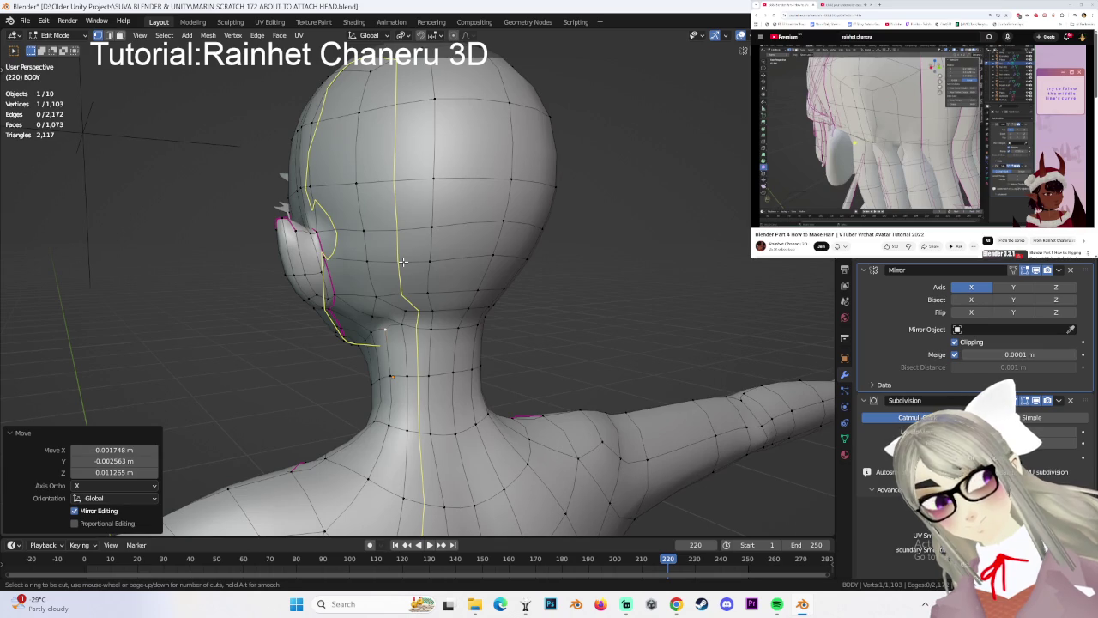
mouse_move(637, 288)
middle_mouse_down()
mouse_move(576, 311)
mouse_move(588, 314)
mouse_move(490, 318)
mouse_move(632, 335)
mouse_move(543, 335)
mouse_move(544, 302)
middle_mouse_up()
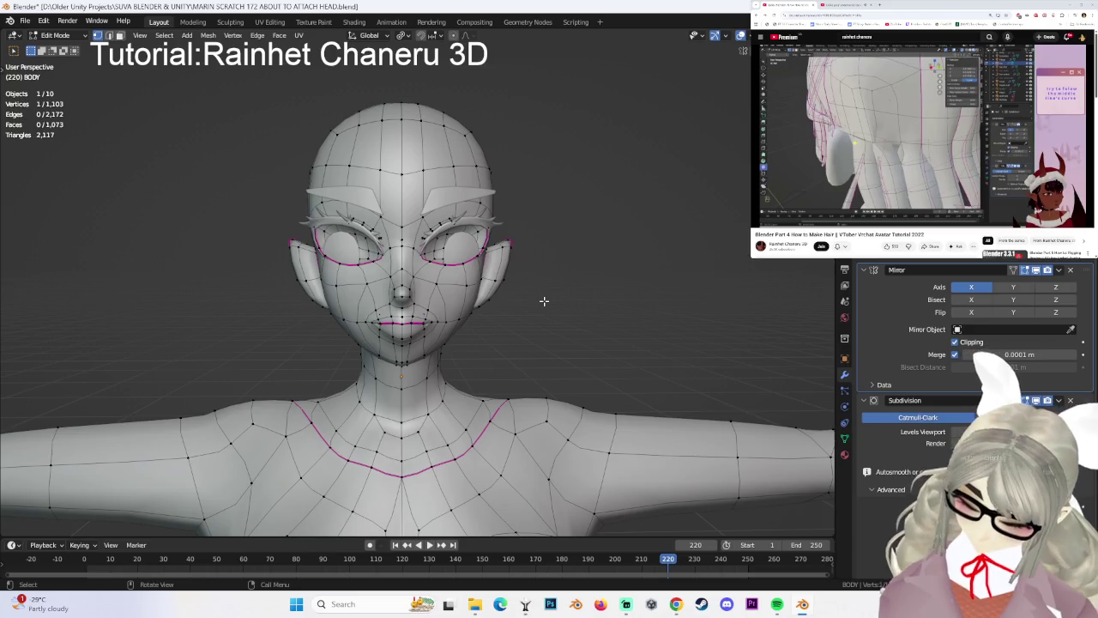
mouse_move(404, 292)
middle_mouse_down()
mouse_move(530, 284)
mouse_move(729, 228)
middle_mouse_up()
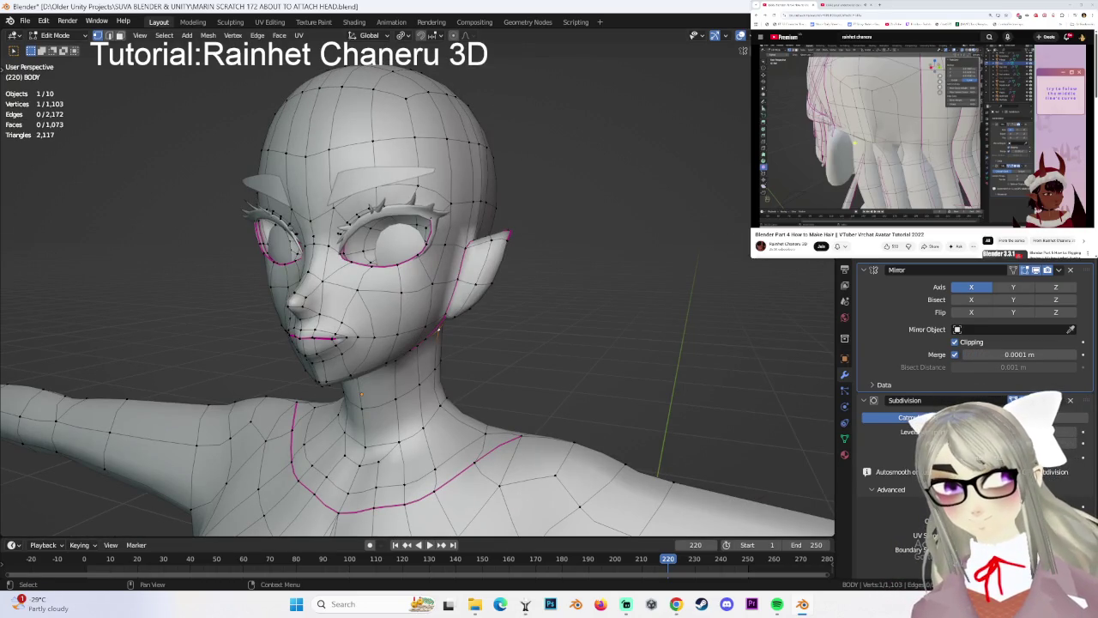
mouse_move(717, 226)
middle_mouse_down()
mouse_move(491, 239)
mouse_move(632, 240)
mouse_move(586, 214)
middle_mouse_up()
scroll(586, 214, "up", 2)
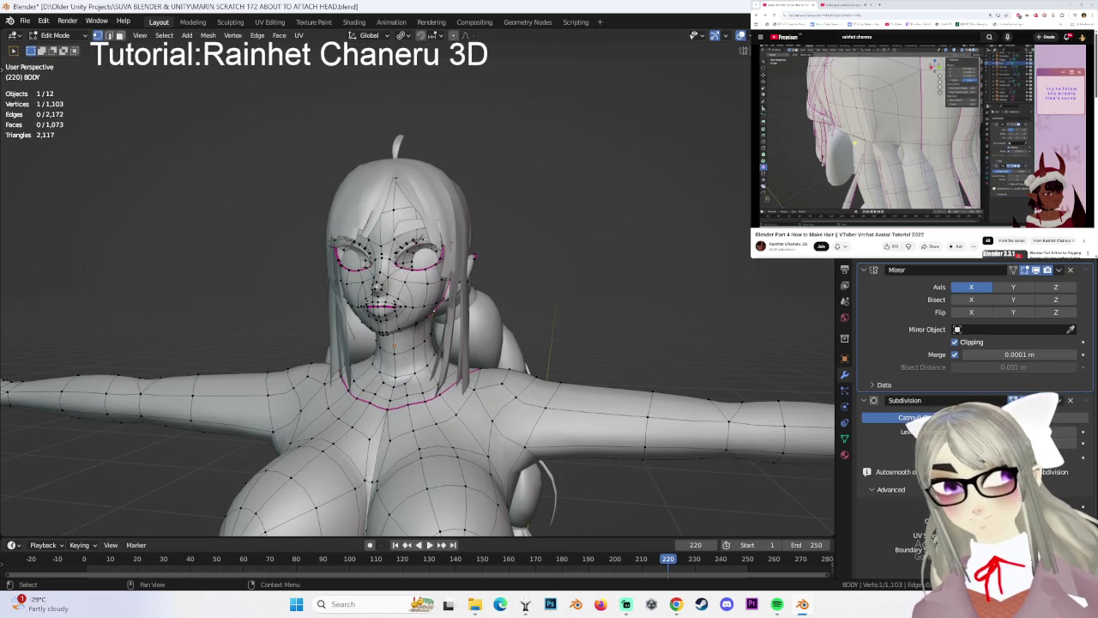
In Object Mode, select the BACK HAIR 2 piece and delete it.
middle_click_drag(580, 212, 514, 216)
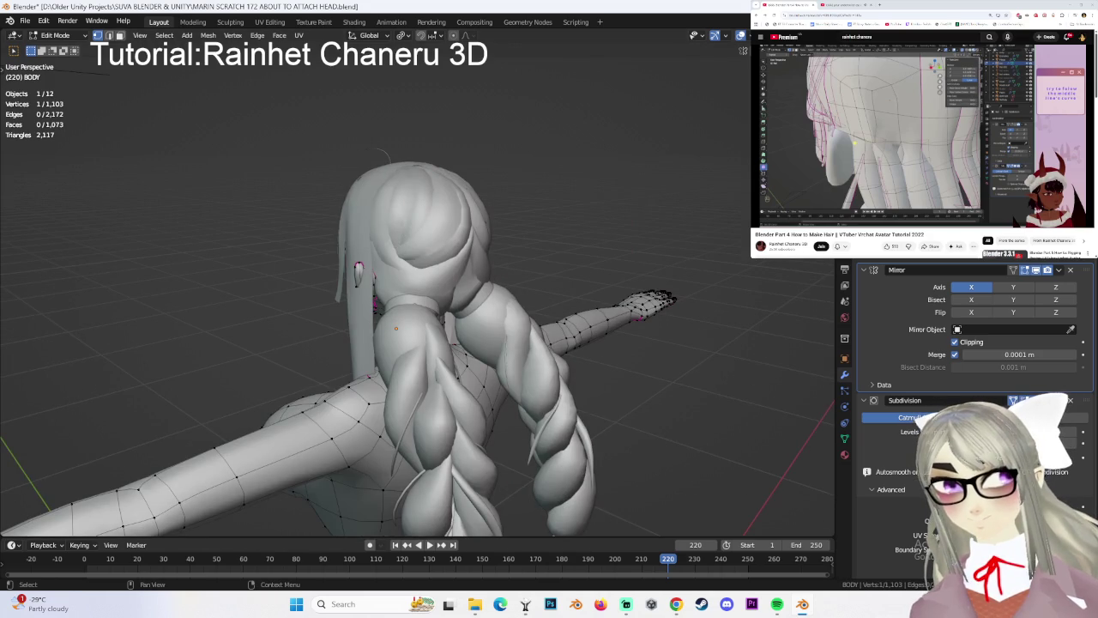
middle_click_drag(482, 180, 467, 219)
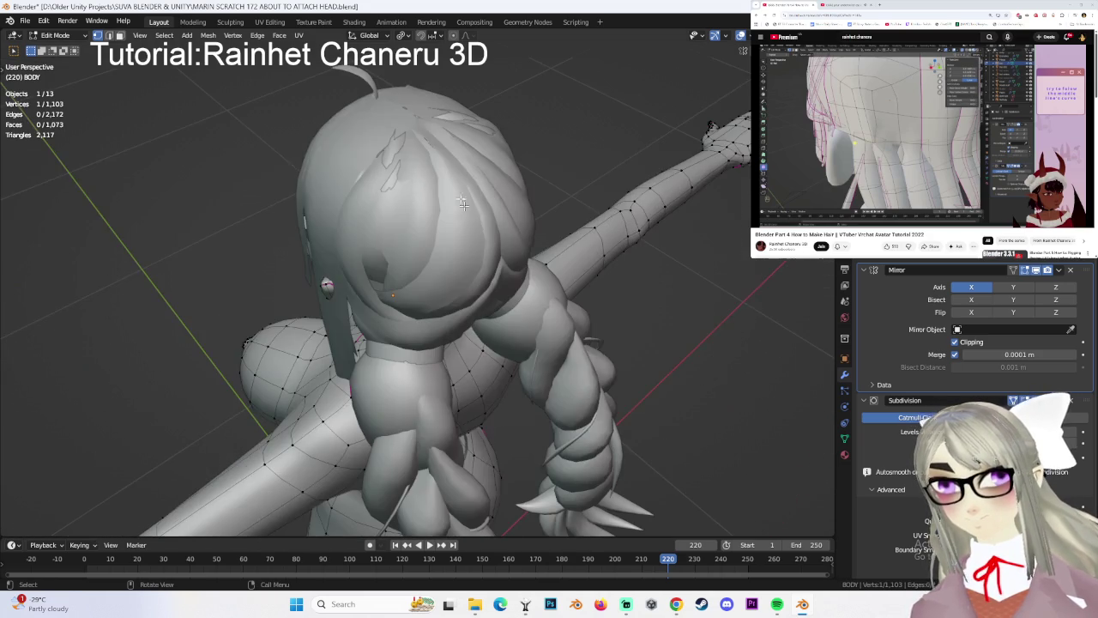
left_click(55, 35)
left_click(53, 43)
left_click(397, 155)
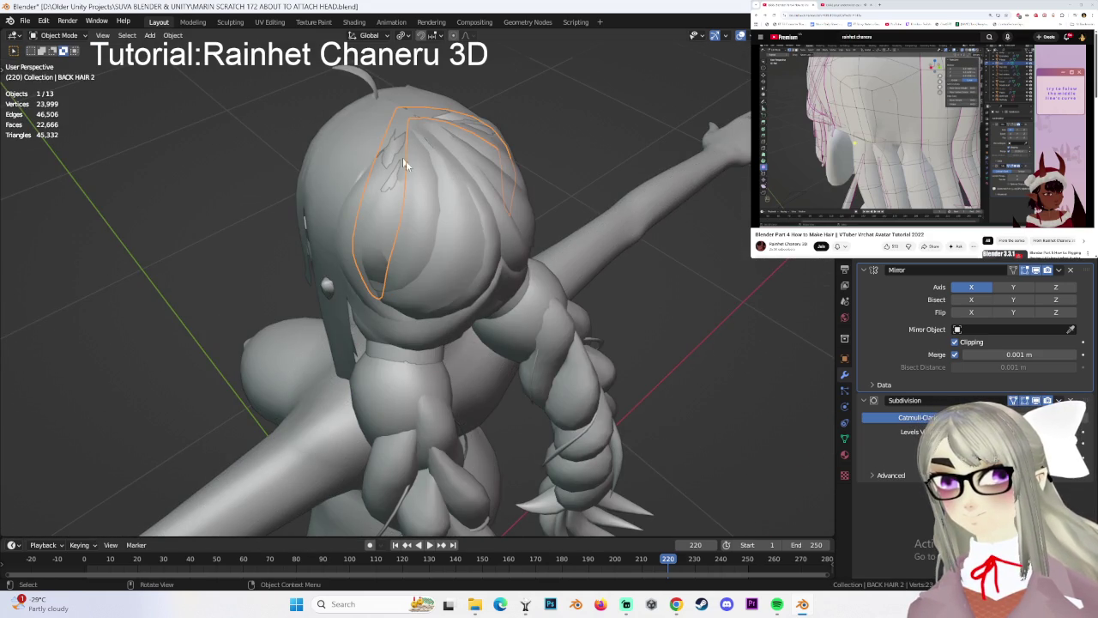
right_click(857, 270)
key("Delete")
mouse_move(515, 197)
middle_mouse_down()
mouse_move(530, 184)
mouse_move(418, 195)
mouse_move(502, 206)
mouse_move(579, 245)
middle_mouse_up()
Select the BODY mesh, go to front view, and enter Edit Mode.
left_click(419, 282)
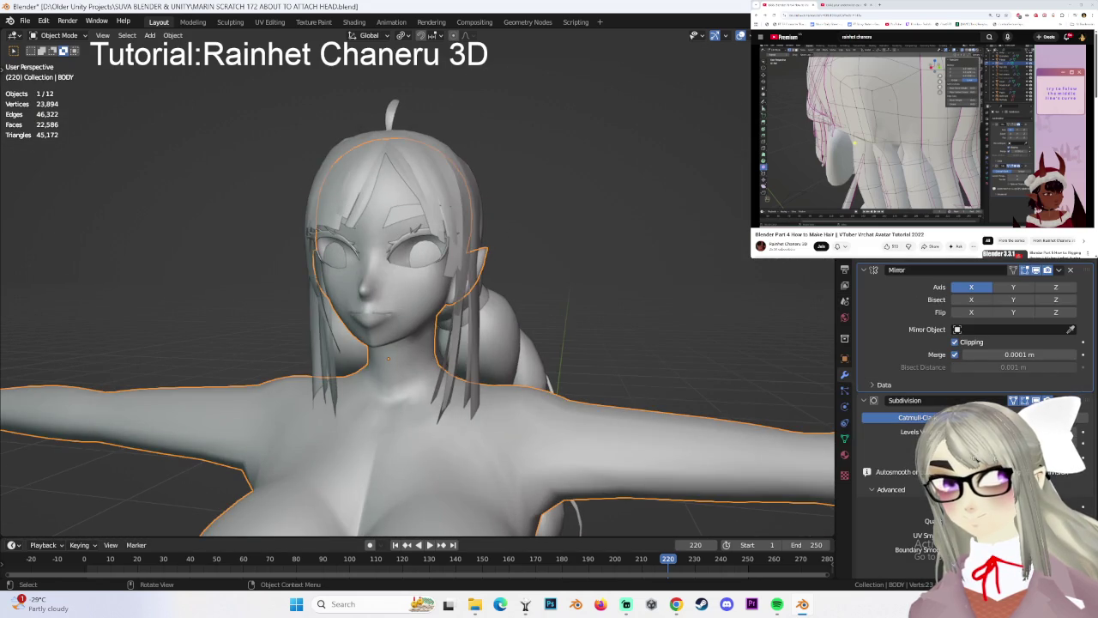
key("KP_1")
scroll(411, 258, "up", 5)
left_click(76, 38)
left_click(56, 61)
mouse_move(445, 383)
middle_mouse_down()
mouse_move(421, 372)
mouse_move(478, 358)
mouse_move(451, 359)
middle_mouse_up()
key("KP_1")
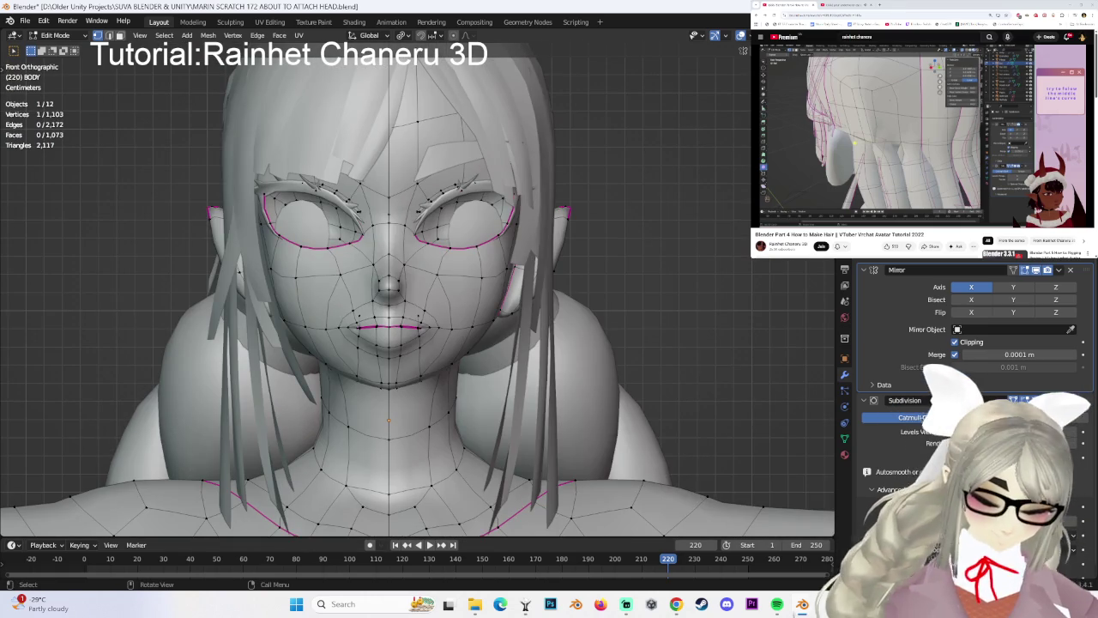
Lower the stray back-of-neck vertices behind the ears slightly along Z.
middle_click_drag(451, 359, 408, 300)
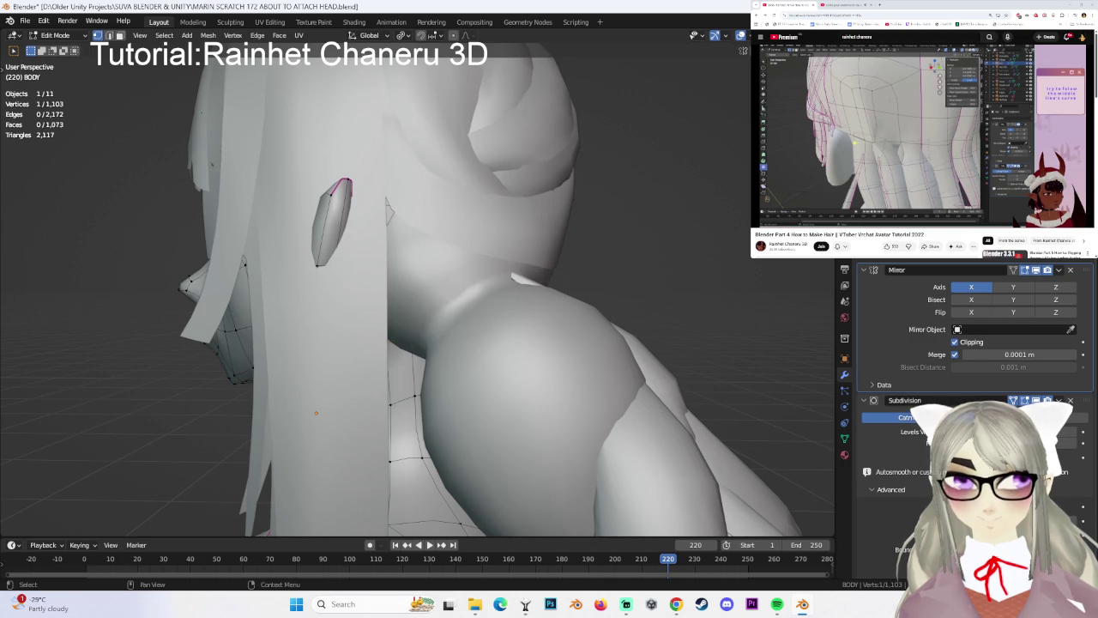
middle_click_drag(502, 317, 512, 307)
mouse_move(494, 321)
middle_mouse_down()
mouse_move(558, 318)
mouse_move(543, 335)
mouse_move(558, 335)
mouse_move(503, 358)
mouse_move(531, 366)
mouse_move(517, 360)
mouse_move(527, 304)
mouse_move(423, 304)
mouse_move(529, 321)
mouse_move(515, 343)
mouse_move(514, 334)
mouse_move(519, 356)
mouse_move(537, 343)
mouse_move(351, 307)
middle_mouse_up()
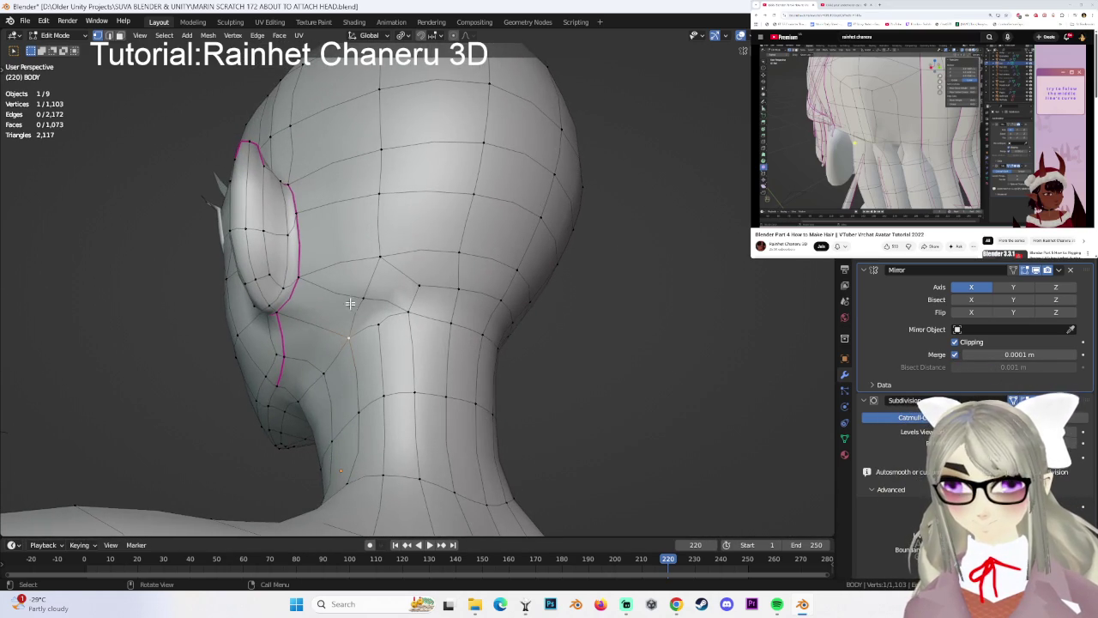
left_click(504, 295)
mouse_move(503, 295)
middle_mouse_down()
mouse_move(498, 306)
mouse_move(513, 304)
mouse_move(448, 321)
mouse_move(422, 271)
middle_mouse_up()
mouse_move(492, 295)
middle_mouse_down()
mouse_move(466, 372)
mouse_move(477, 380)
mouse_move(514, 311)
mouse_move(412, 322)
mouse_move(419, 306)
mouse_move(502, 329)
mouse_move(405, 329)
middle_mouse_up()
left_click(404, 327)
key("g")
key("z")
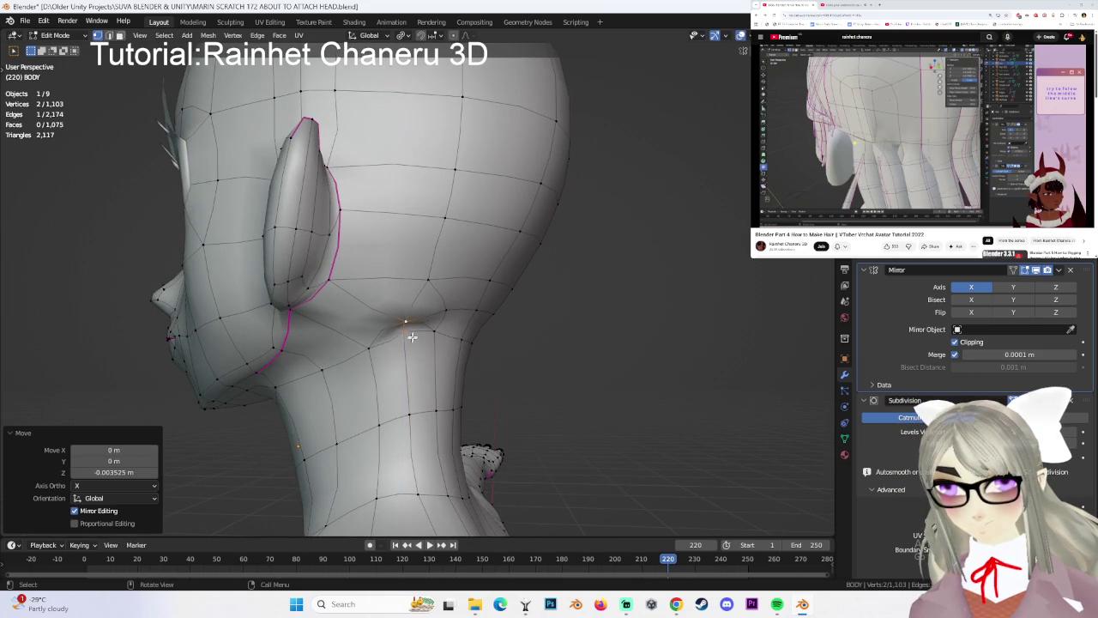
left_click(494, 320)
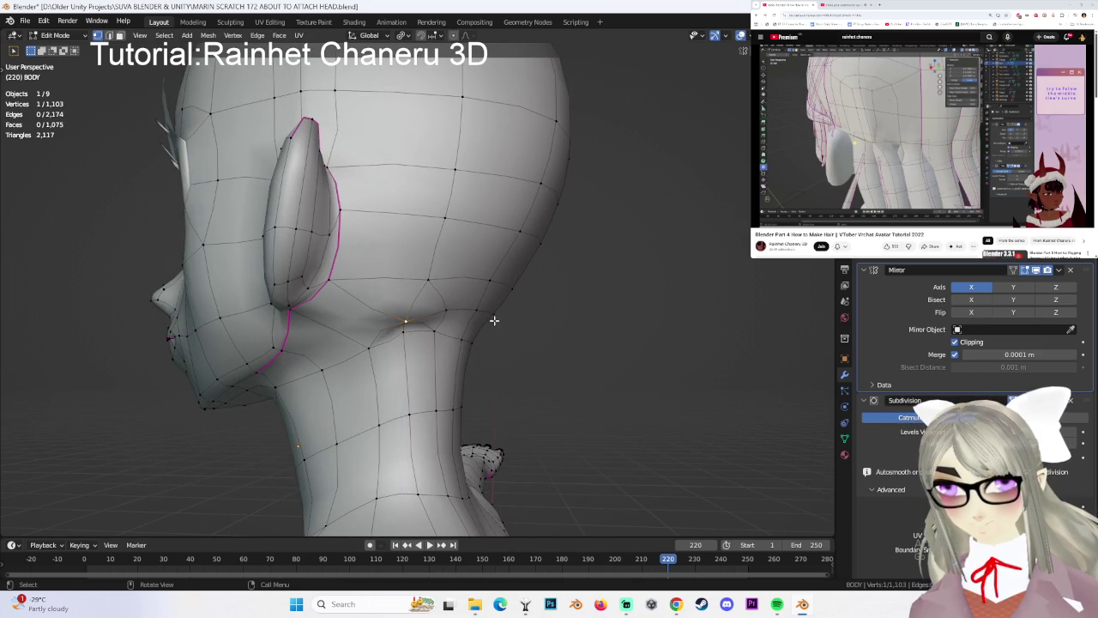
left_click(406, 345)
mouse_move(407, 344)
middle_mouse_down()
mouse_move(386, 344)
mouse_move(476, 337)
mouse_move(506, 305)
mouse_move(554, 287)
middle_mouse_up()
left_click(475, 340)
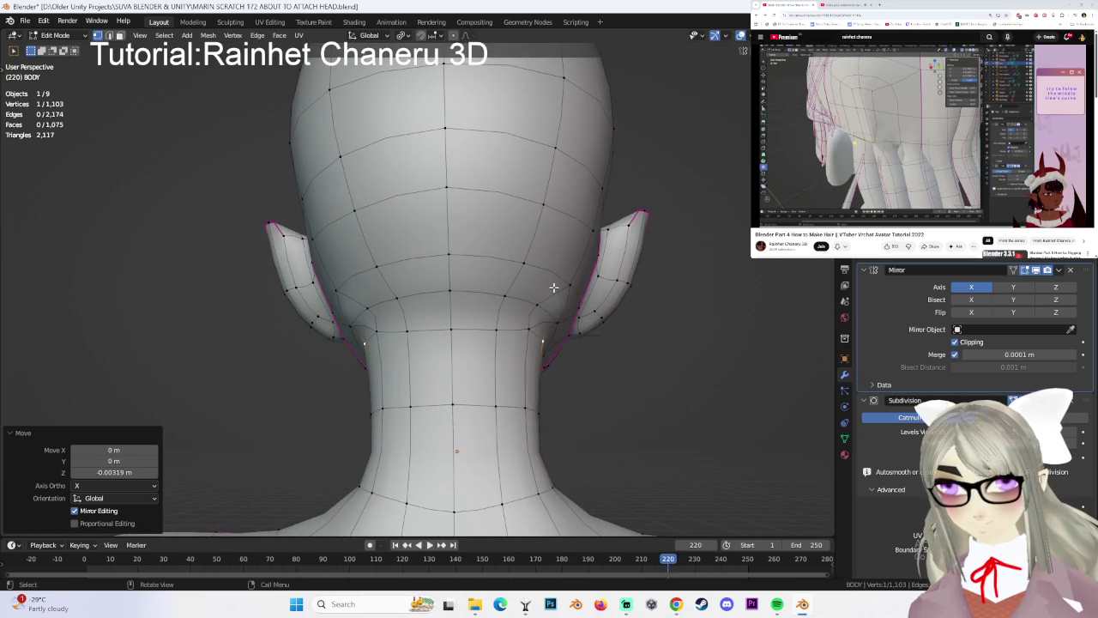
In Edge select mode, dissolve the unneeded neck edge, then undo a test vertex join.
middle_click_drag(541, 287, 463, 286)
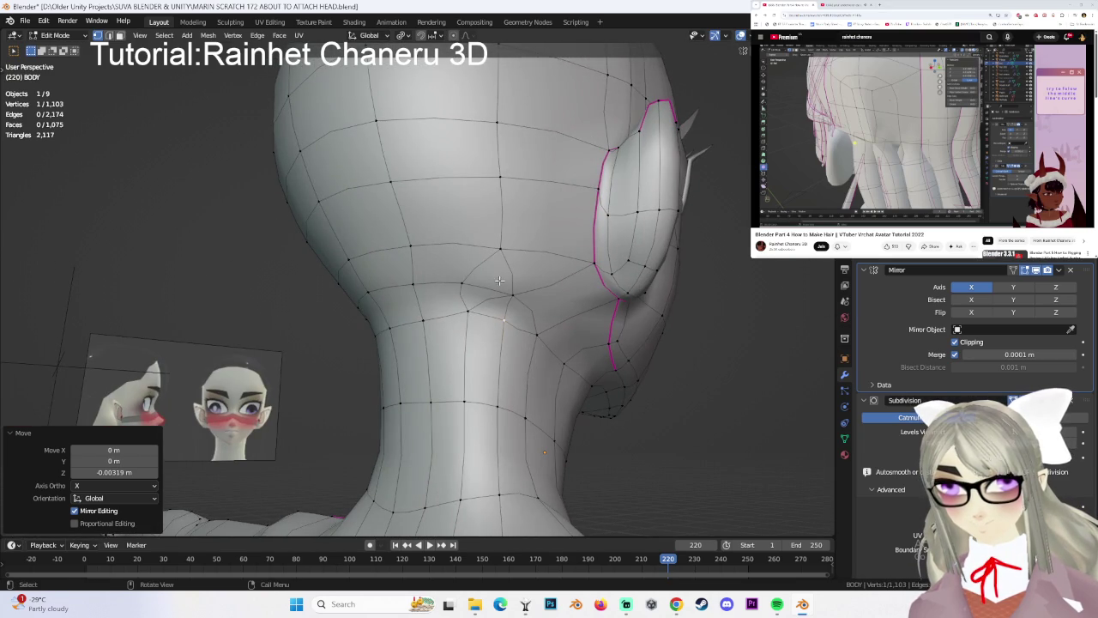
left_click(108, 36)
key("x")
left_click(498, 292)
mouse_move(522, 318)
middle_mouse_down()
mouse_move(454, 302)
mouse_move(532, 306)
mouse_move(400, 302)
mouse_move(355, 314)
mouse_move(579, 319)
middle_mouse_up()
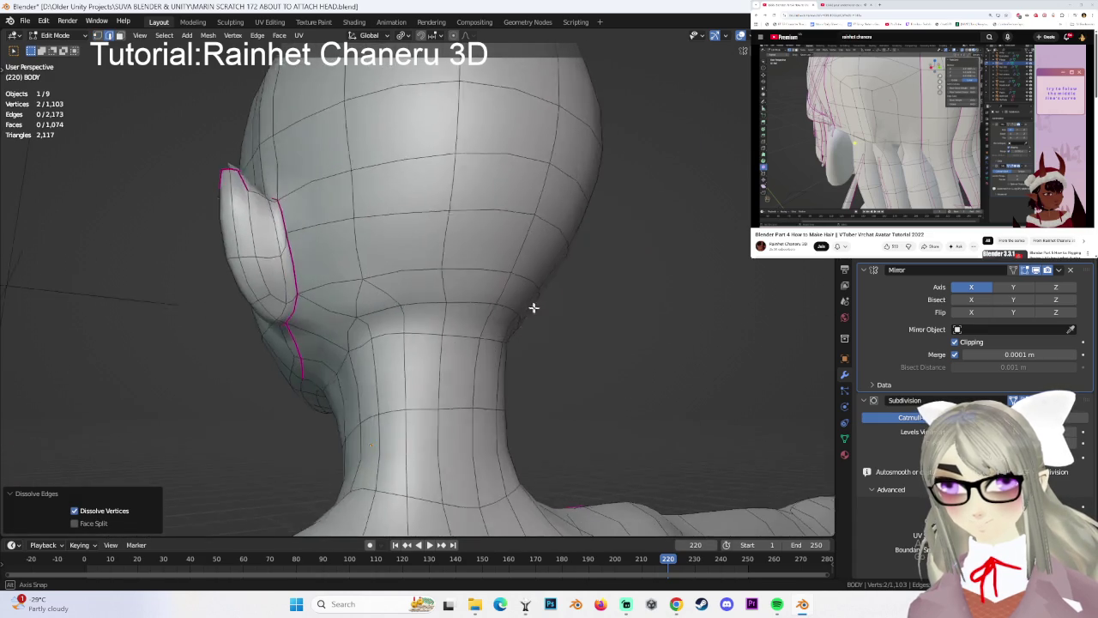
key("j")
mouse_move(657, 343)
middle_mouse_down()
mouse_move(546, 345)
mouse_move(638, 328)
mouse_move(678, 358)
mouse_move(595, 365)
mouse_move(657, 360)
mouse_move(664, 372)
mouse_move(652, 343)
middle_mouse_up()
key("ctrl+z")
Save As 'MARIN SCRATCH 173 AFTER MERGE SAVE.blend', then switch the tutorial to rigging basics.
left_click(25, 21)
left_click(77, 107)
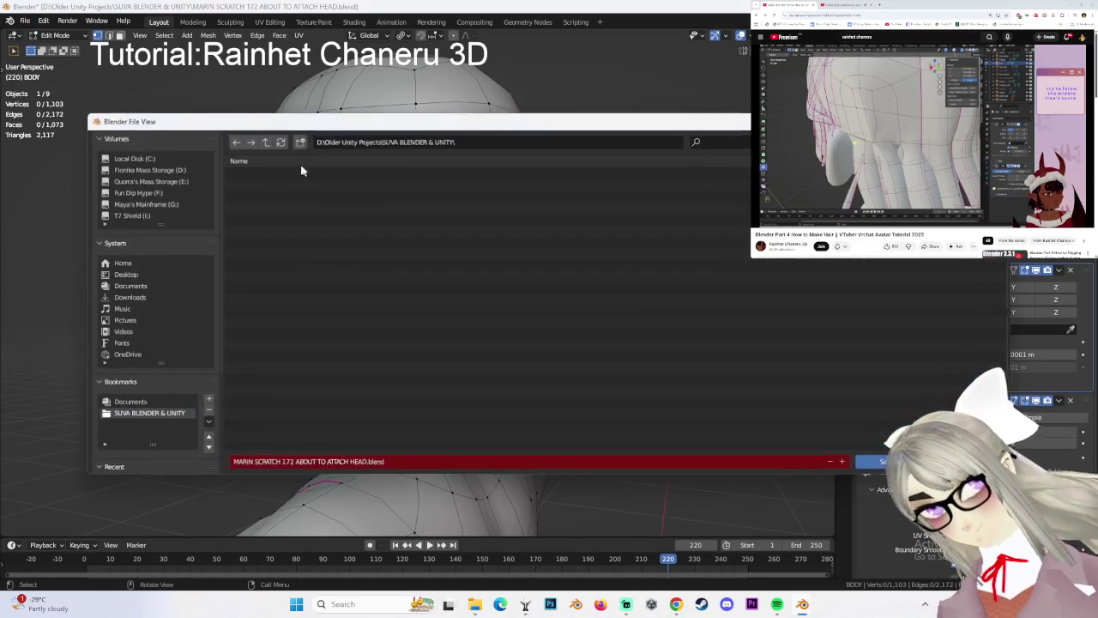
left_click(283, 461)
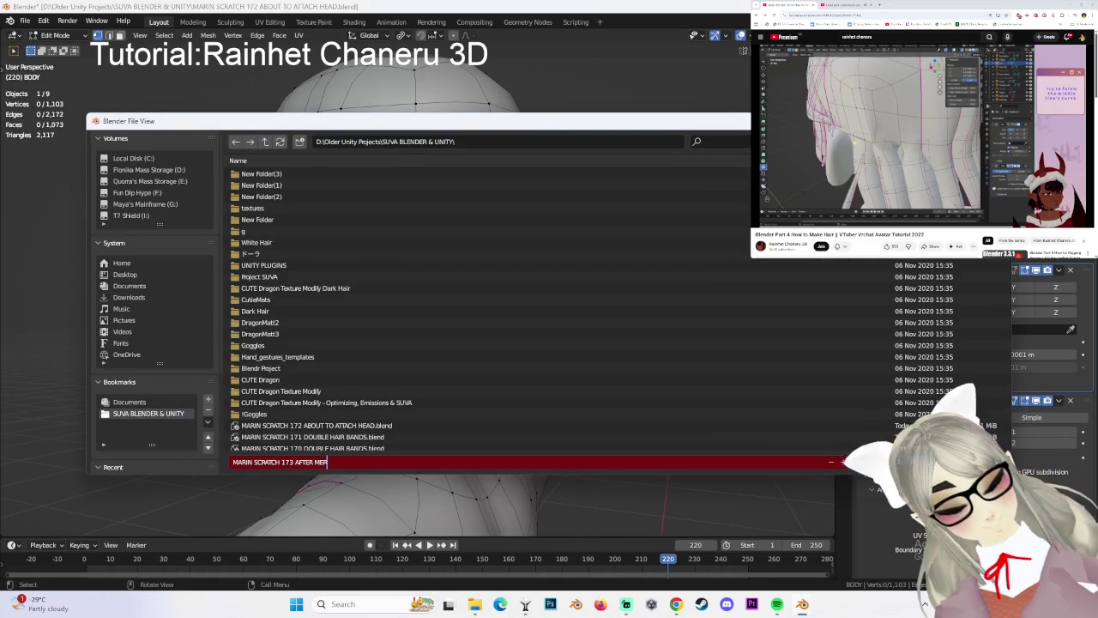
key("Return")
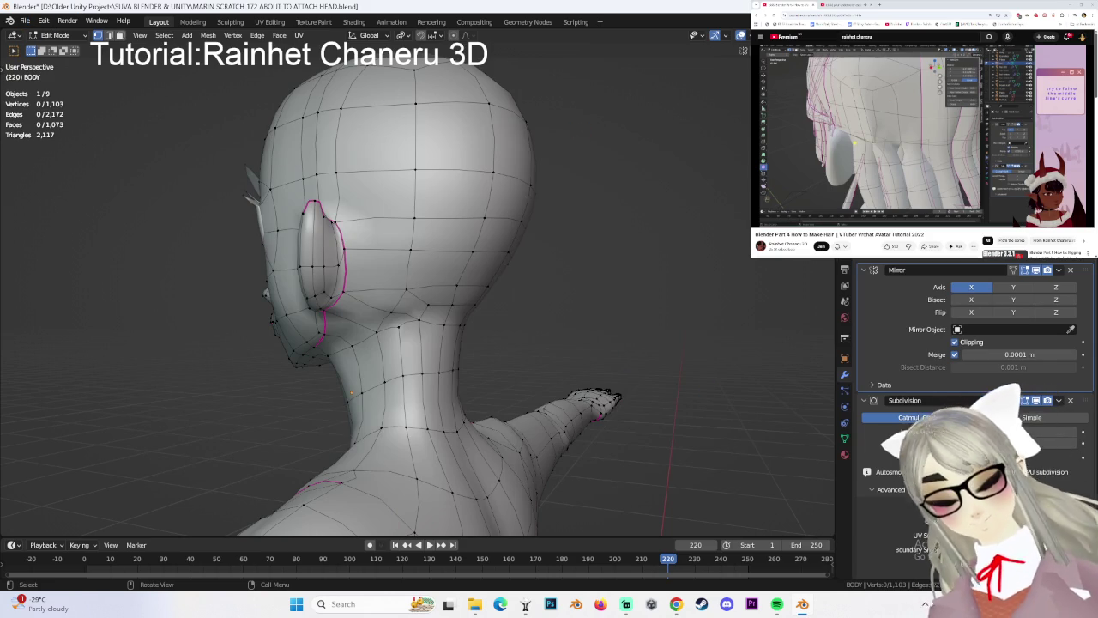
scroll(922, 145, "down", 3)
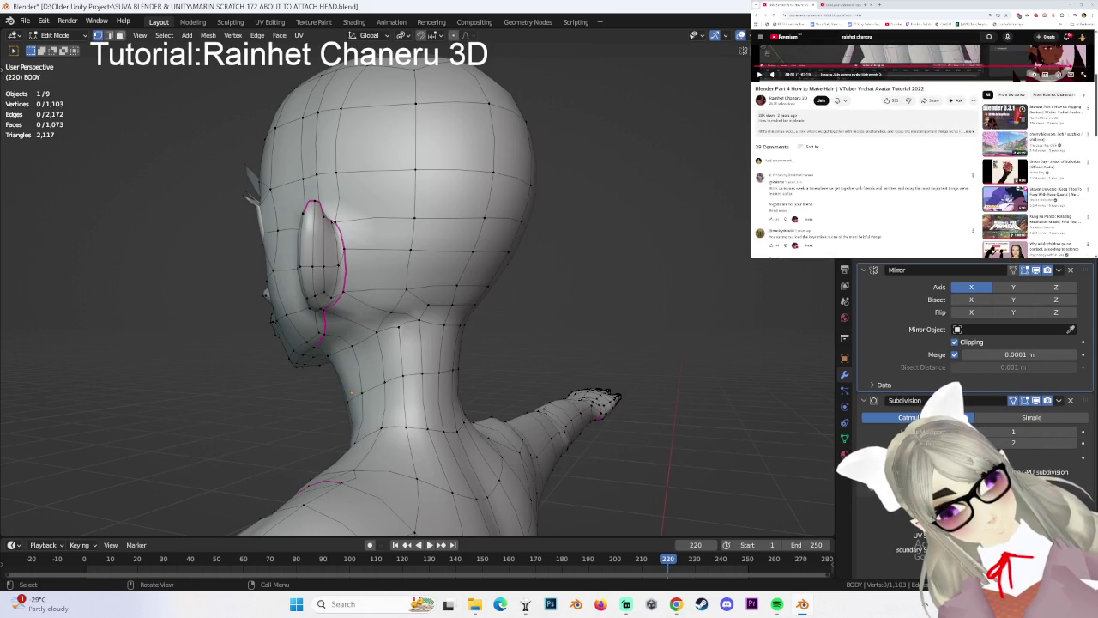
scroll(922, 145, "up", 5)
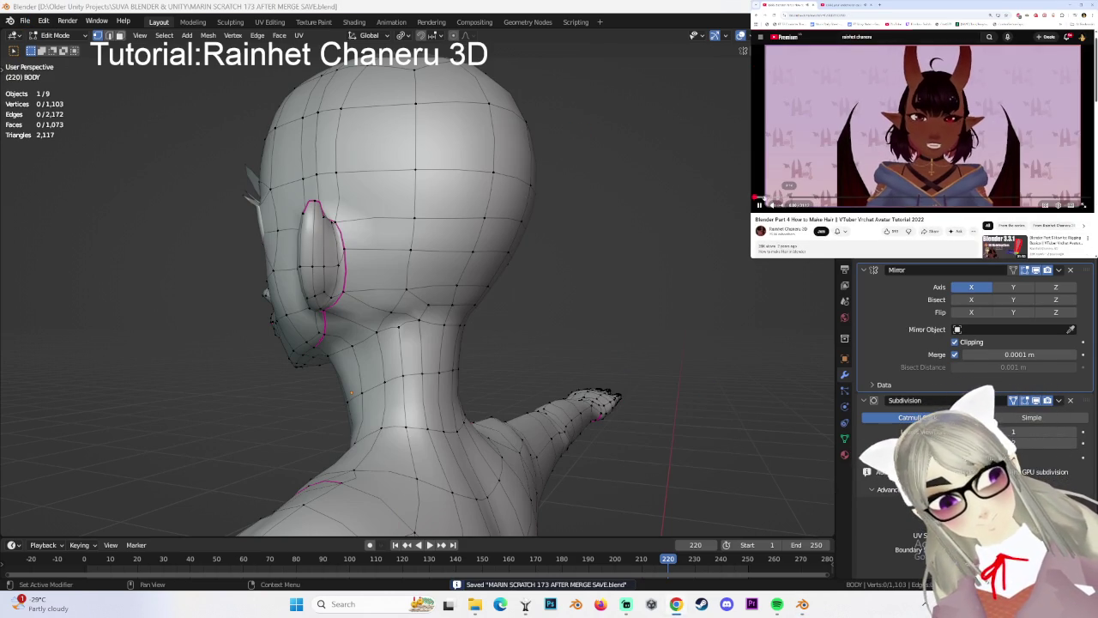
left_click(770, 205)
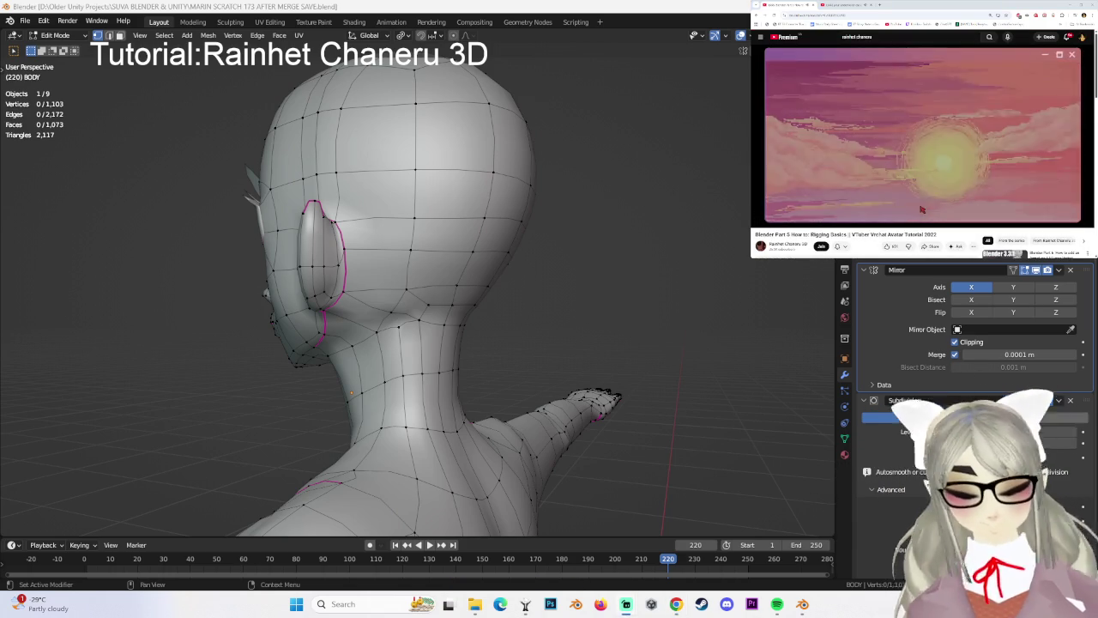
Switch to Object Mode, choose File > Open, and discard unsaved changes with Don't Save.
mouse_move(387, 306)
middle_mouse_down()
mouse_move(464, 335)
mouse_move(534, 294)
middle_mouse_up()
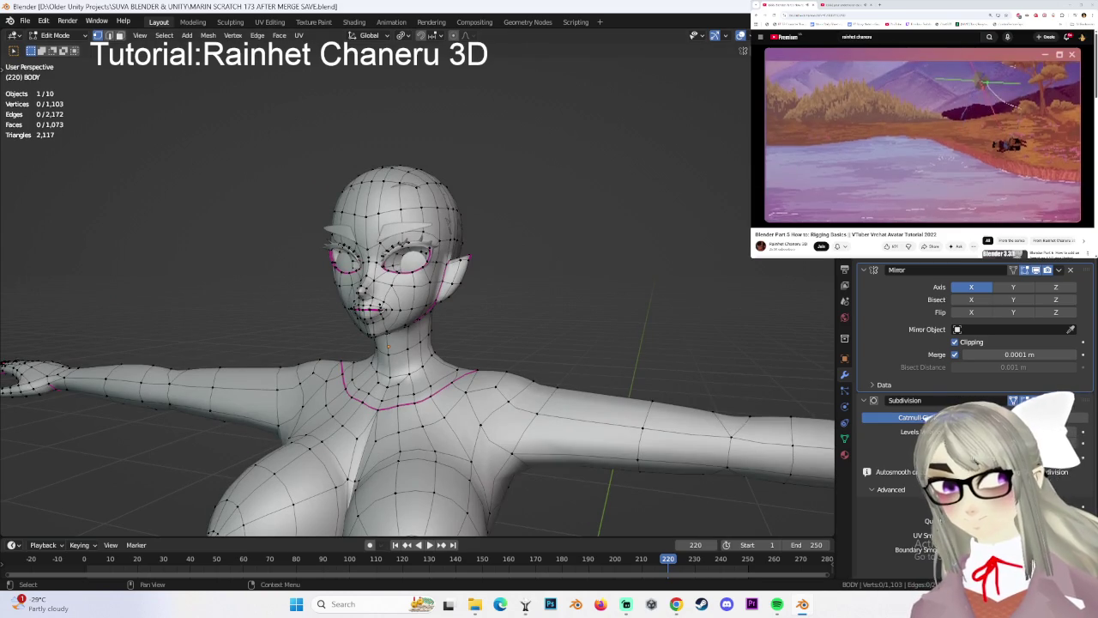
middle_click_drag(532, 176, 434, 200)
left_click(67, 48)
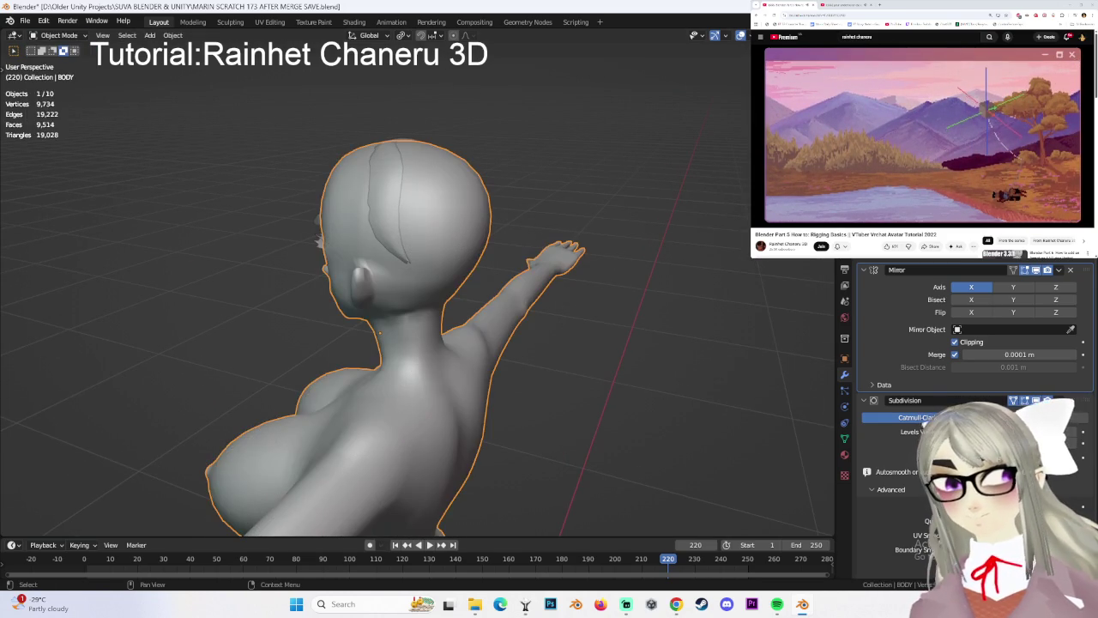
mouse_move(632, 178)
middle_mouse_down()
mouse_move(450, 201)
mouse_move(543, 184)
mouse_move(492, 165)
mouse_move(475, 171)
middle_mouse_up()
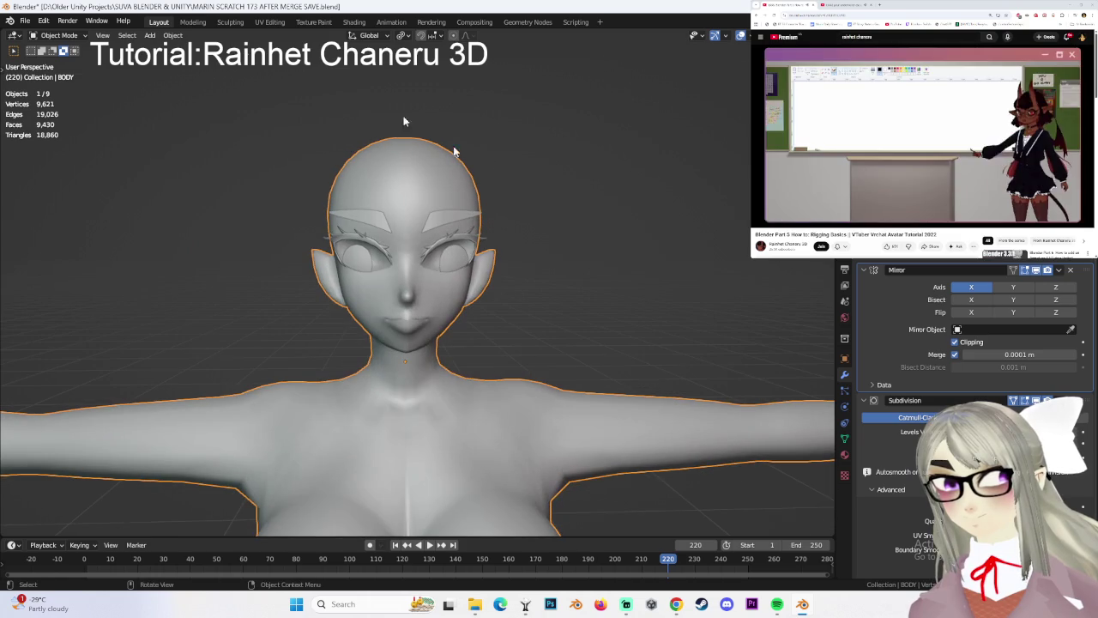
left_click(25, 21)
left_click(40, 247)
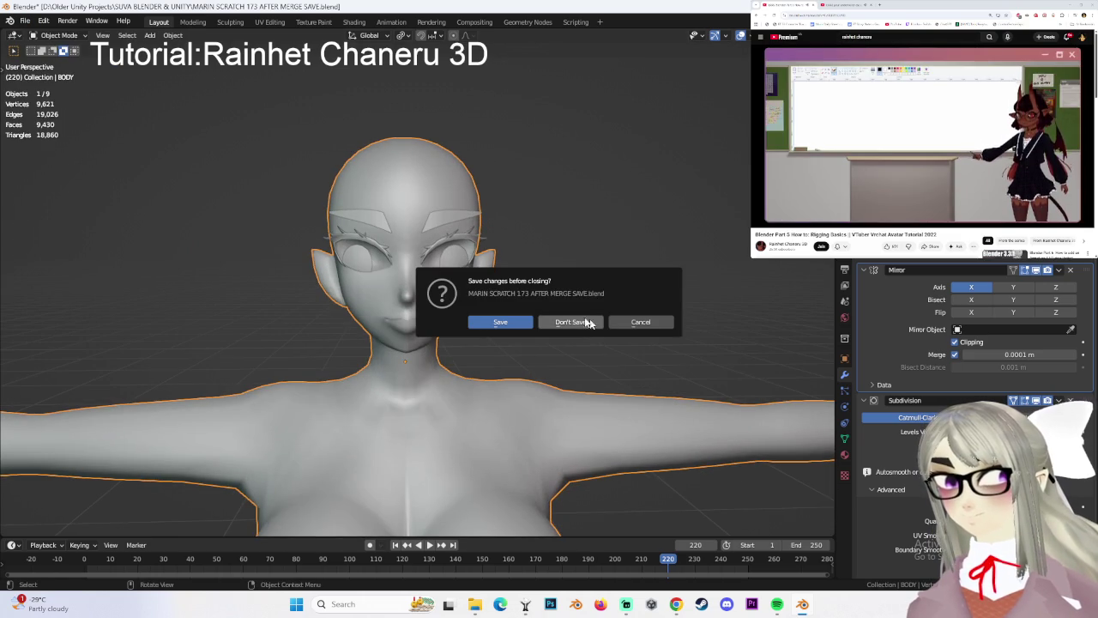
left_click(571, 322)
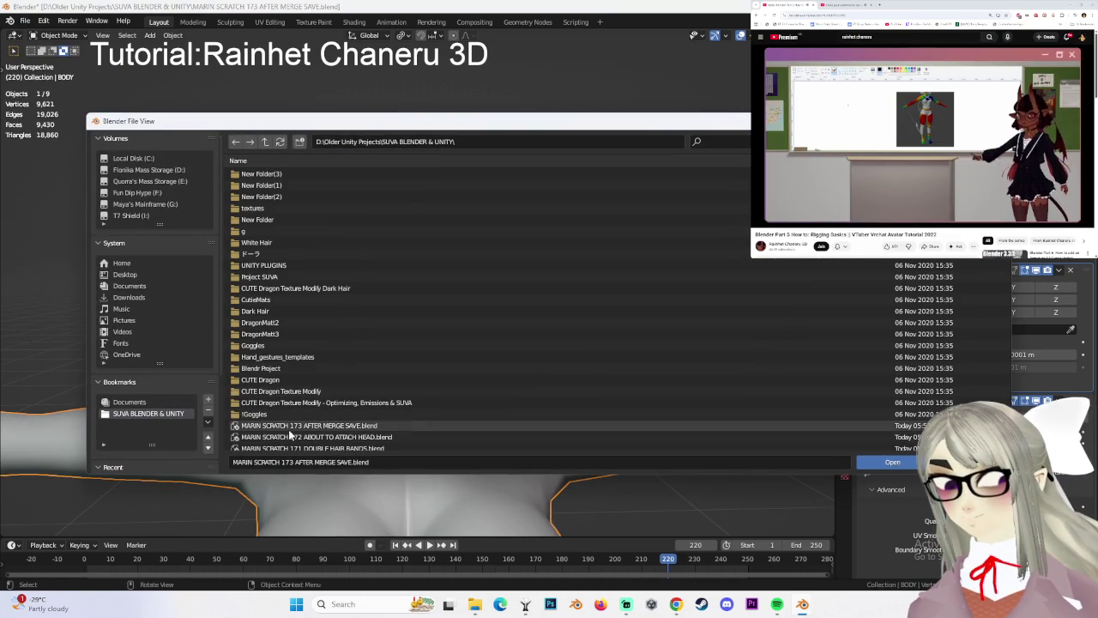
Open MARIN SCRATCH 172 ABOUT TO ATTACH HEAD.blend and inspect the head from back and side views.
double_click(296, 437)
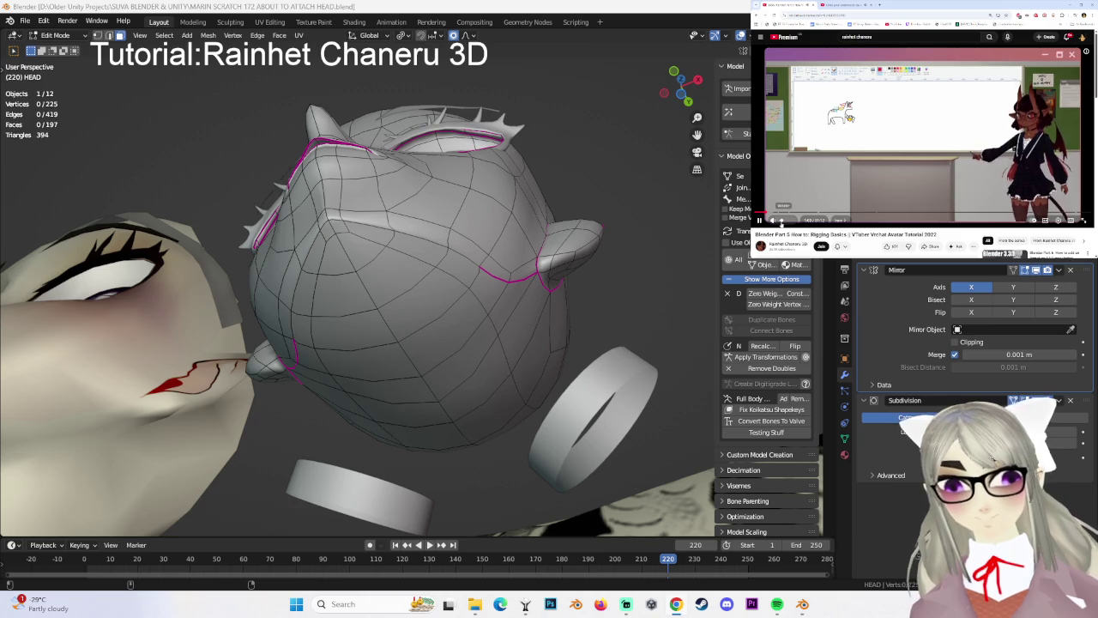
mouse_move(546, 278)
middle_mouse_down()
mouse_move(432, 258)
mouse_move(512, 356)
mouse_move(598, 317)
mouse_move(472, 330)
mouse_move(576, 317)
mouse_move(686, 86)
middle_mouse_up()
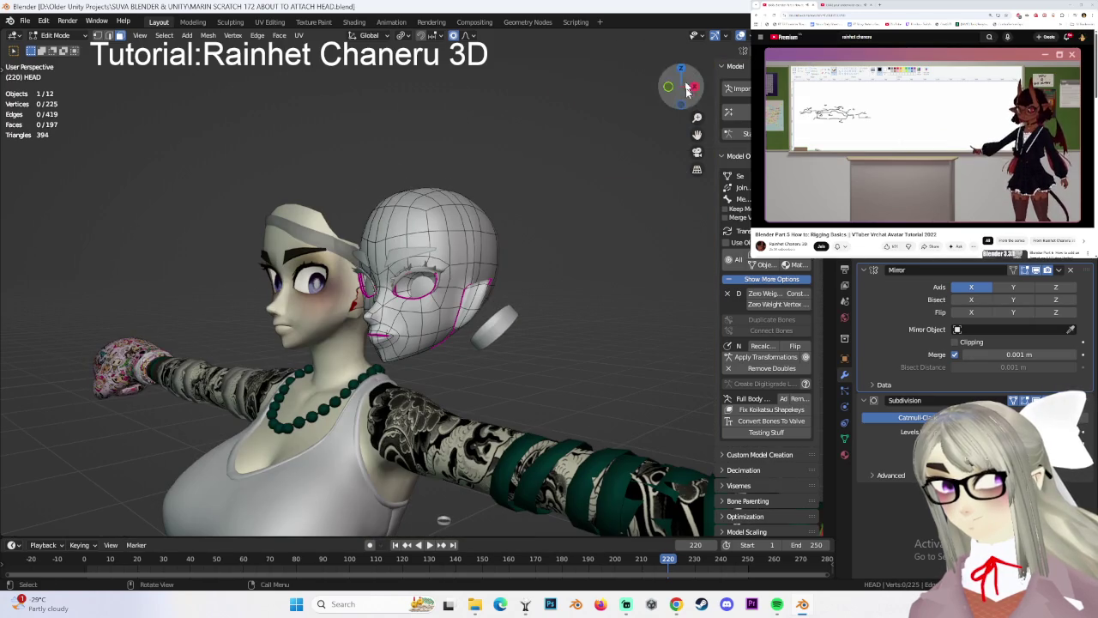
left_click(691, 87)
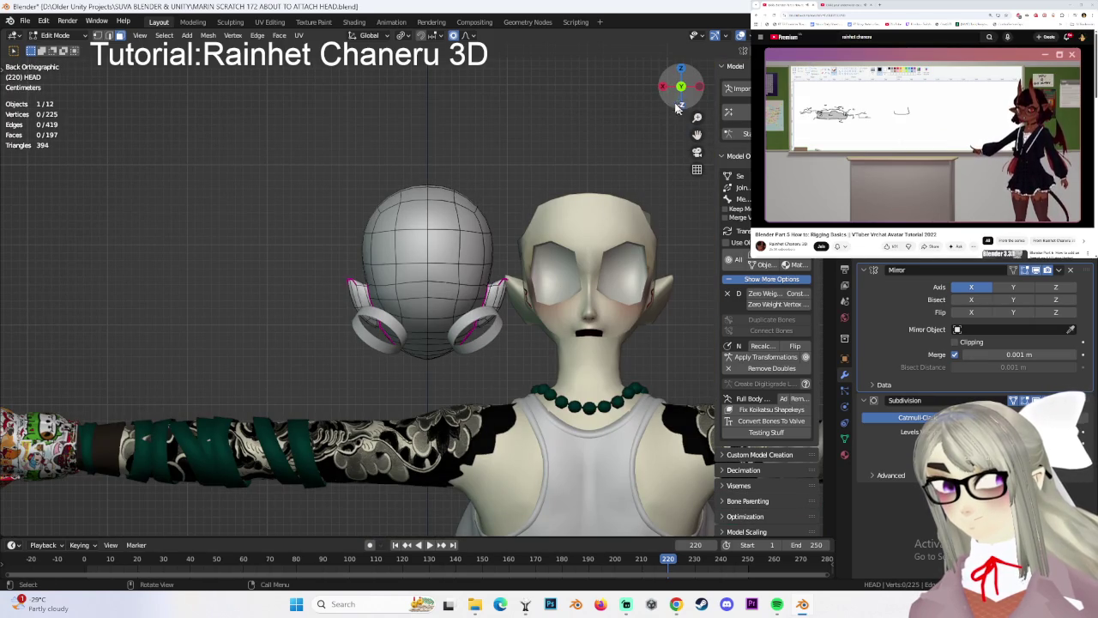
mouse_move(544, 294)
middle_mouse_down()
mouse_move(395, 223)
mouse_move(396, 201)
middle_mouse_up()
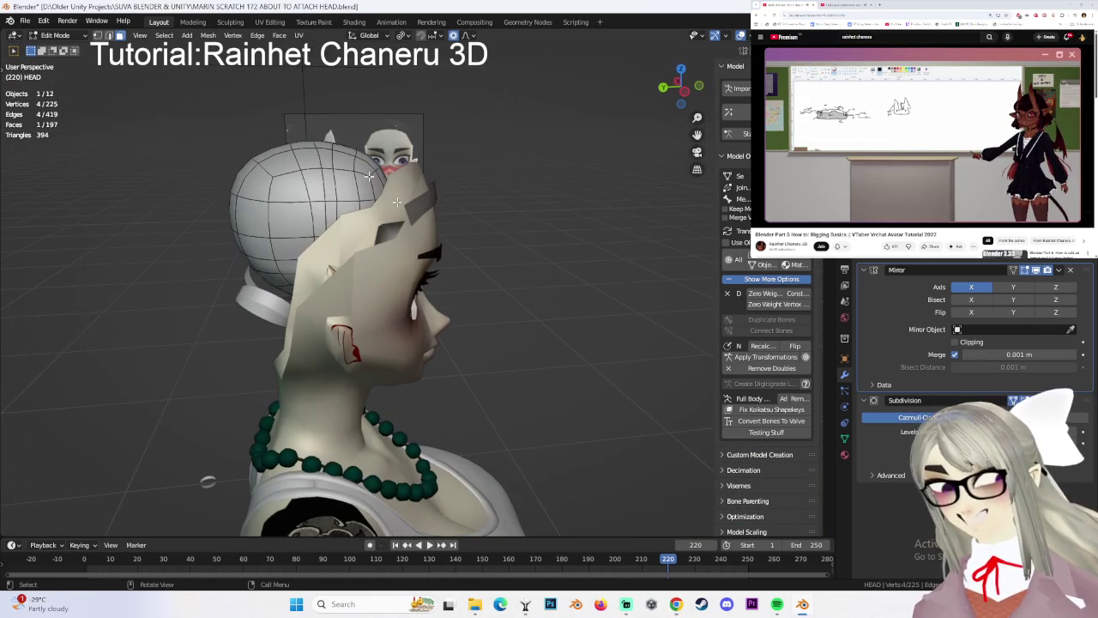
Return to Object Mode, select the textured body and frame the head.
left_click(60, 35)
left_click(56, 51)
left_click(283, 178)
middle_click_drag(283, 177, 467, 248)
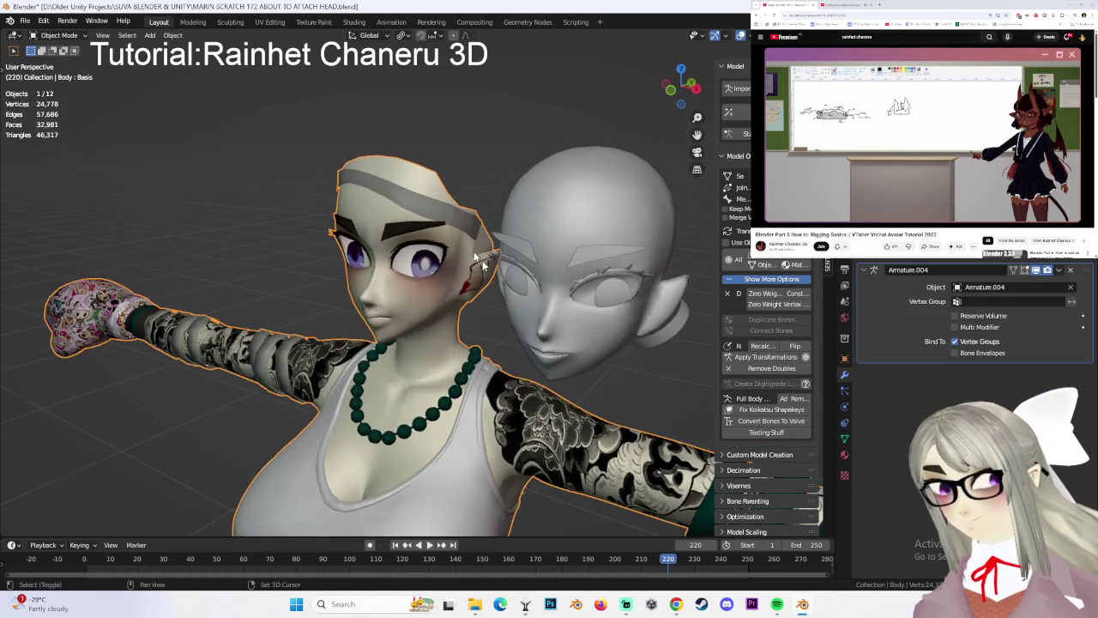
middle_click_drag(556, 289, 544, 280)
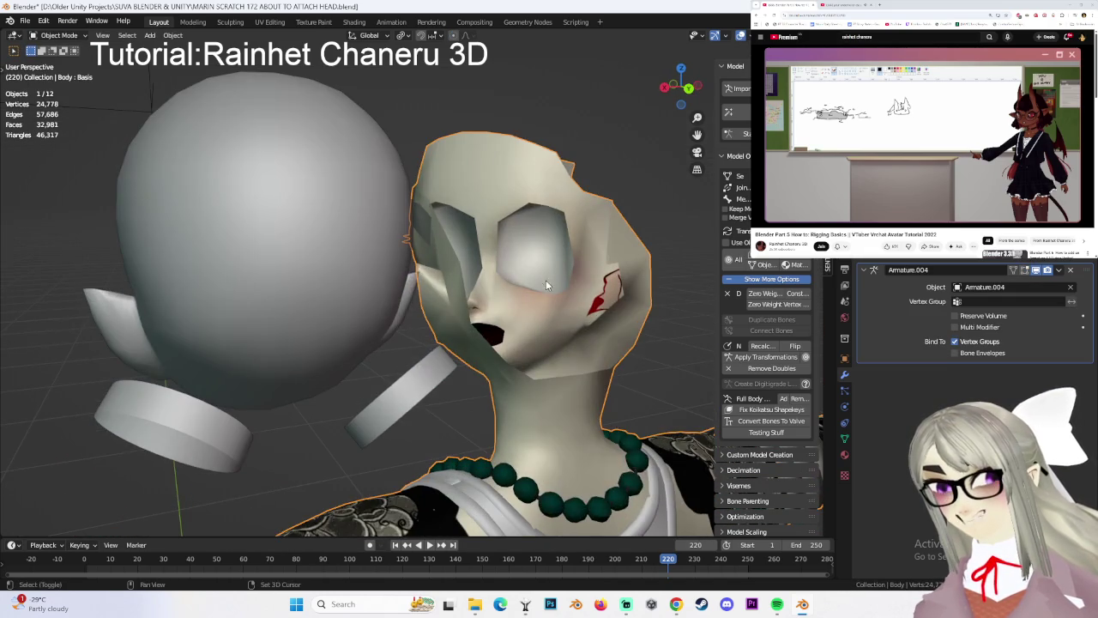
scroll(544, 280, "up", 3)
middle_click_drag(468, 284, 460, 331)
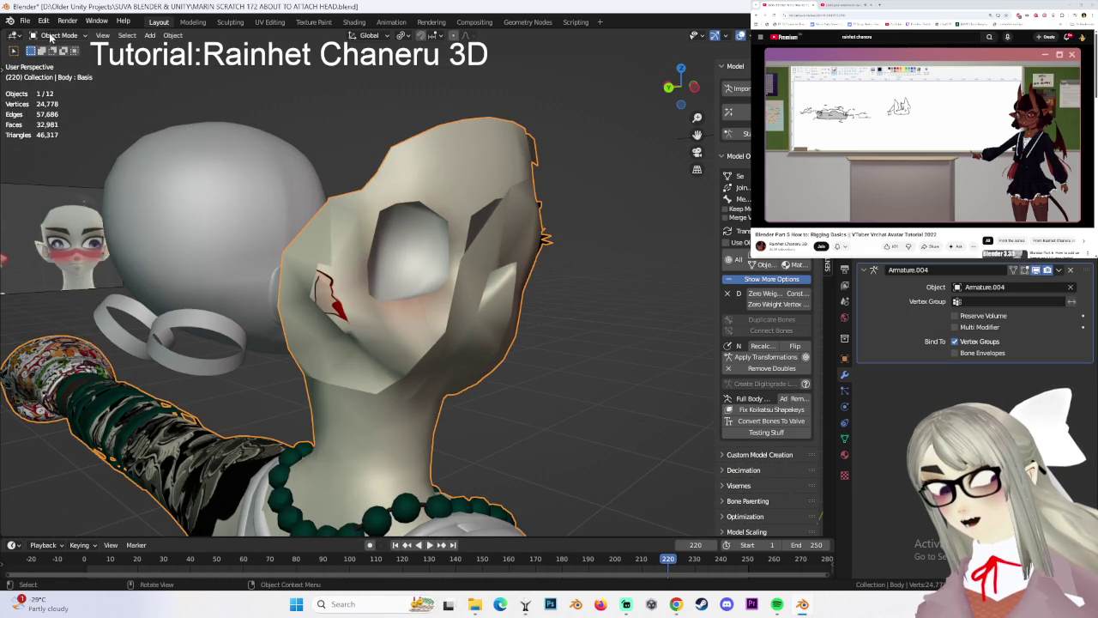
Enter Edit Mode on the body and check its side in Right Ortho (numpad 3).
left_click(58, 61)
mouse_move(429, 257)
middle_mouse_down()
mouse_move(602, 204)
mouse_move(591, 209)
middle_mouse_up()
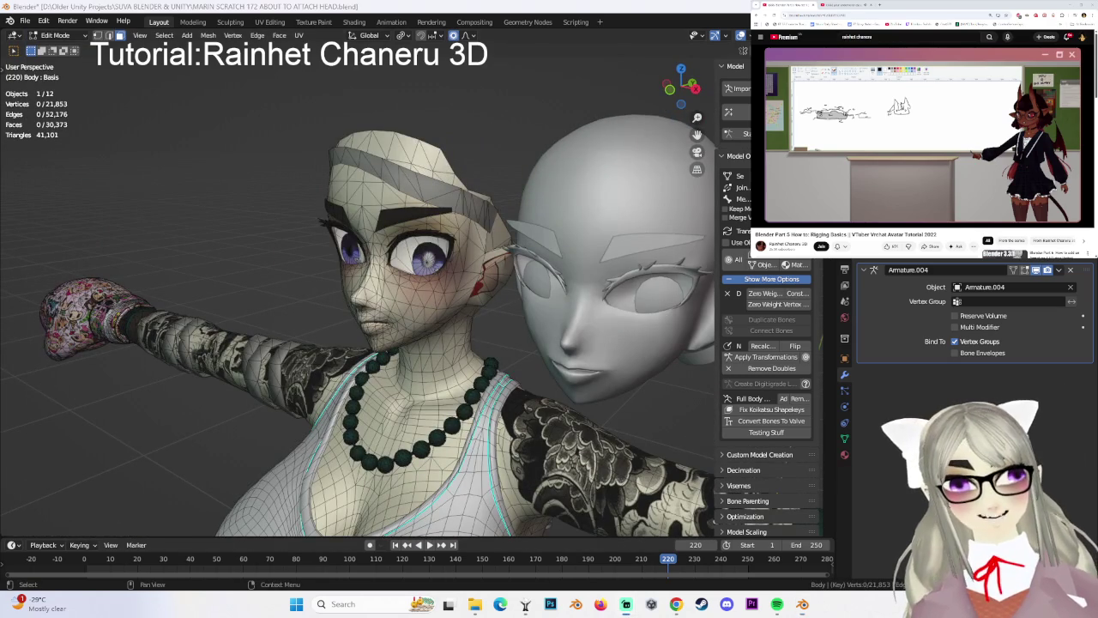
mouse_move(546, 187)
middle_mouse_down()
mouse_move(547, 168)
mouse_move(512, 160)
middle_mouse_up()
key("KP_3")
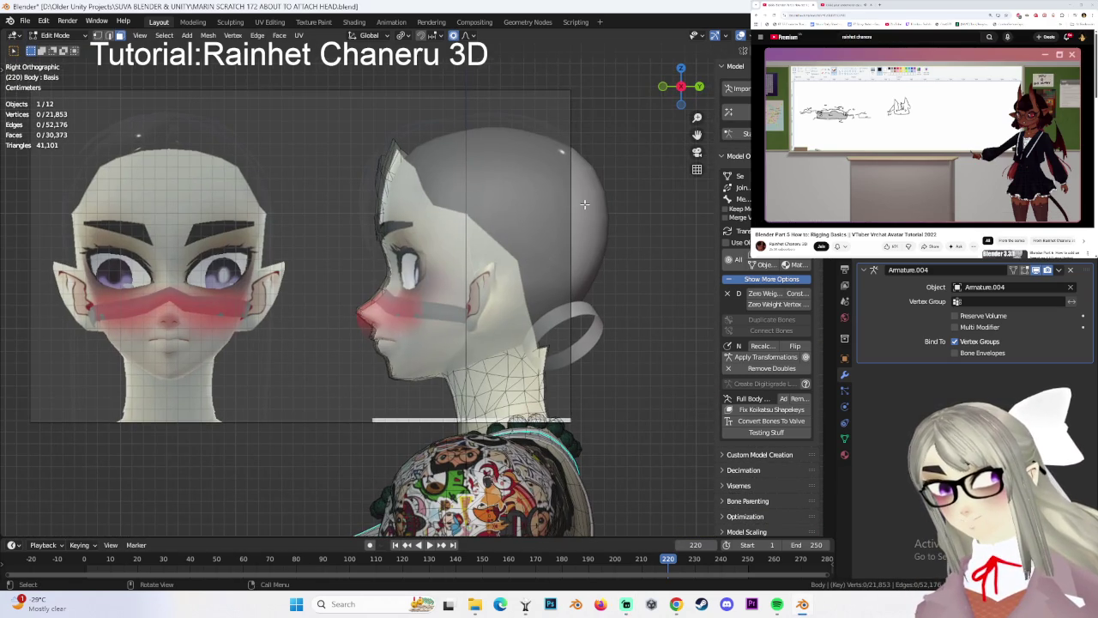
Switch to Object Mode, pick the HEAD mesh and open it for vertex editing.
left_click(71, 49)
left_click(580, 228)
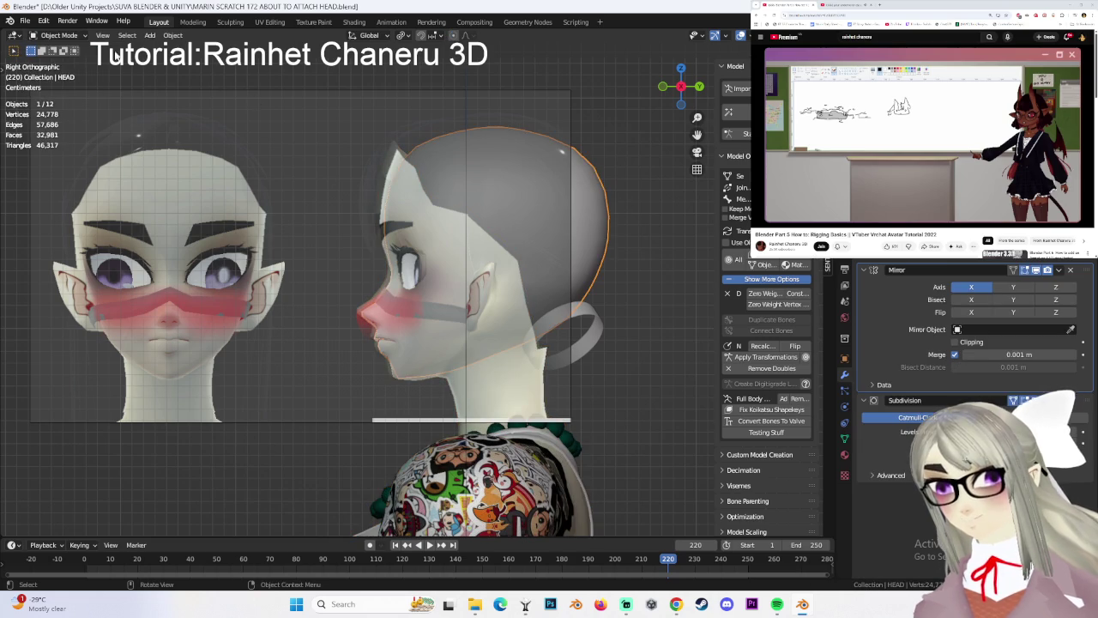
left_click(73, 67)
mouse_move(386, 257)
middle_mouse_down()
mouse_move(429, 241)
mouse_move(356, 252)
middle_mouse_up()
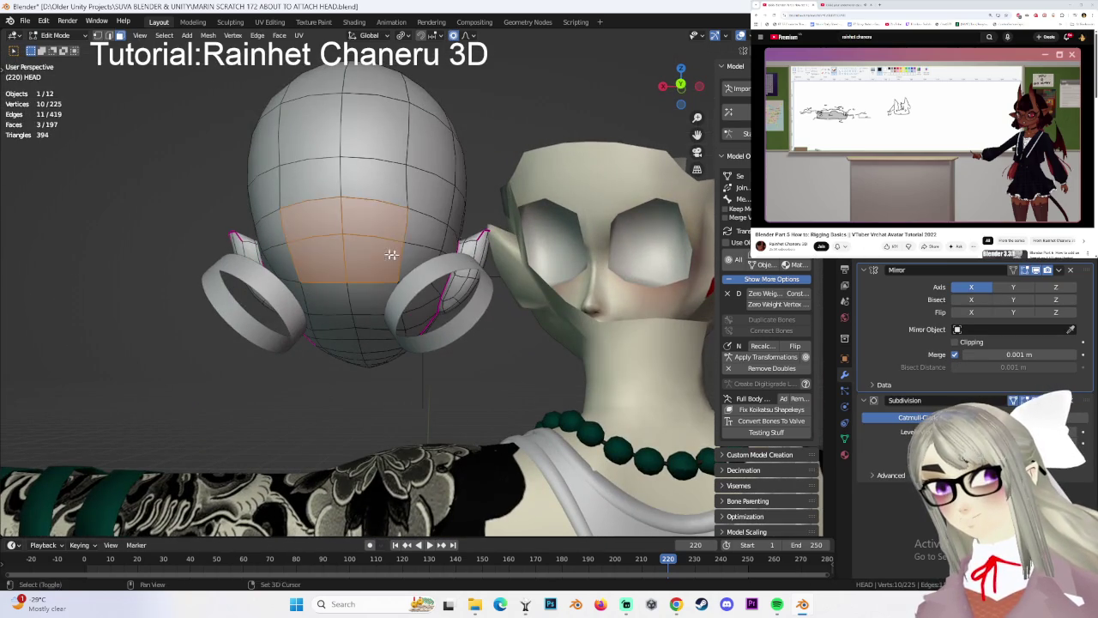
Select the back-of-skull faces on the HEAD mesh, checking them in Right Ortho.
mouse_move(421, 255)
middle_mouse_down()
mouse_move(399, 265)
mouse_move(280, 232)
middle_mouse_up()
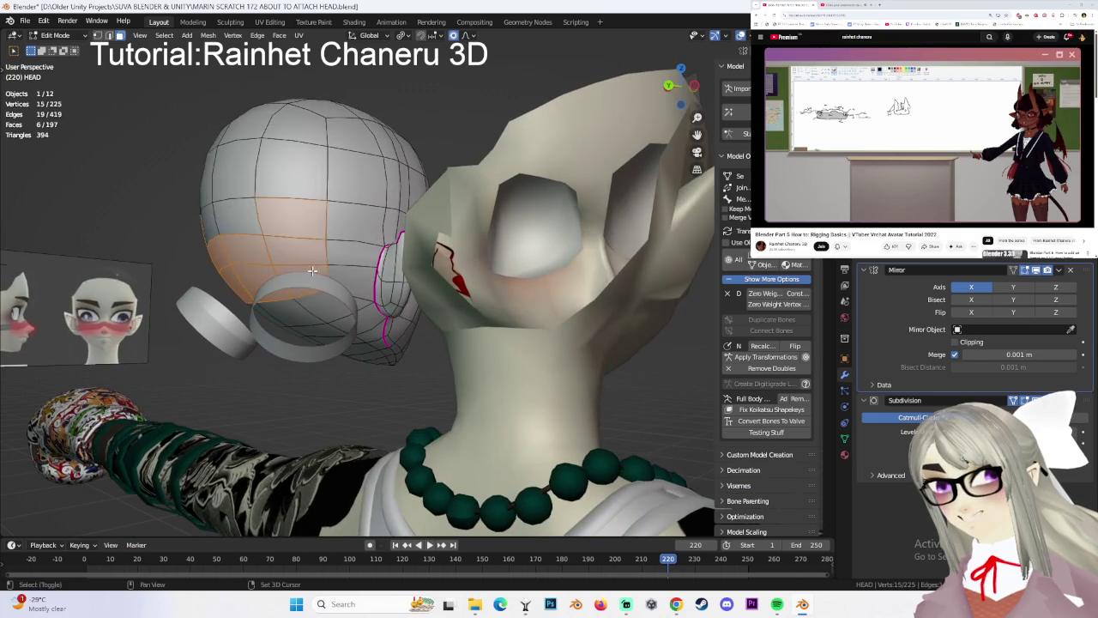
mouse_move(312, 271)
middle_mouse_down()
mouse_move(457, 242)
mouse_move(670, 89)
mouse_move(452, 257)
mouse_move(354, 242)
middle_mouse_up()
left_click(456, 242, "shift")
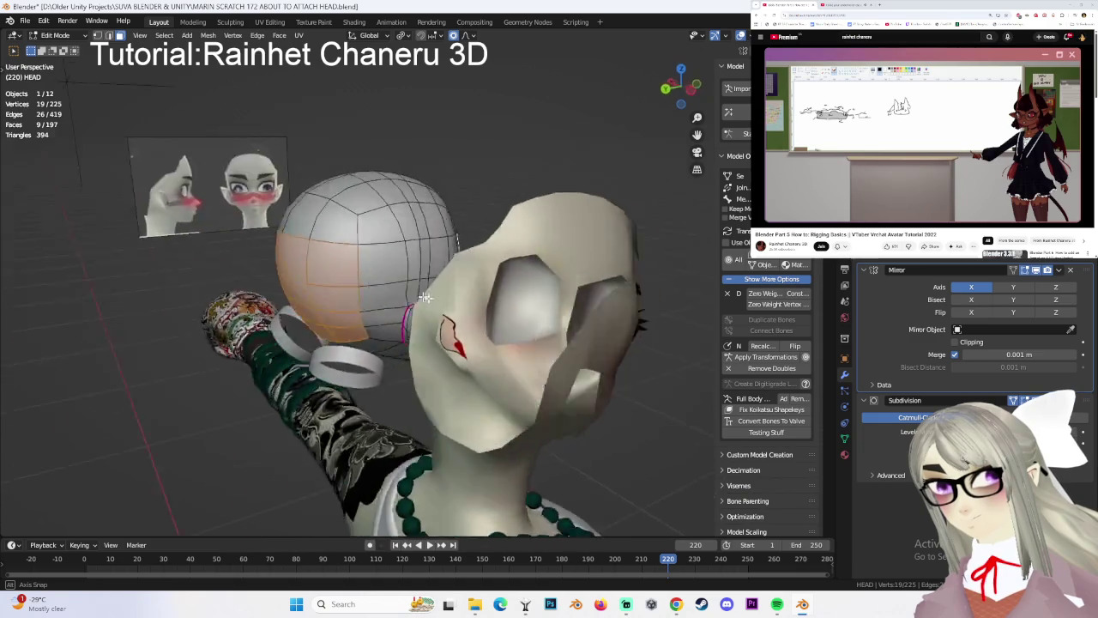
left_click_drag(414, 256, 414, 256)
middle_click_drag(414, 256, 537, 239)
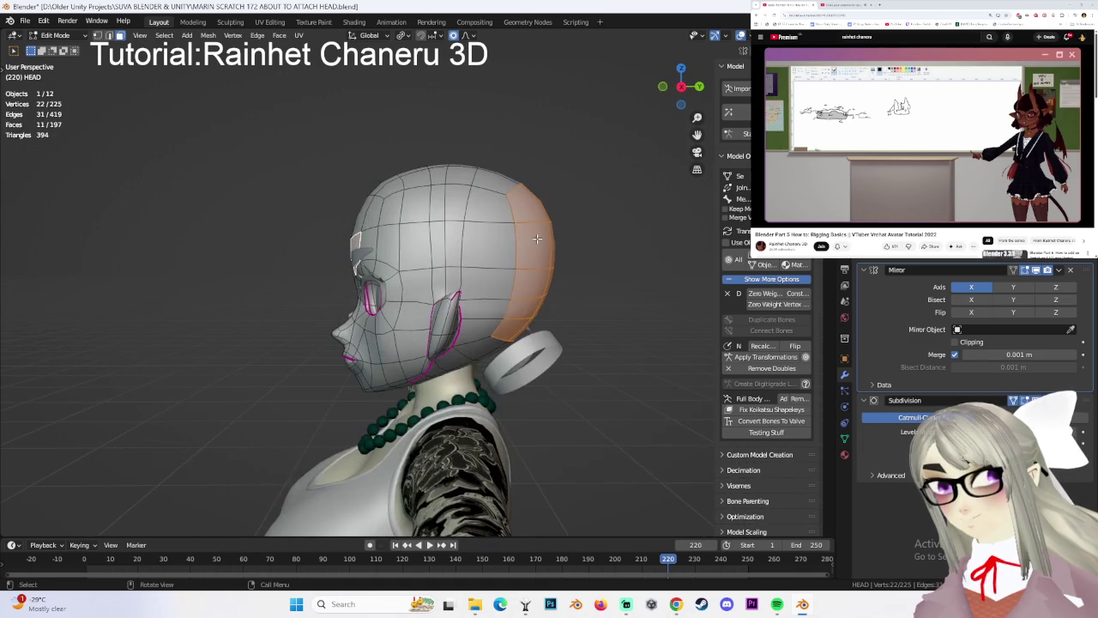
left_click(680, 87)
scroll(568, 258, "up", 1)
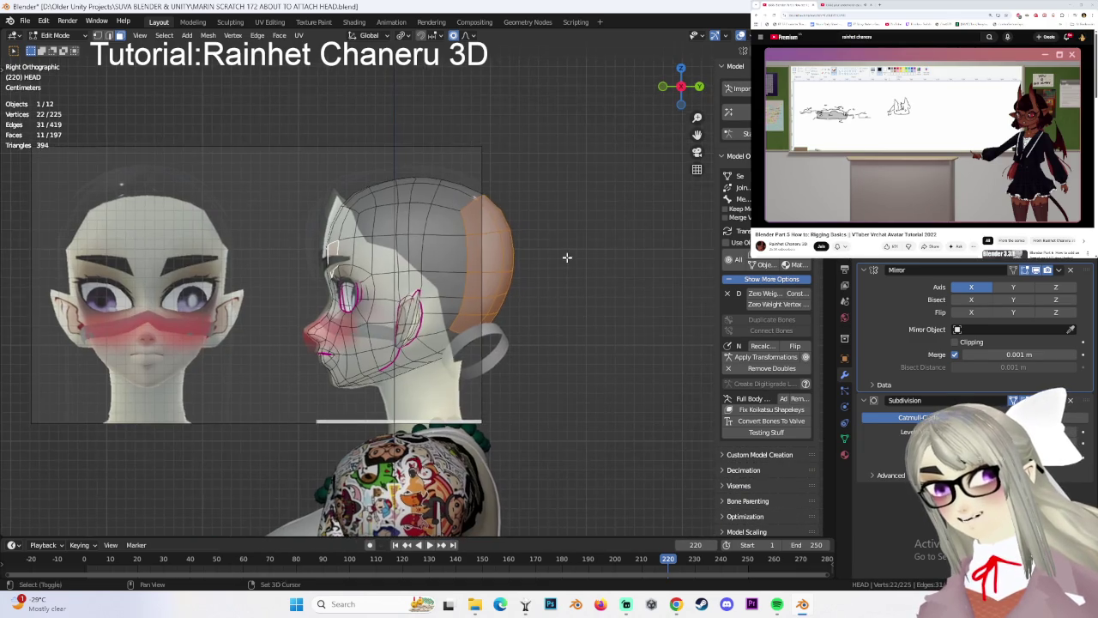
scroll(567, 257, "up", 2)
mouse_move(562, 259)
middle_mouse_down()
mouse_move(414, 247)
mouse_move(470, 246)
middle_mouse_up()
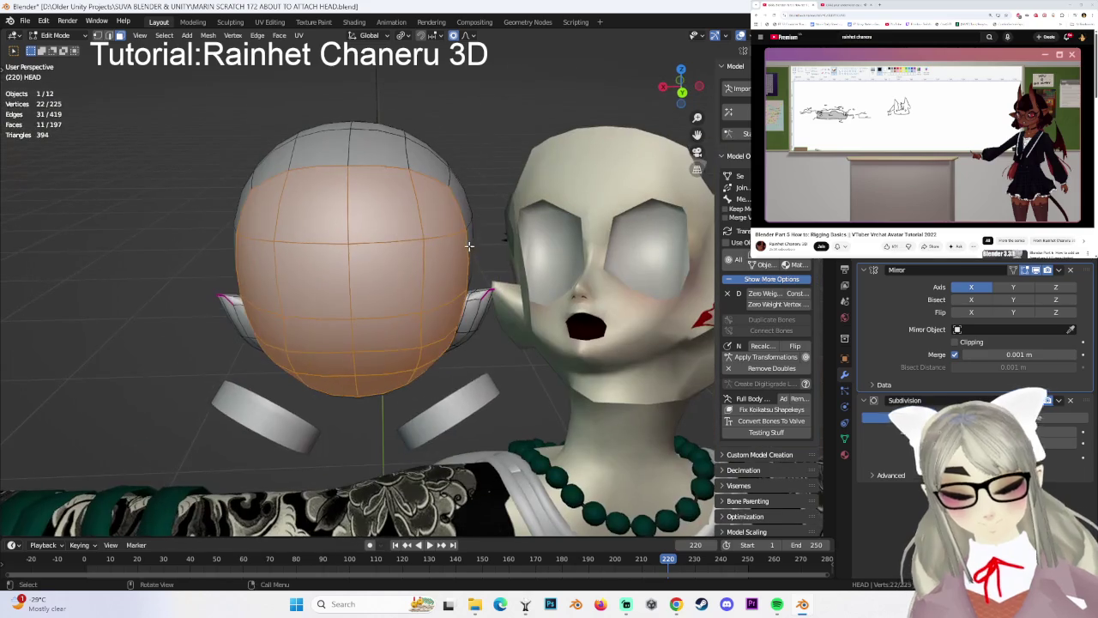
Separate the selected faces with P > Selection and return to Object Mode.
key("p")
left_click(472, 223)
left_click(73, 38)
left_click(60, 48)
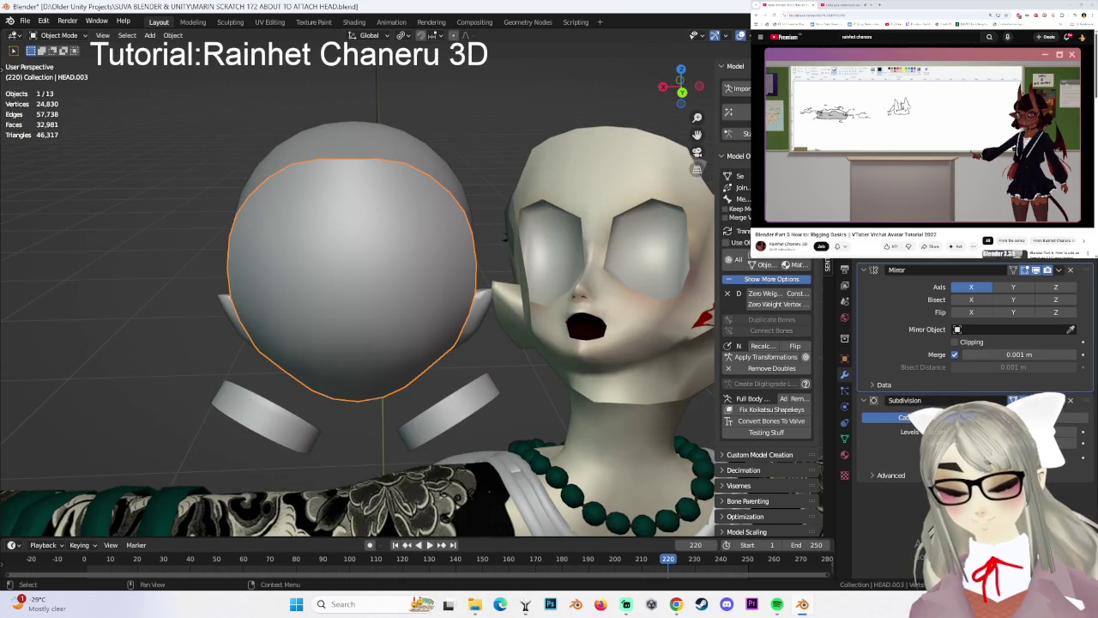
key("ctrl+j")
mouse_move(386, 197)
middle_mouse_down()
mouse_move(453, 195)
mouse_move(471, 213)
mouse_move(472, 194)
mouse_move(553, 237)
mouse_move(480, 172)
middle_mouse_up()
Enter Edit Mode on HEAD and select the back and top skull faces.
left_click(71, 62)
mouse_move(429, 197)
middle_mouse_down()
mouse_move(517, 189)
mouse_move(471, 294)
mouse_move(368, 256)
mouse_move(455, 263)
mouse_move(412, 312)
mouse_move(449, 240)
middle_mouse_up()
left_click(471, 294)
left_click(412, 312, "shift")
middle_click_drag(518, 273, 500, 328)
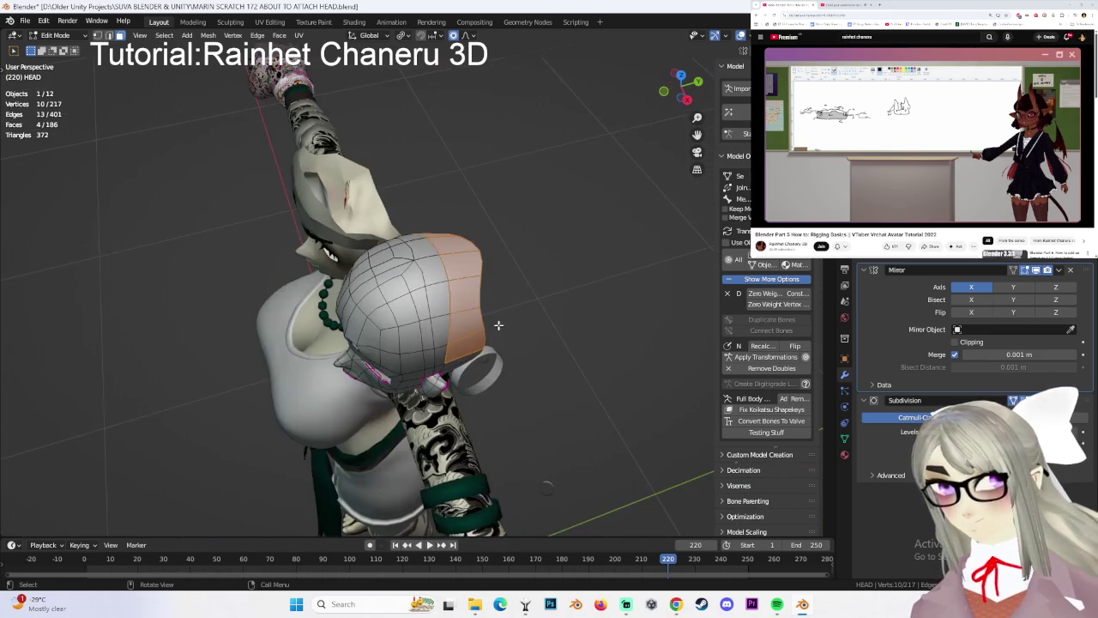
mouse_move(452, 256)
middle_mouse_down()
mouse_move(447, 242)
mouse_move(429, 245)
middle_mouse_up()
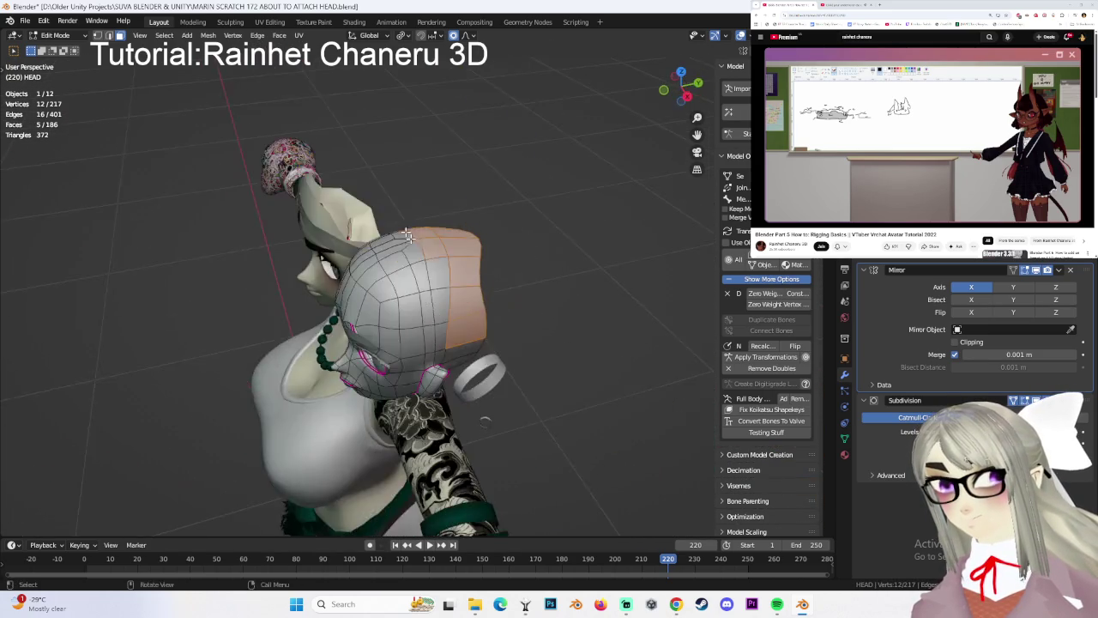
mouse_move(448, 286)
middle_mouse_down()
mouse_move(463, 290)
mouse_move(440, 279)
mouse_move(431, 316)
middle_mouse_up()
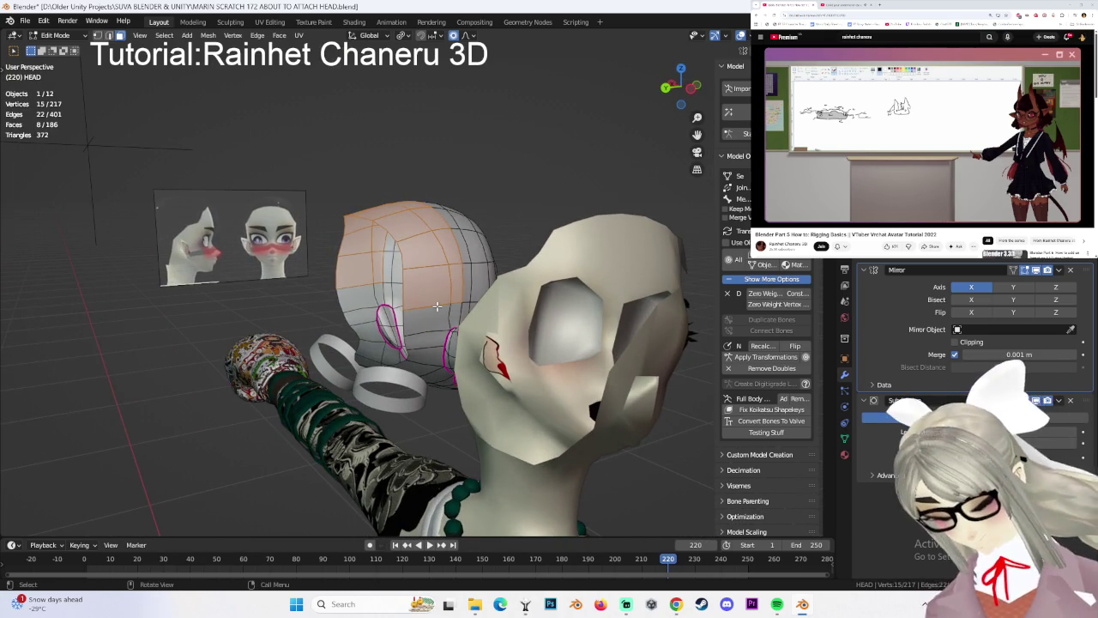
Separate those faces with P > Selection and delete the separated piece in Object Mode.
key("p")
left_click(429, 305)
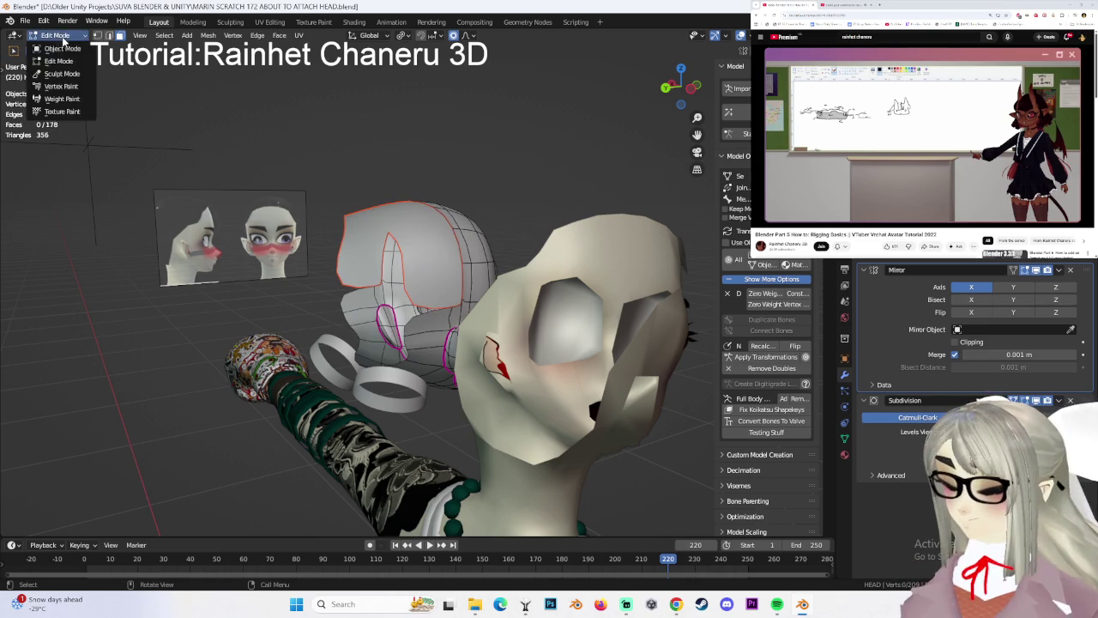
left_click(62, 48)
right_click(442, 278)
left_click(442, 270)
left_click(472, 336)
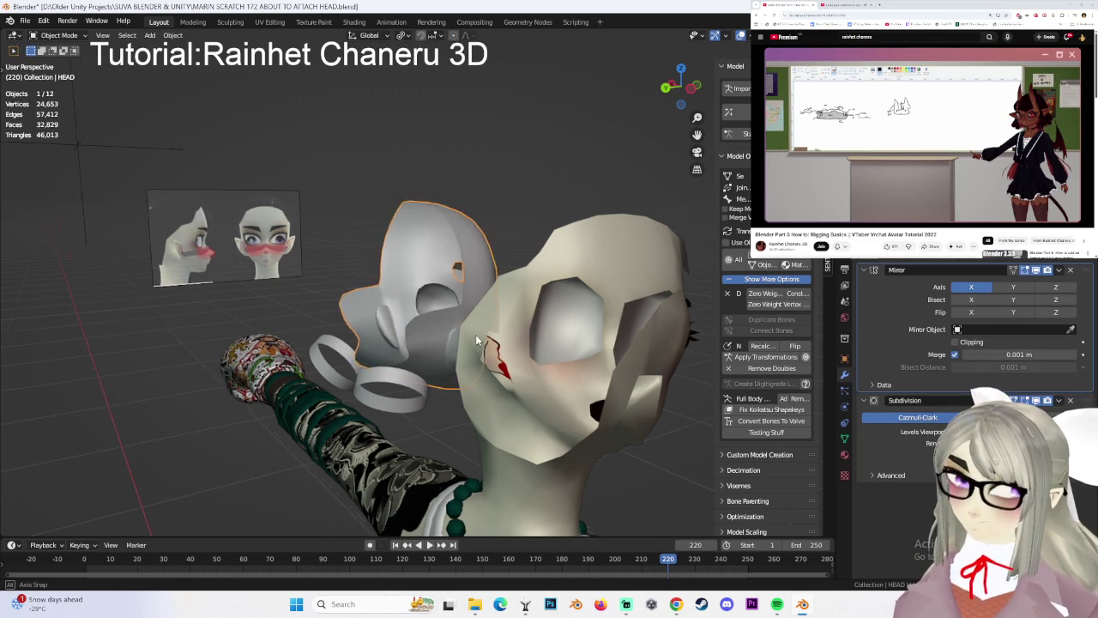
Select the face shell and undo back to restore the full head.
middle_click_drag(471, 336, 538, 347)
left_click(571, 346)
key("ctrl+z")
key("Tab")
mouse_move(607, 334)
middle_mouse_down()
mouse_move(518, 344)
mouse_move(616, 328)
mouse_move(615, 312)
mouse_move(528, 336)
middle_mouse_up()
key("Tab")
key("Tab")
key("alt+a")
Separate the skull-top faces from the head with P > Selection.
mouse_move(606, 342)
middle_mouse_down()
mouse_move(399, 302)
mouse_move(446, 349)
mouse_move(558, 355)
middle_mouse_up()
middle_click_drag(455, 257, 405, 253)
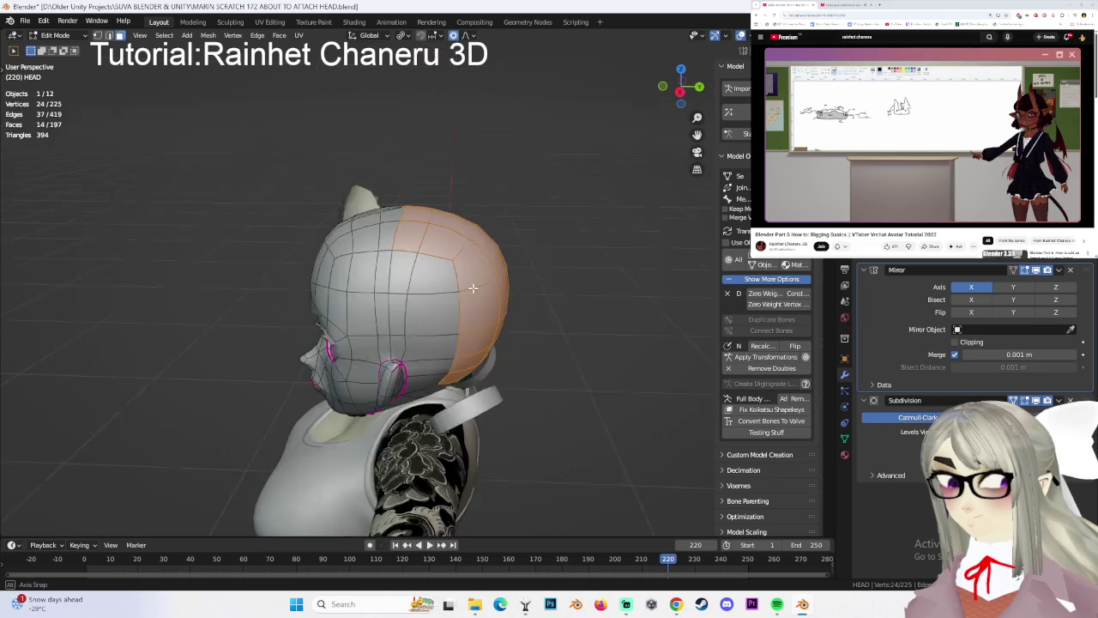
middle_click_drag(462, 282, 399, 261)
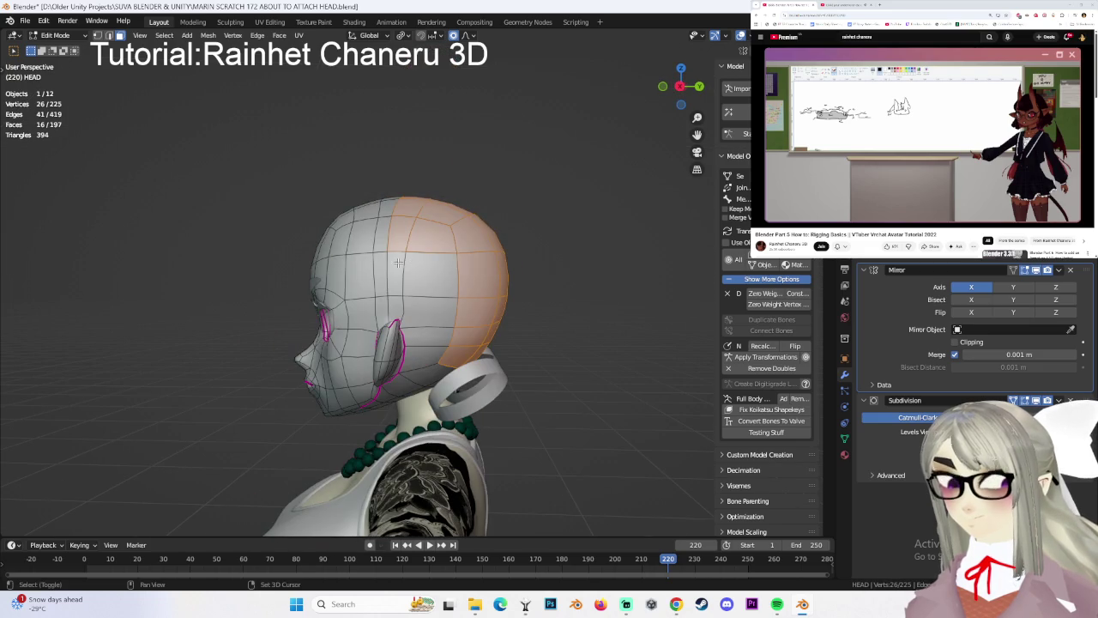
middle_click_drag(525, 289, 398, 327)
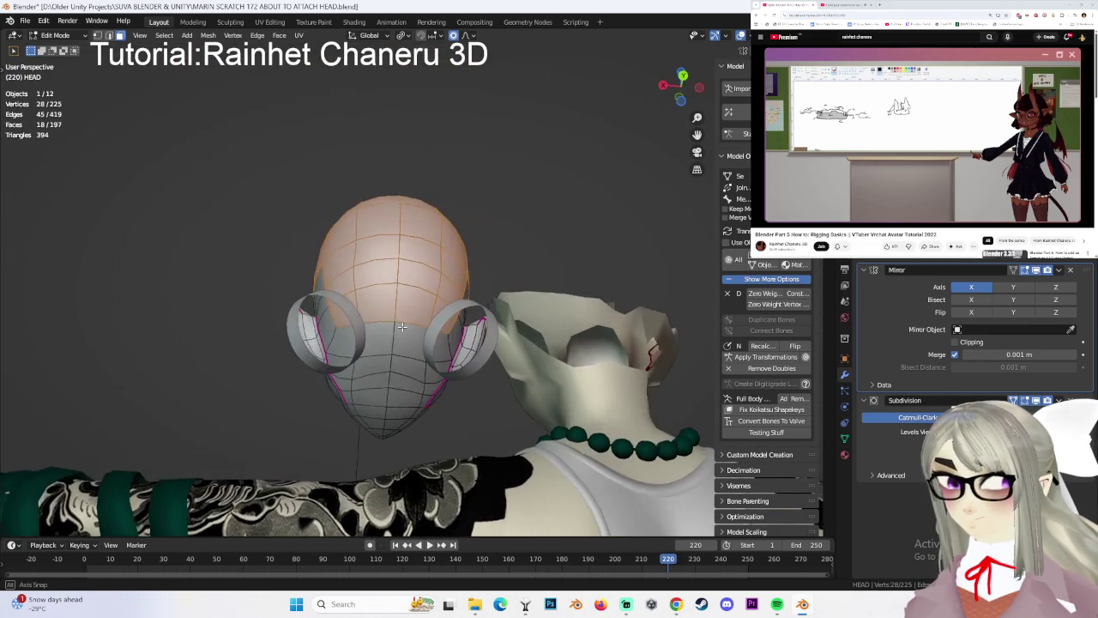
middle_click_drag(414, 279, 417, 283)
key("p")
left_click(417, 283)
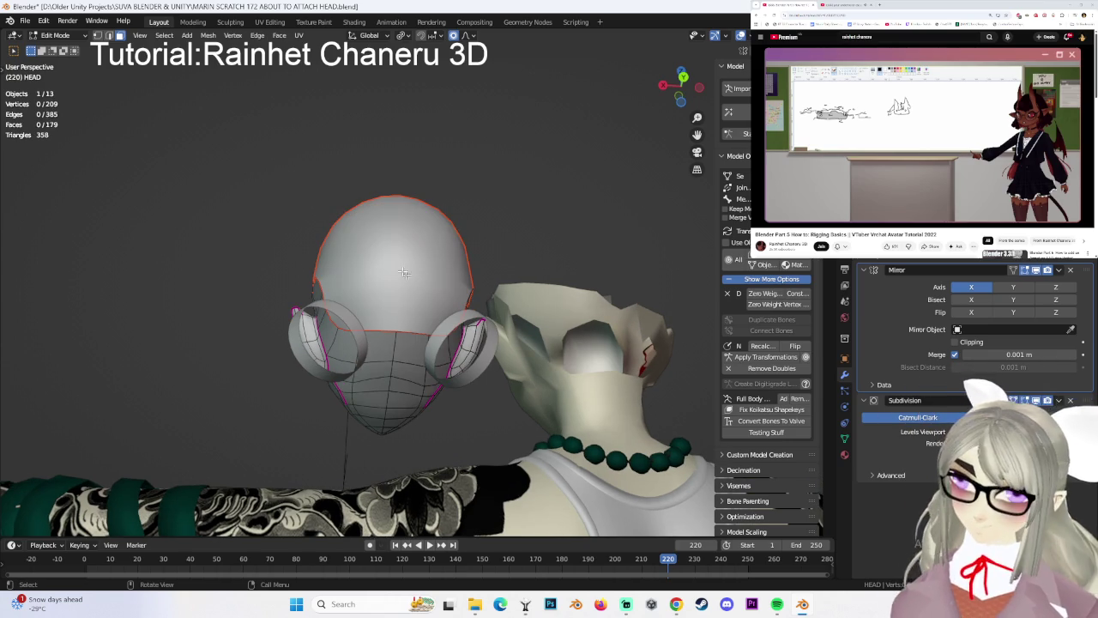
In Object Mode, delete the separated skull cap.
left_click(55, 36)
left_click(68, 42)
right_click(380, 265)
left_click(381, 254)
mouse_move(382, 254)
middle_mouse_down()
mouse_move(473, 319)
mouse_move(506, 305)
mouse_move(384, 347)
middle_mouse_up()
Reselect the head mesh and reopen it in Edit Mode.
left_click(465, 323)
left_click(383, 346)
left_click(54, 35)
left_click(57, 64)
left_click(87, 38)
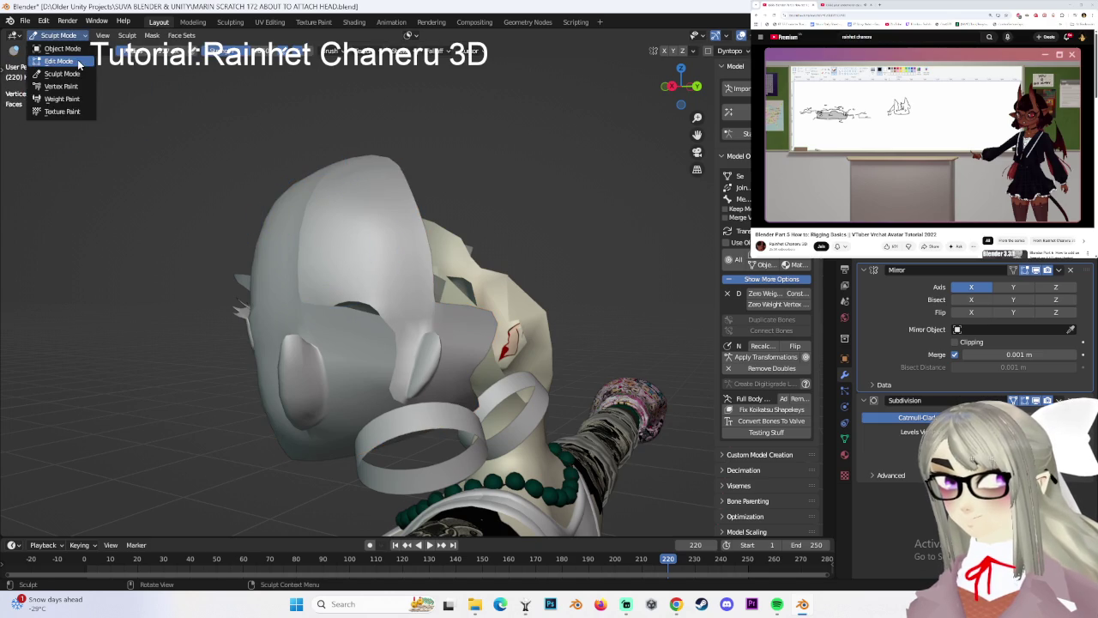
left_click(56, 55)
middle_click_drag(412, 326, 488, 324)
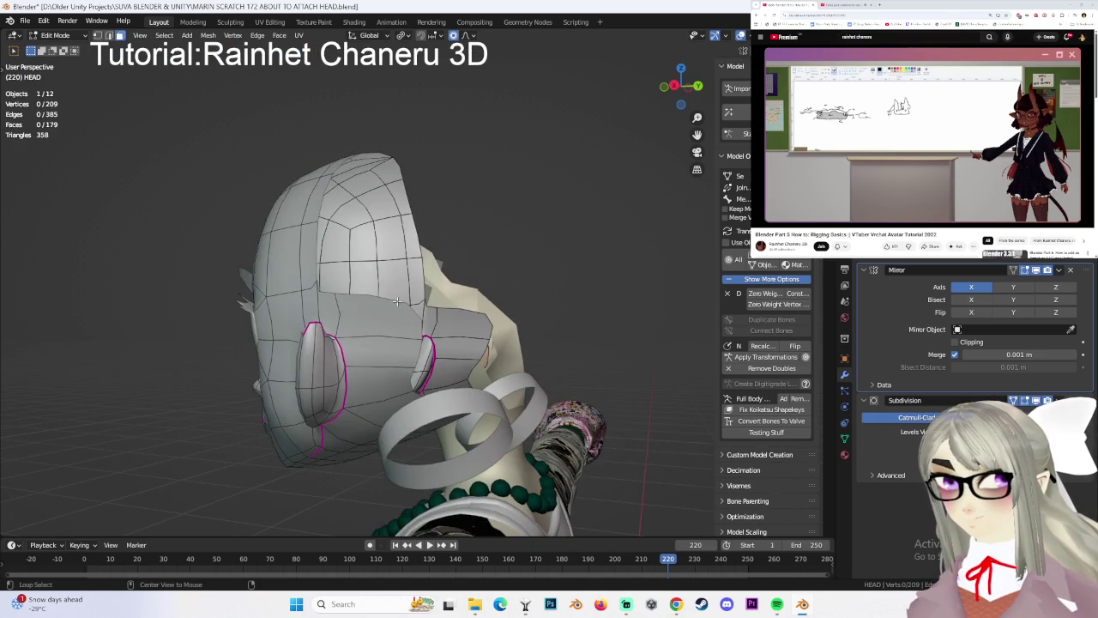
In Right Ortho, pull the back-edge vertices with smooth proportional editing.
middle_click_drag(397, 301, 308, 319)
left_click(291, 319)
mouse_move(420, 316)
middle_mouse_down()
mouse_move(443, 307)
mouse_move(368, 313)
middle_mouse_up()
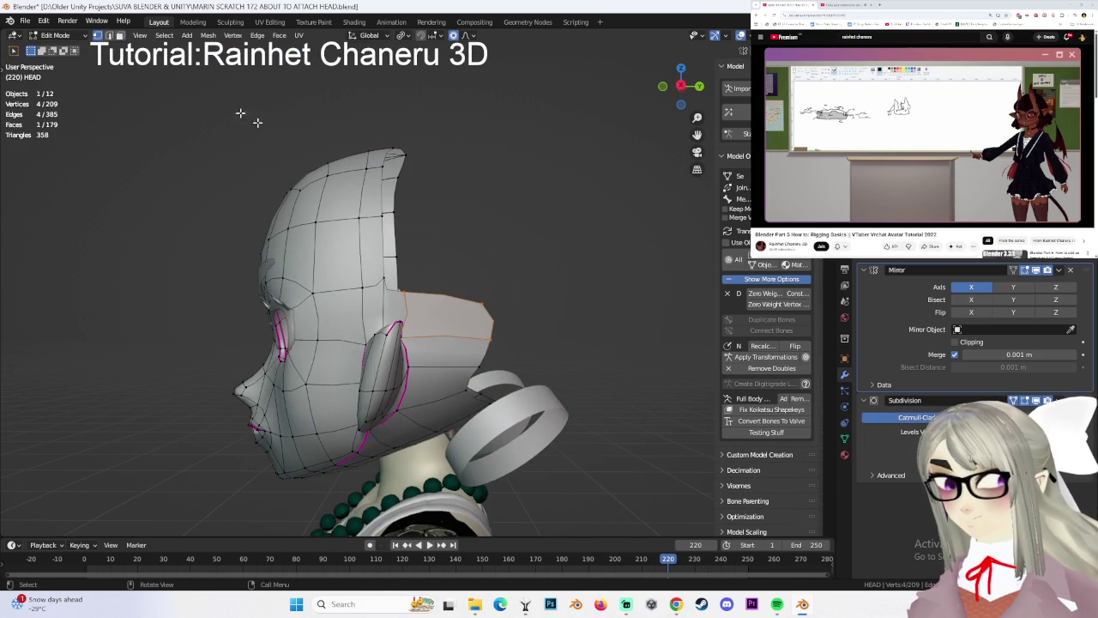
middle_click_drag(480, 319, 529, 319)
left_click(680, 86)
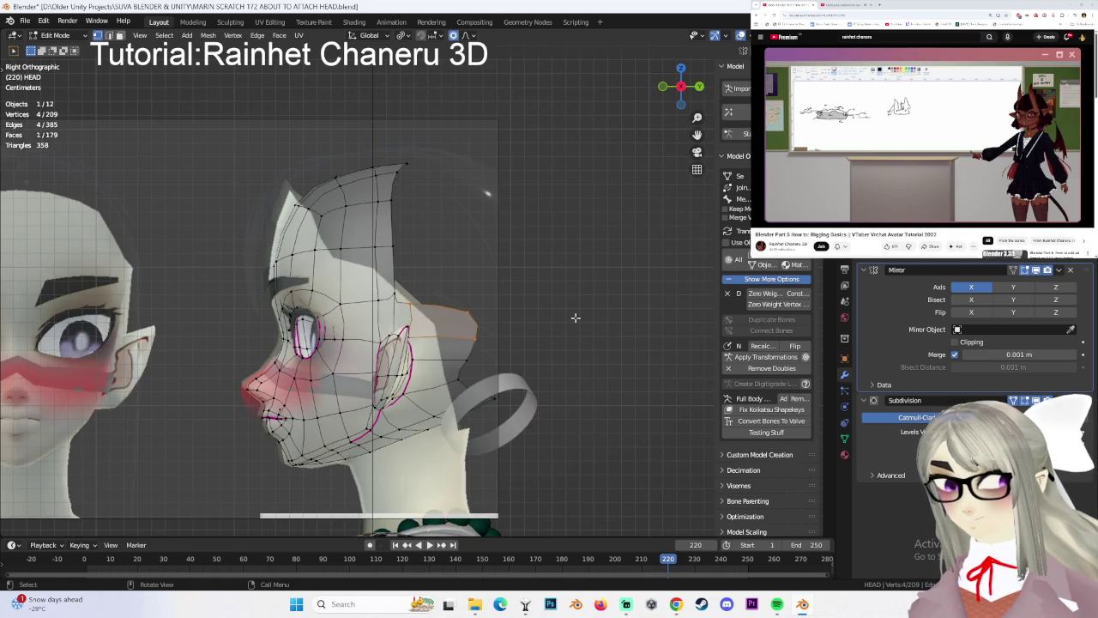
left_click_drag(471, 309, 506, 351)
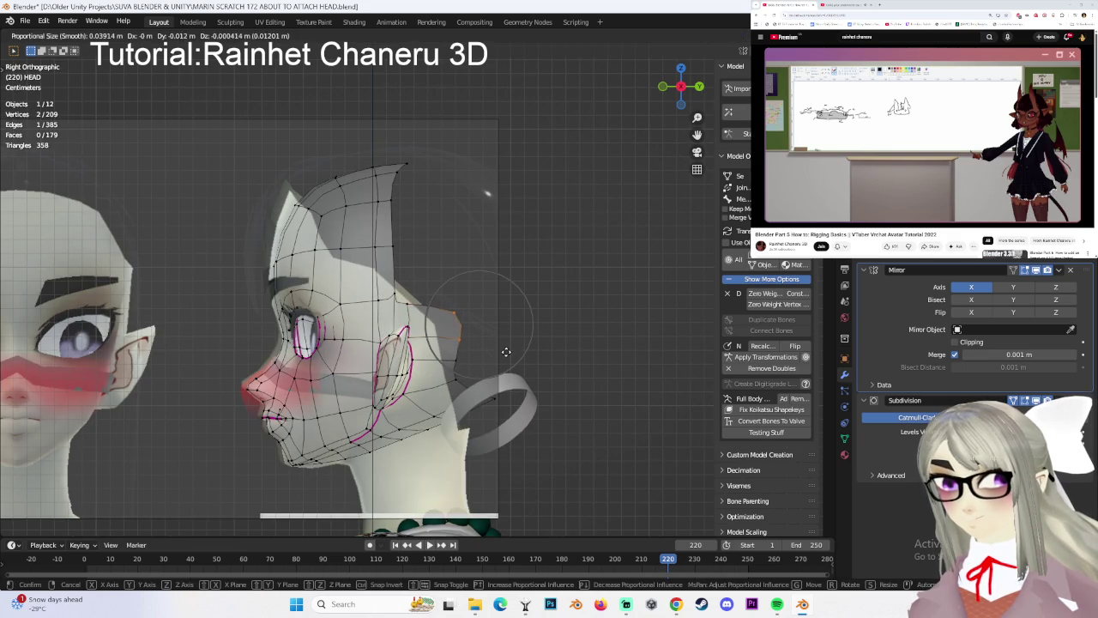
left_click(497, 351)
key("g")
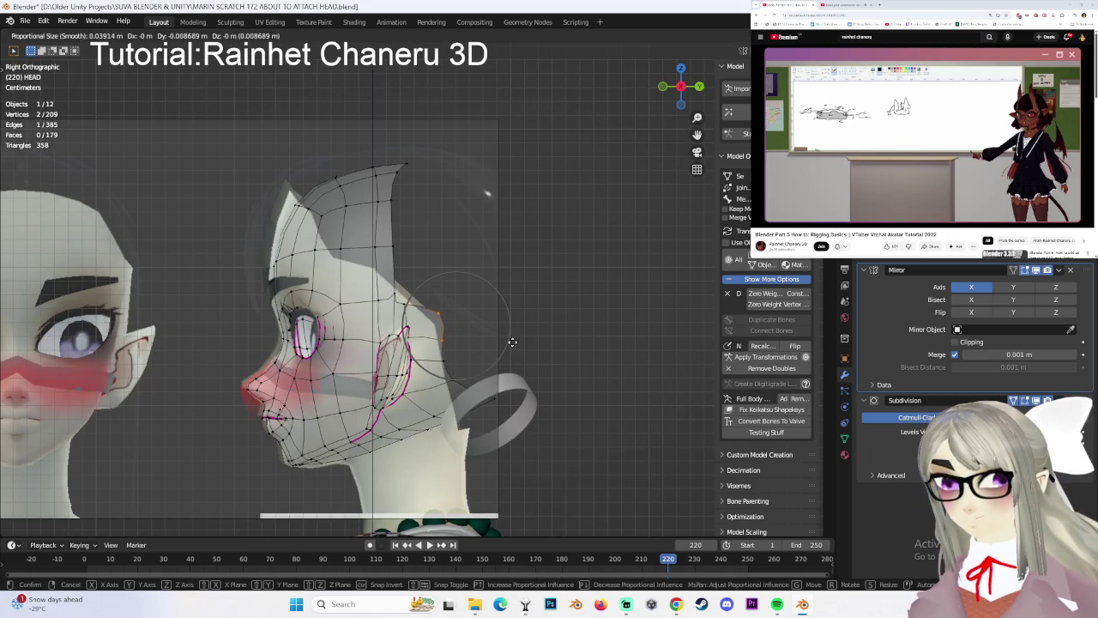
left_click(512, 342)
Nudge two individual back-edge vertices -0.00484 m along Y.
middle_click_drag(561, 398, 356, 386)
left_click(348, 389, "shift")
left_click(383, 349, "shift")
key("g")
left_click(383, 349)
mouse_move(382, 349)
middle_mouse_down()
mouse_move(550, 352)
mouse_move(499, 340)
mouse_move(458, 363)
mouse_move(521, 368)
mouse_move(471, 392)
mouse_move(429, 380)
mouse_move(436, 363)
mouse_move(491, 365)
middle_mouse_up()
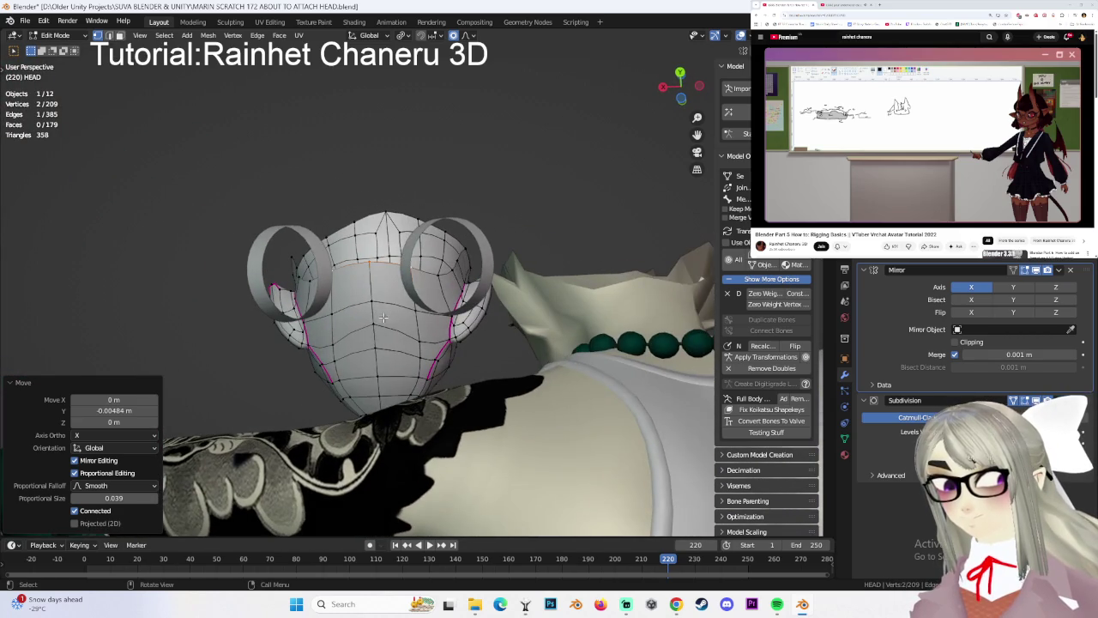
Switch to face select mode and make small moves of the current selection.
scroll(387, 319, "up", 2)
left_click(120, 35)
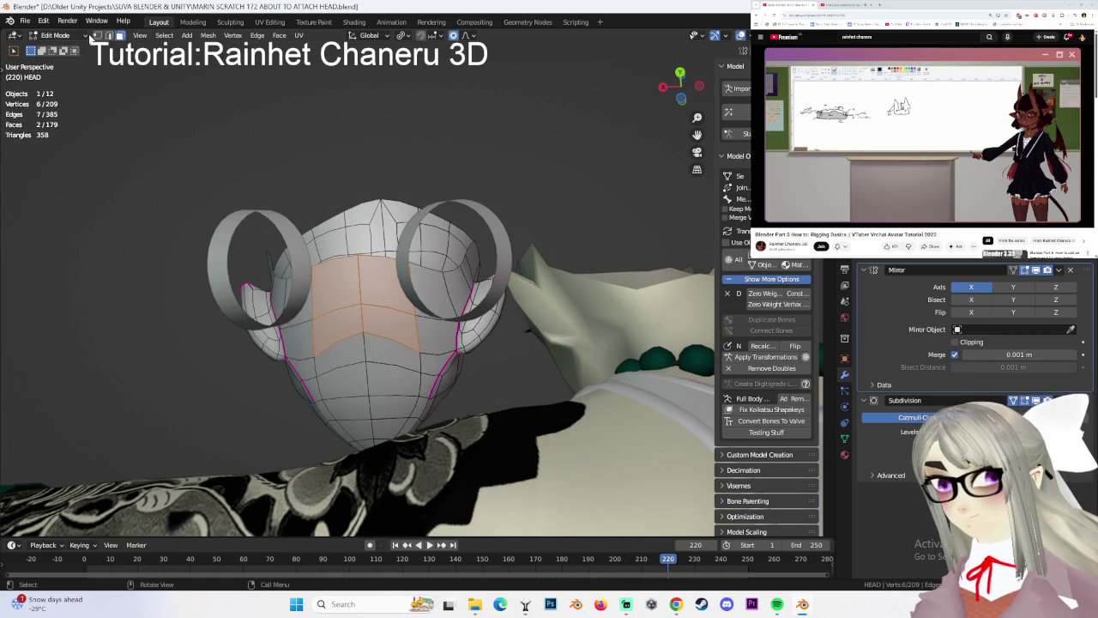
key("g")
left_click(378, 356)
key("g")
left_click(394, 353)
Select the two front faces of the head and delete them with X > Faces.
mouse_move(393, 352)
middle_mouse_down()
mouse_move(455, 329)
mouse_move(399, 248)
middle_mouse_up()
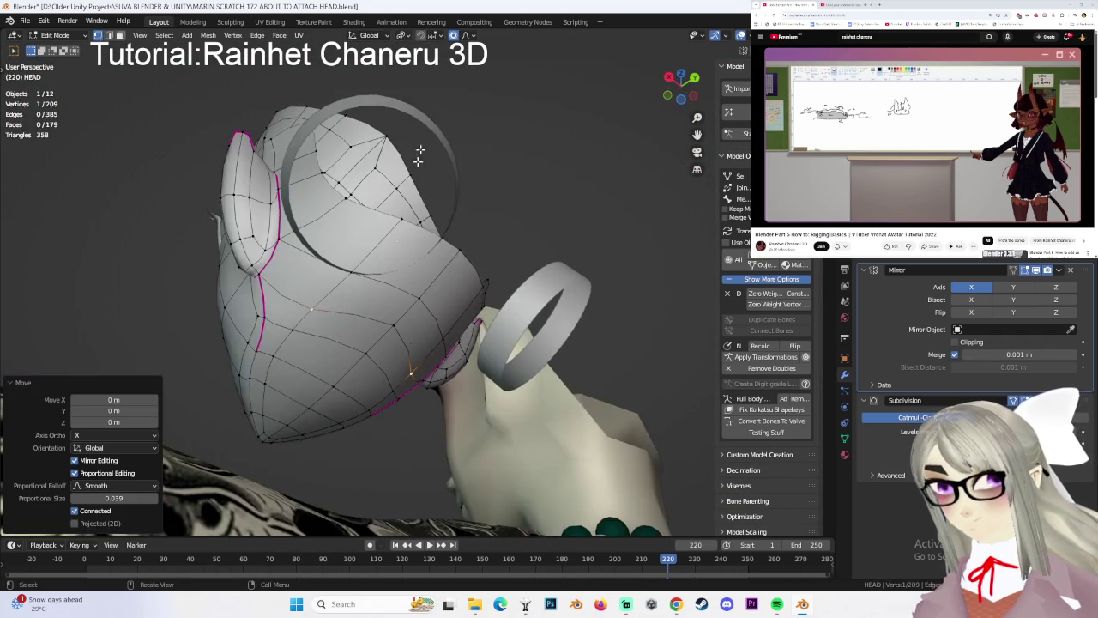
mouse_move(370, 310)
middle_mouse_down()
mouse_move(440, 334)
mouse_move(433, 317)
middle_mouse_up()
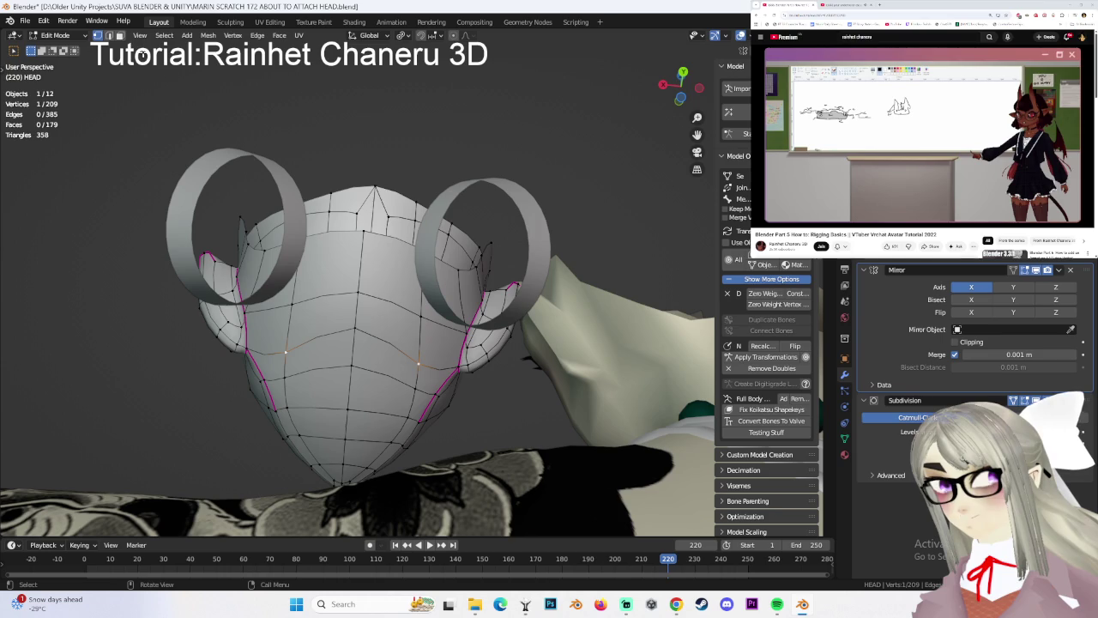
left_click(325, 277)
middle_click_drag(403, 326, 396, 329)
key("x")
left_click(390, 278)
mouse_move(390, 278)
middle_mouse_down()
mouse_move(527, 351)
mouse_move(496, 354)
middle_mouse_up()
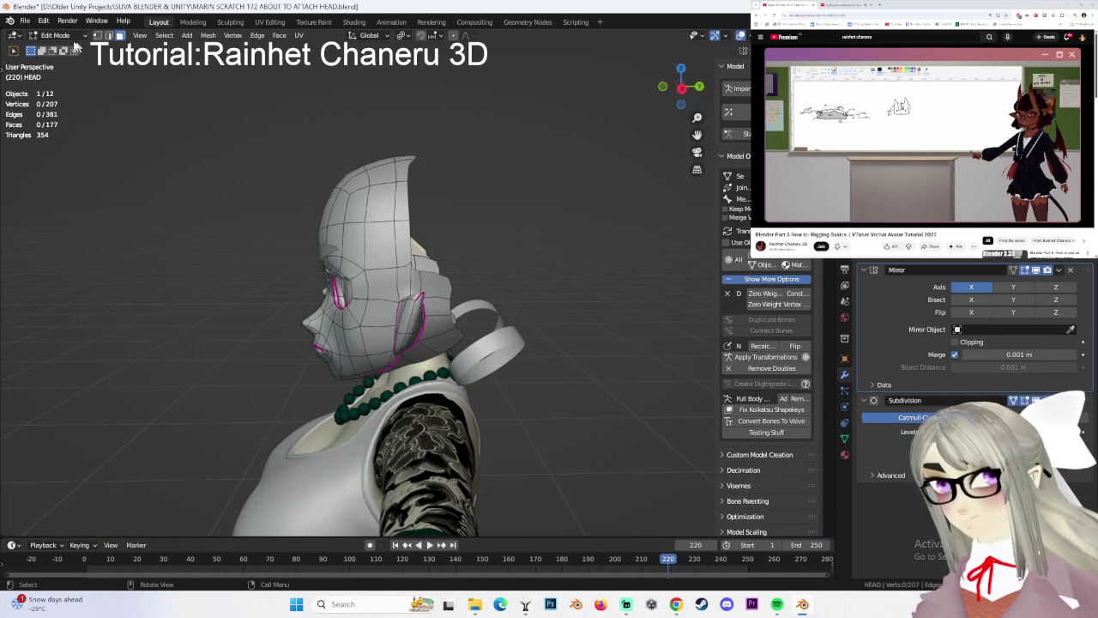
Select the head in Object Mode, view it in Right Ortho and re-enter Edit Mode.
key("Tab")
middle_click_drag(570, 365, 430, 293)
left_click(431, 293)
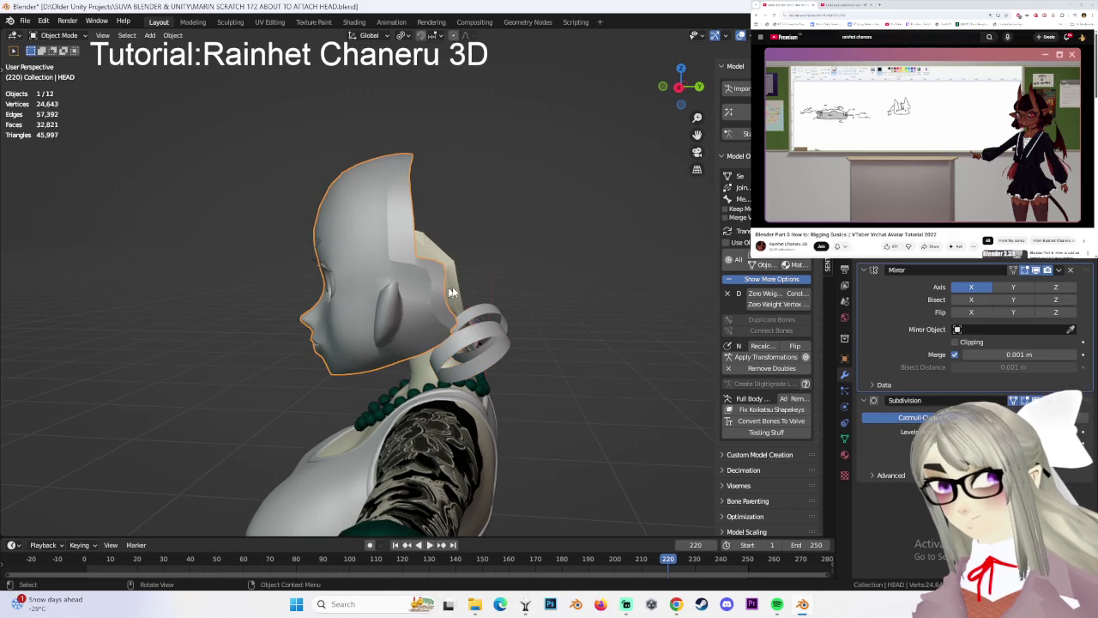
left_click(682, 89)
scroll(442, 313, "up", 3)
scroll(442, 313, "up", 2)
left_click(59, 35)
left_click(59, 61)
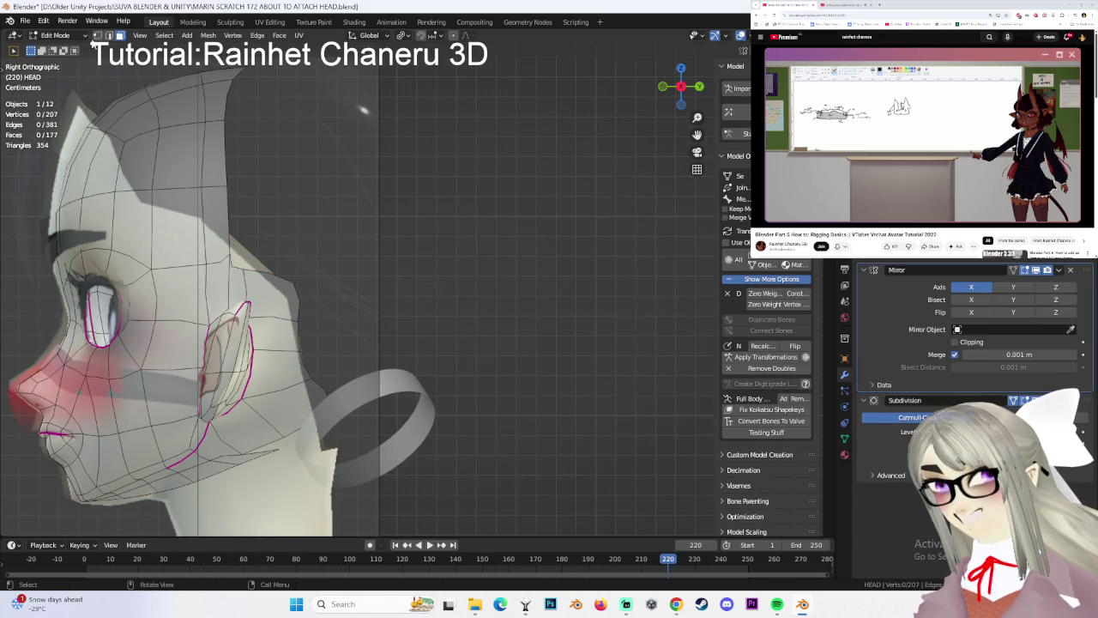
Move the jaw-line vertices into smoother positions.
key("g")
left_click(308, 298)
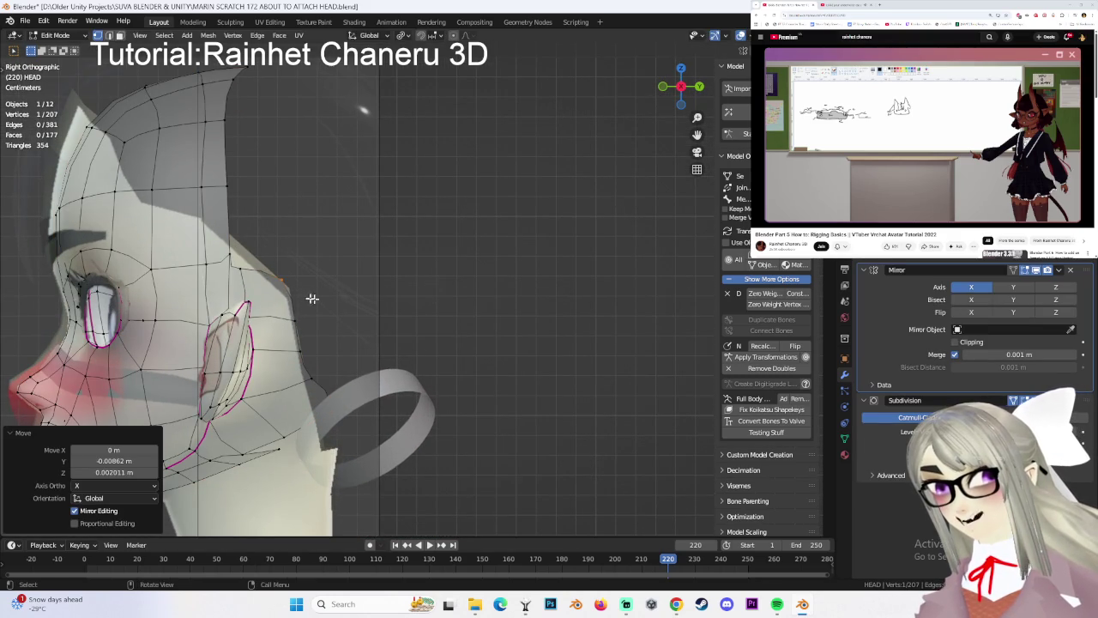
left_click(307, 359)
key("g")
left_click(311, 365)
key("g")
left_click(323, 393)
Nudge a vertex behind the ear, shifting the open edge -0.003735 m along Y.
mouse_move(323, 394)
middle_mouse_down()
mouse_move(254, 387)
mouse_move(275, 350)
middle_mouse_up()
scroll(287, 398, "up", 5)
key("g")
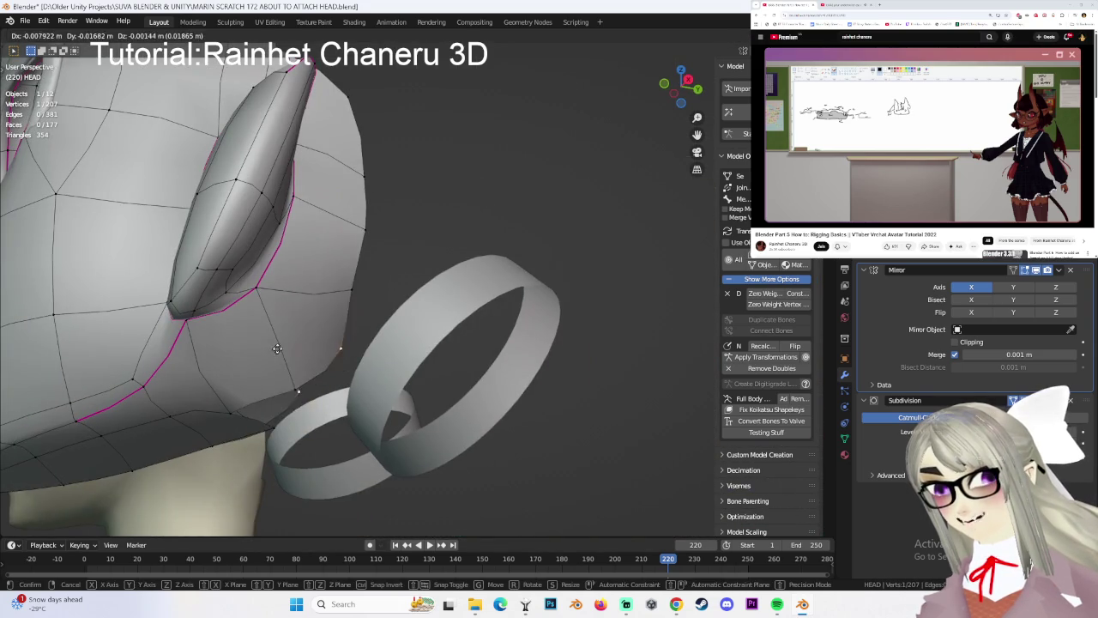
left_click(274, 349)
mouse_move(351, 320)
middle_mouse_down()
mouse_move(412, 335)
mouse_move(447, 327)
mouse_move(434, 310)
middle_mouse_up()
scroll(411, 334, "down", 4)
mouse_move(343, 265)
middle_mouse_down()
mouse_move(367, 367)
mouse_move(478, 341)
mouse_move(517, 353)
mouse_move(515, 336)
middle_mouse_up()
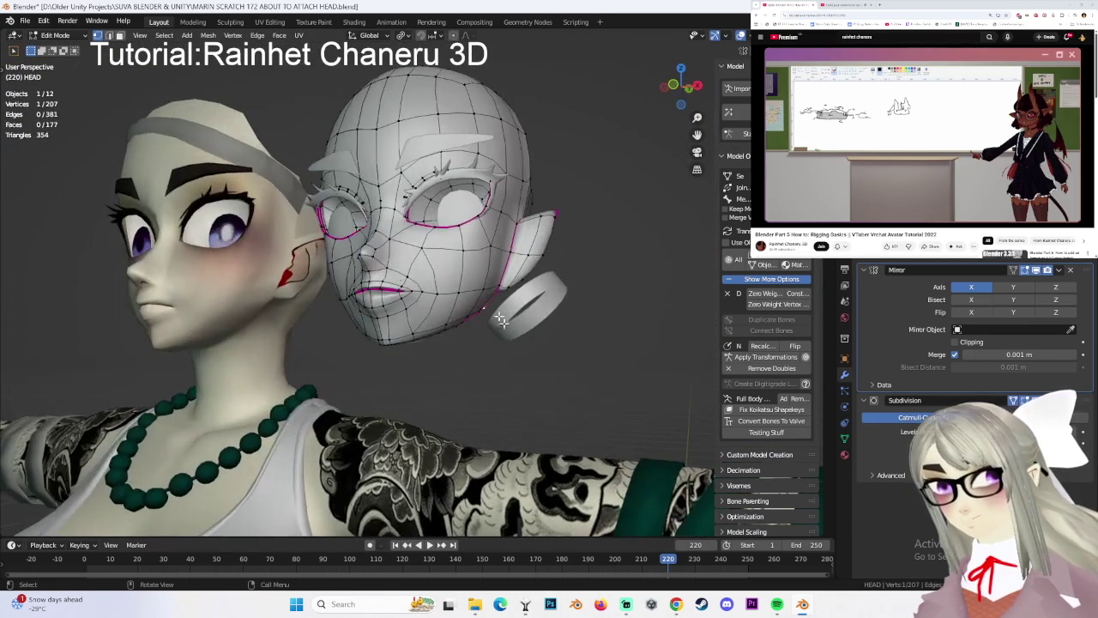
In Object Mode, hide the body with H and inspect the head alone.
key("Tab")
left_click(142, 126)
scroll(318, 341, "down", 2)
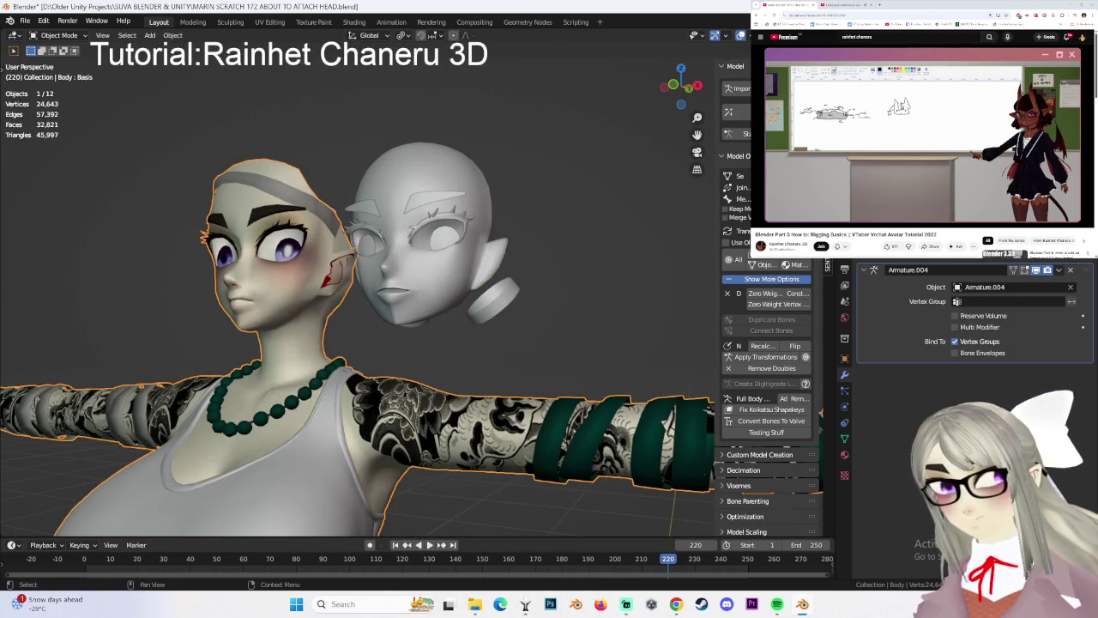
key("h")
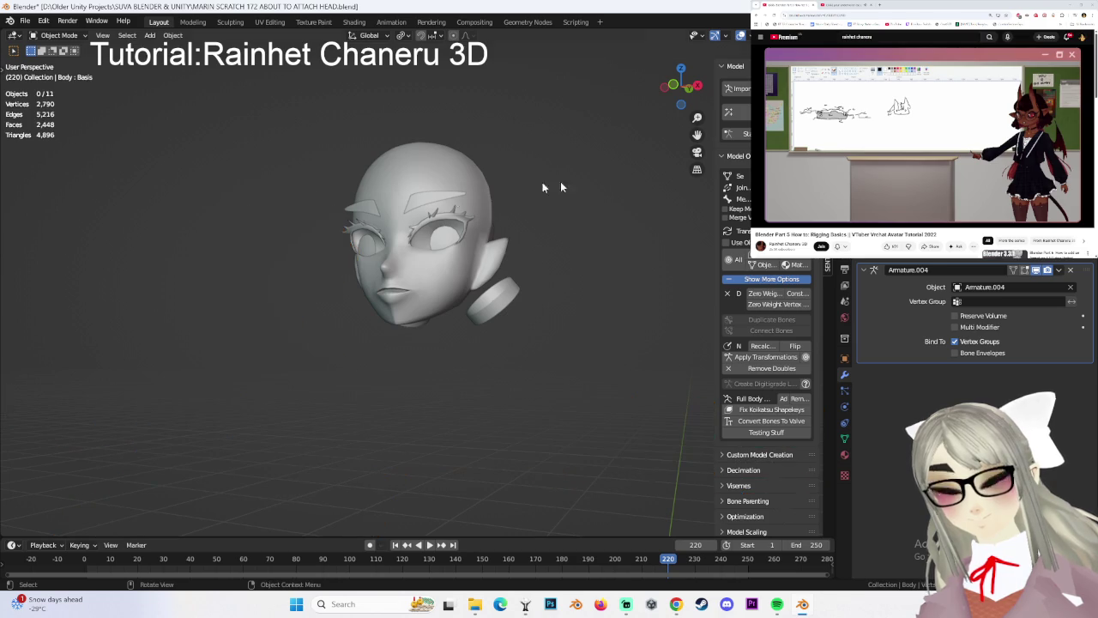
left_click(456, 187)
mouse_move(456, 187)
middle_mouse_down()
mouse_move(491, 242)
mouse_move(519, 253)
middle_mouse_up()
scroll(519, 253, "up", 1)
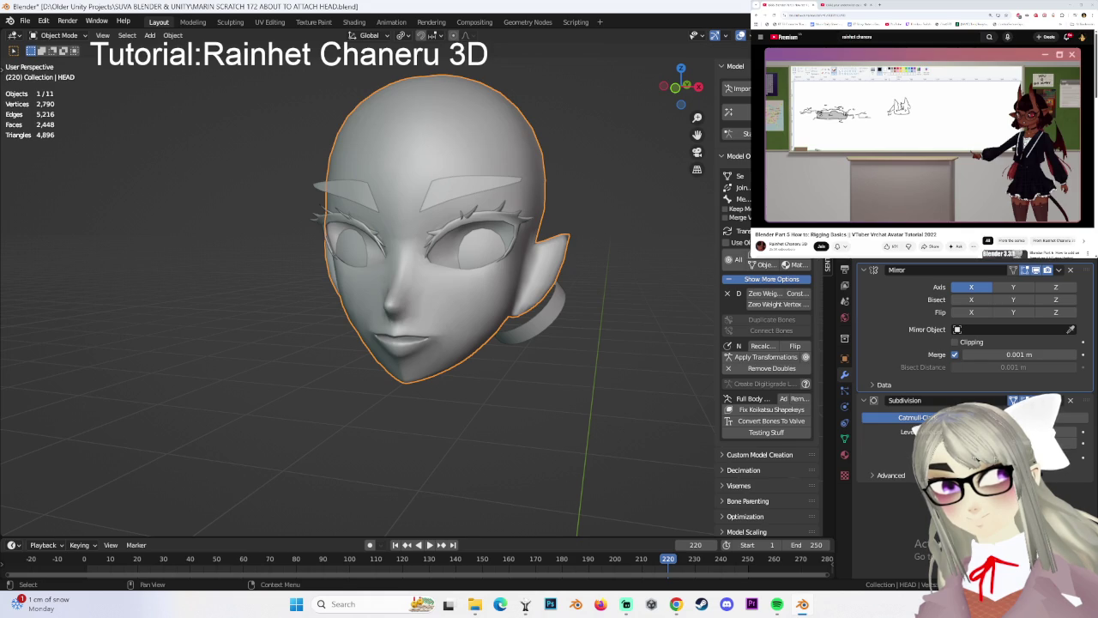
Unhide the body with Alt+H and join the head and body with Ctrl+J.
key("alt+h")
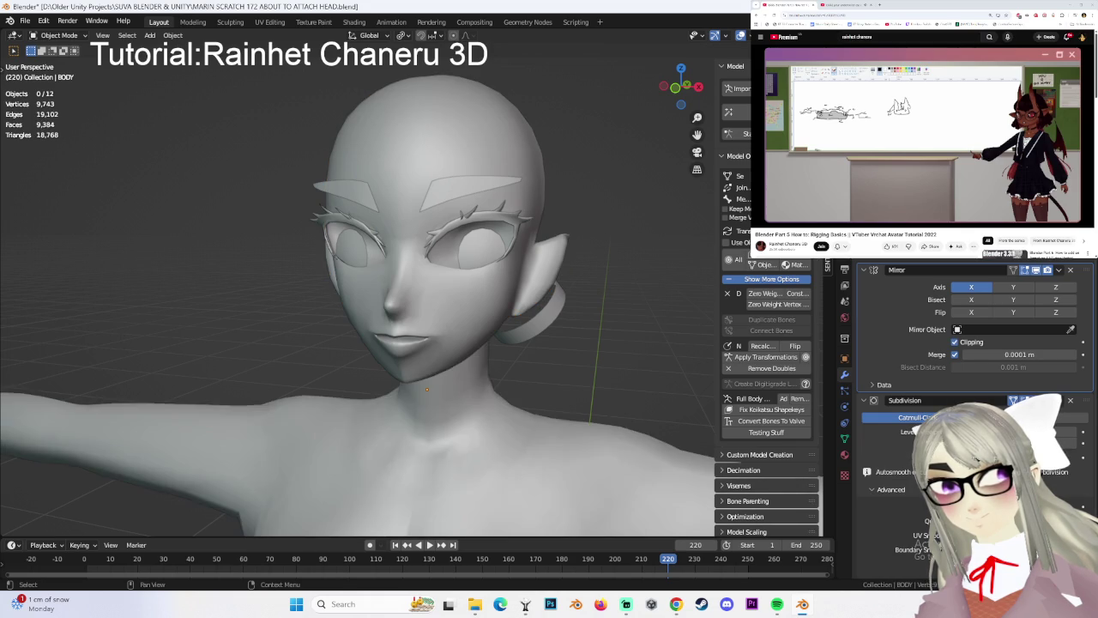
mouse_move(621, 223)
middle_mouse_down()
mouse_move(446, 213)
mouse_move(480, 215)
middle_mouse_up()
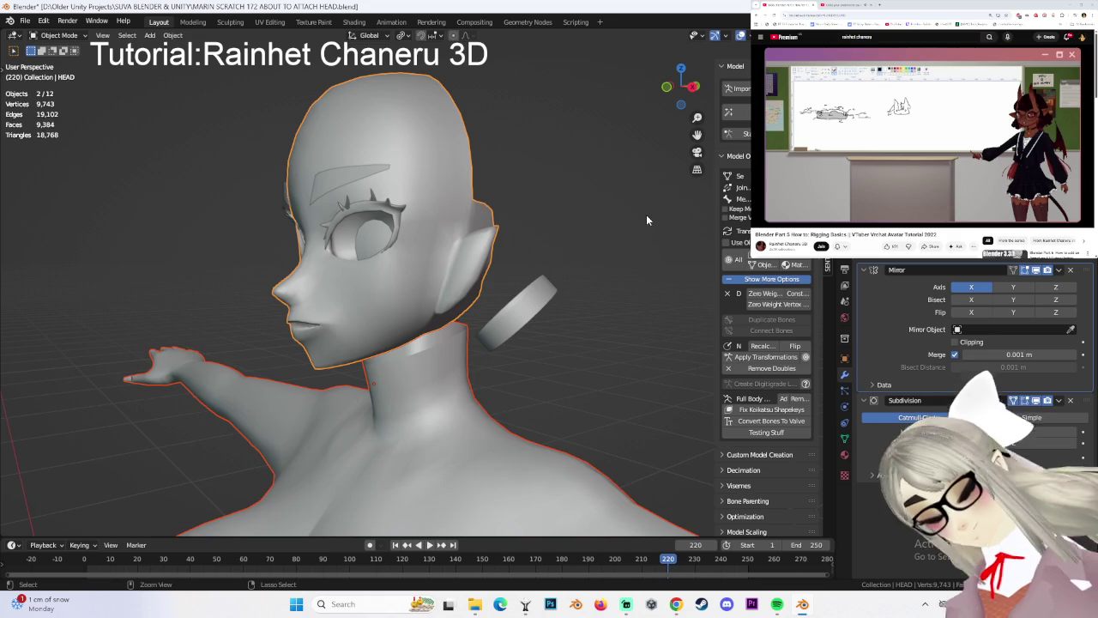
key("ctrl+j")
mouse_move(645, 211)
middle_mouse_down()
mouse_move(449, 243)
mouse_move(520, 294)
mouse_move(467, 323)
middle_mouse_up()
key("ctrl+j")
left_click(86, 36)
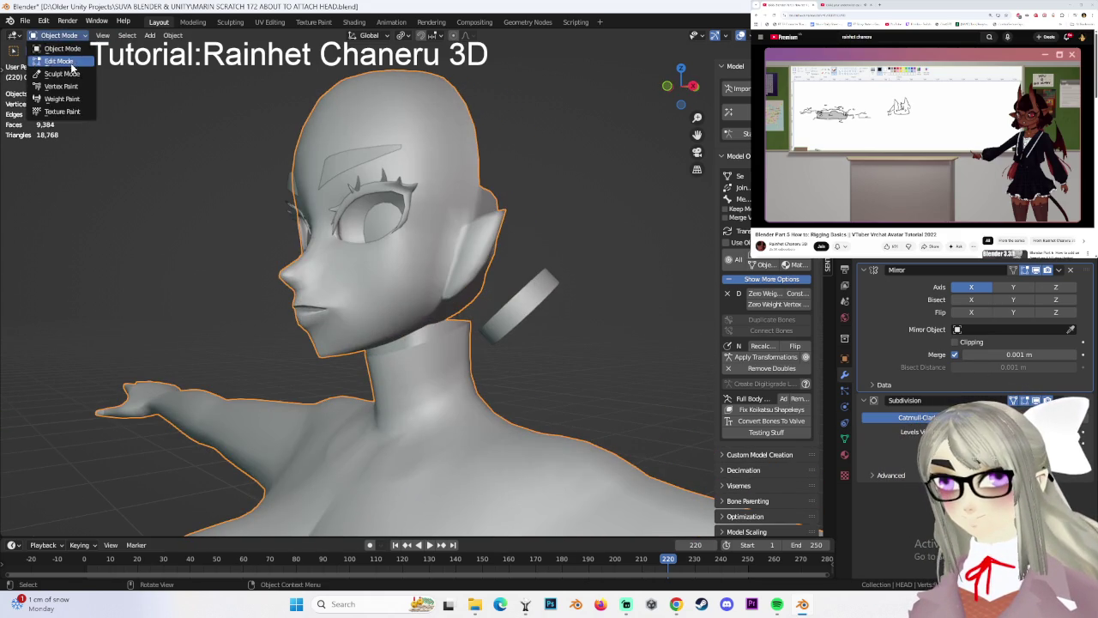
Merge two jaw-neck seam vertex pairs at last and extrude a new seam vertex.
left_click(60, 61)
mouse_move(369, 283)
middle_mouse_down()
mouse_move(437, 335)
mouse_move(510, 298)
mouse_move(514, 321)
mouse_move(452, 331)
mouse_move(535, 337)
mouse_move(515, 321)
mouse_move(444, 338)
mouse_move(526, 324)
mouse_move(497, 315)
mouse_move(567, 296)
mouse_move(547, 269)
mouse_move(588, 283)
mouse_move(475, 300)
mouse_move(456, 347)
mouse_move(183, 412)
middle_mouse_up()
scroll(545, 319, "up", 3)
left_click(452, 331)
key("m")
left_click(480, 335)
key("m")
left_click(526, 326)
right_click(562, 266, "ctrl")
Select the connected body mesh and hide it, leaving only the head visible.
scroll(515, 392, "down", 5)
mouse_move(515, 392)
middle_mouse_down()
mouse_move(559, 375)
mouse_move(350, 294)
middle_mouse_up()
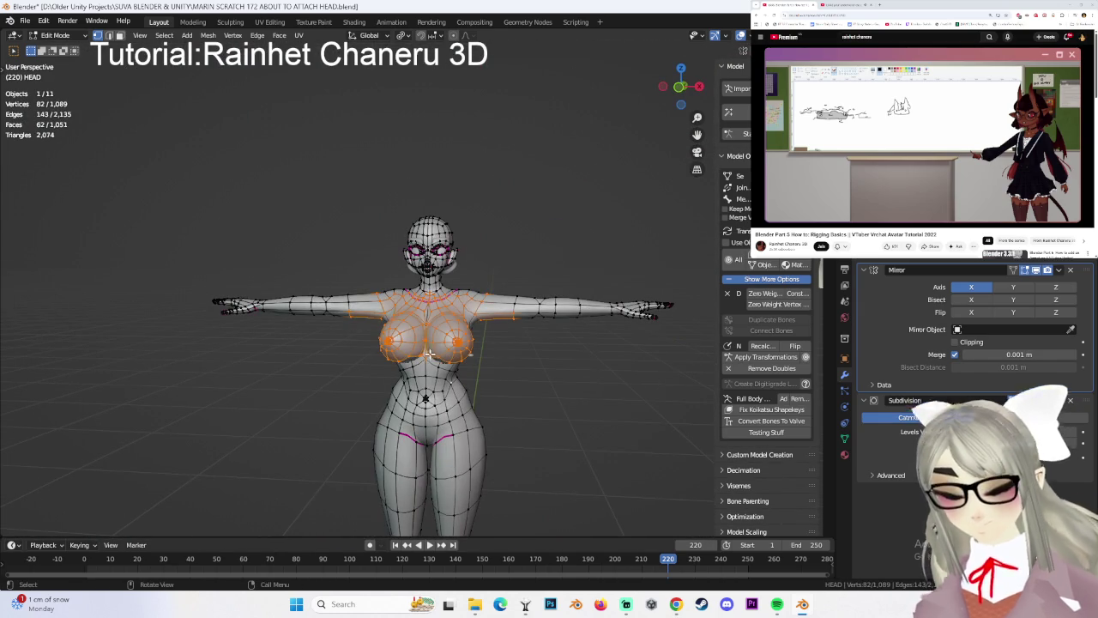
key("ctrl+l")
middle_click_drag(418, 326, 456, 299)
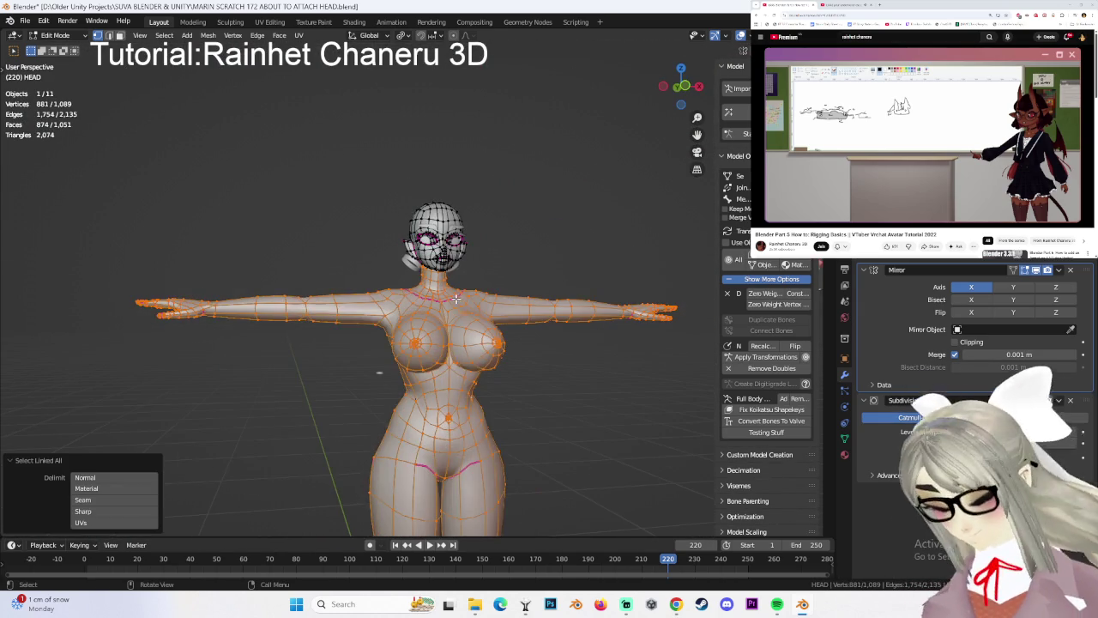
key("h")
scroll(409, 208, "up", 4)
scroll(461, 286, "up", 2)
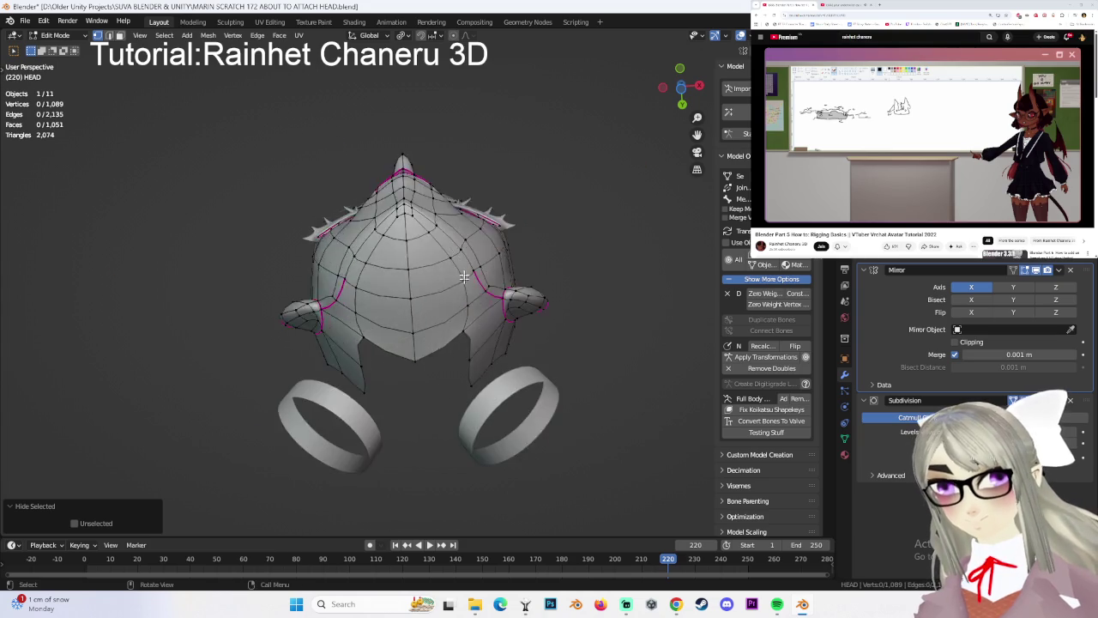
Select the vertical strip of centre faces on the head.
left_click(120, 35)
middle_click_drag(378, 283, 444, 337)
left_click_drag(444, 334, 468, 378)
mouse_move(468, 377)
middle_mouse_down()
mouse_move(503, 277)
mouse_move(375, 270)
middle_mouse_up()
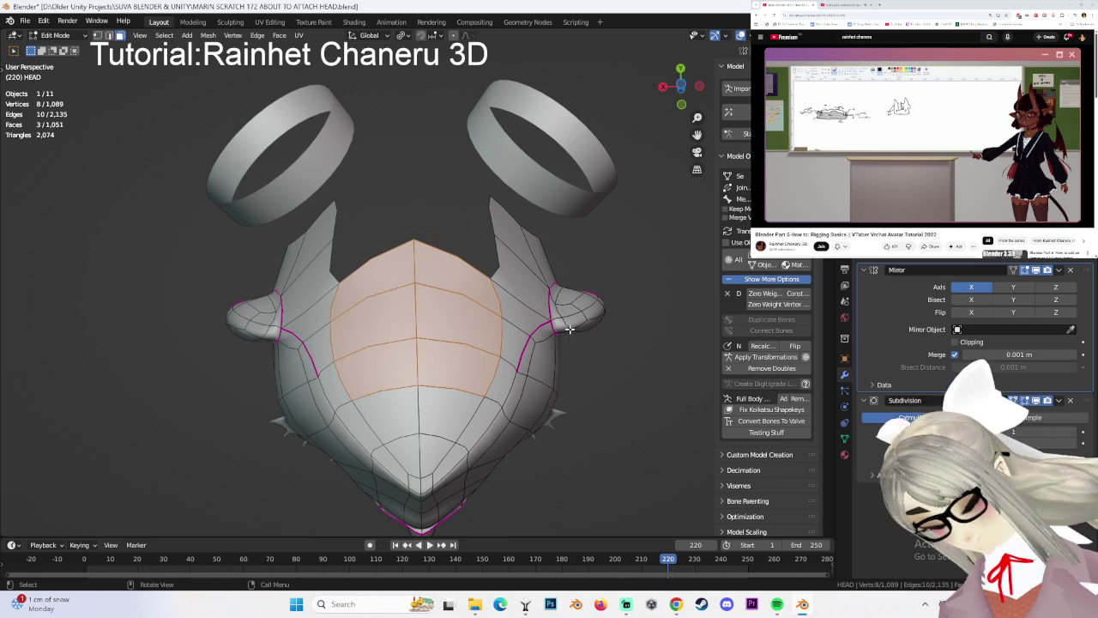
Inset the centre face strip, retrying until the inset sits right.
key("i")
key("Escape")
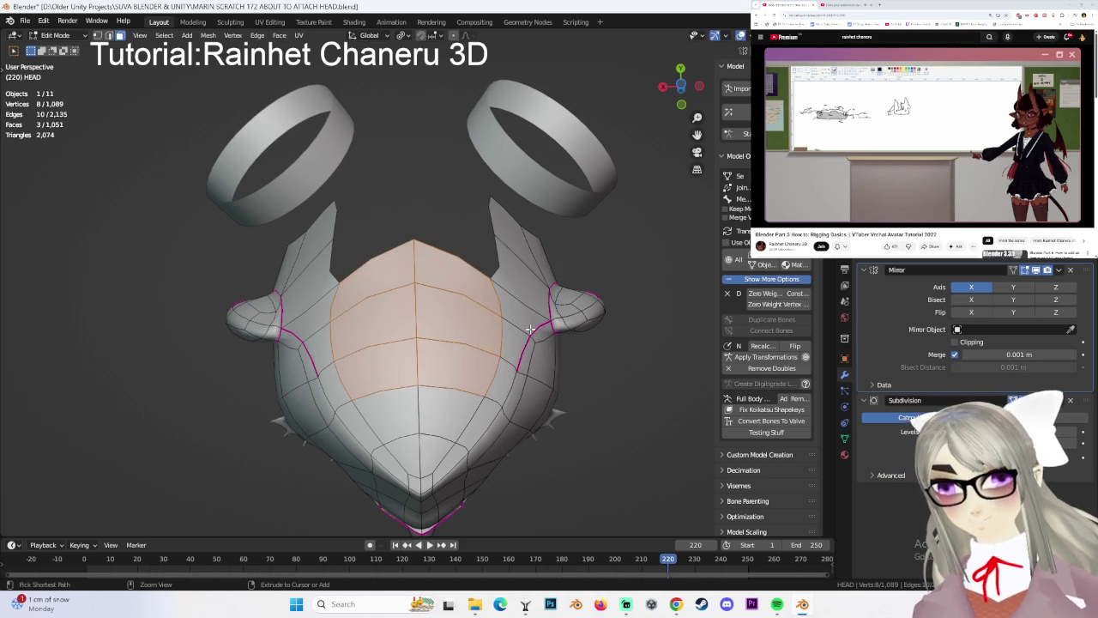
key("i")
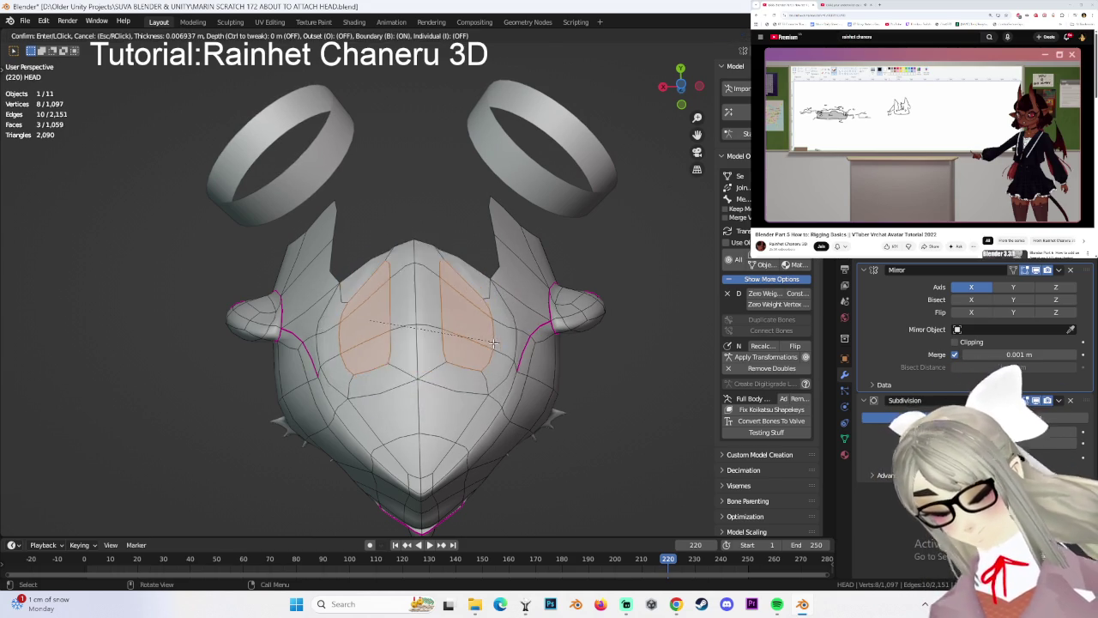
left_click(498, 344)
key("ctrl+z")
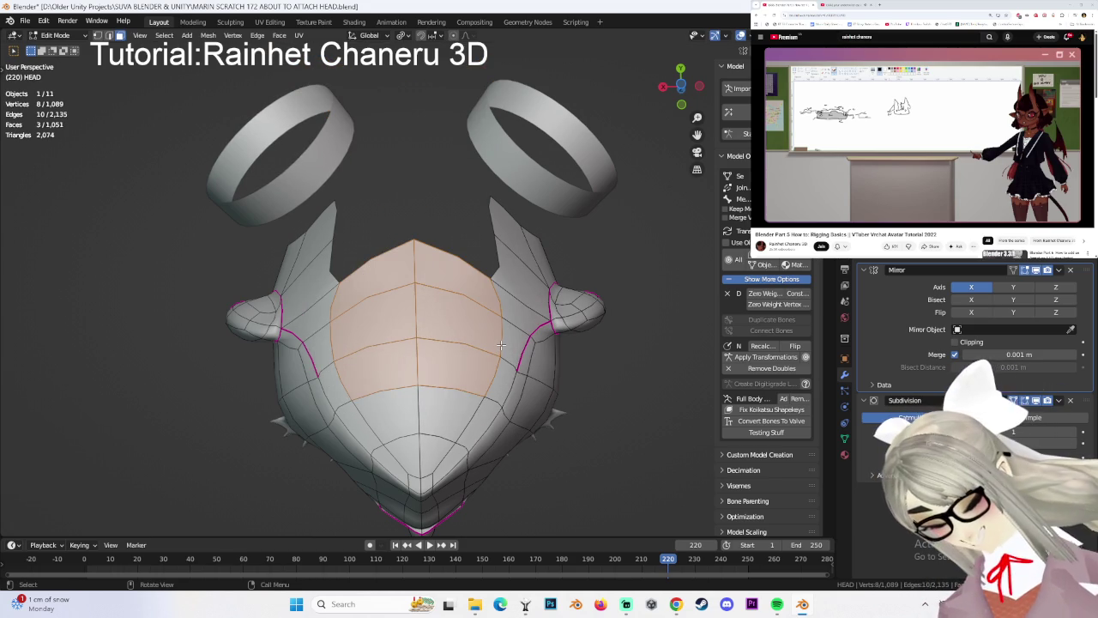
key("i")
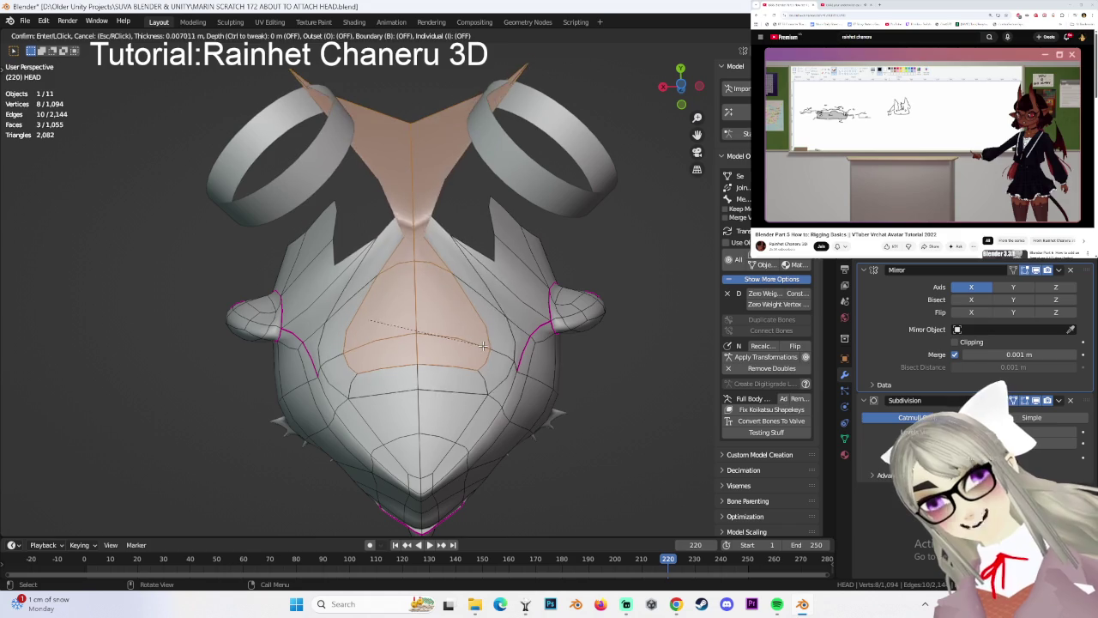
left_click(500, 345)
key("ctrl+z")
middle_click_drag(499, 346, 476, 357)
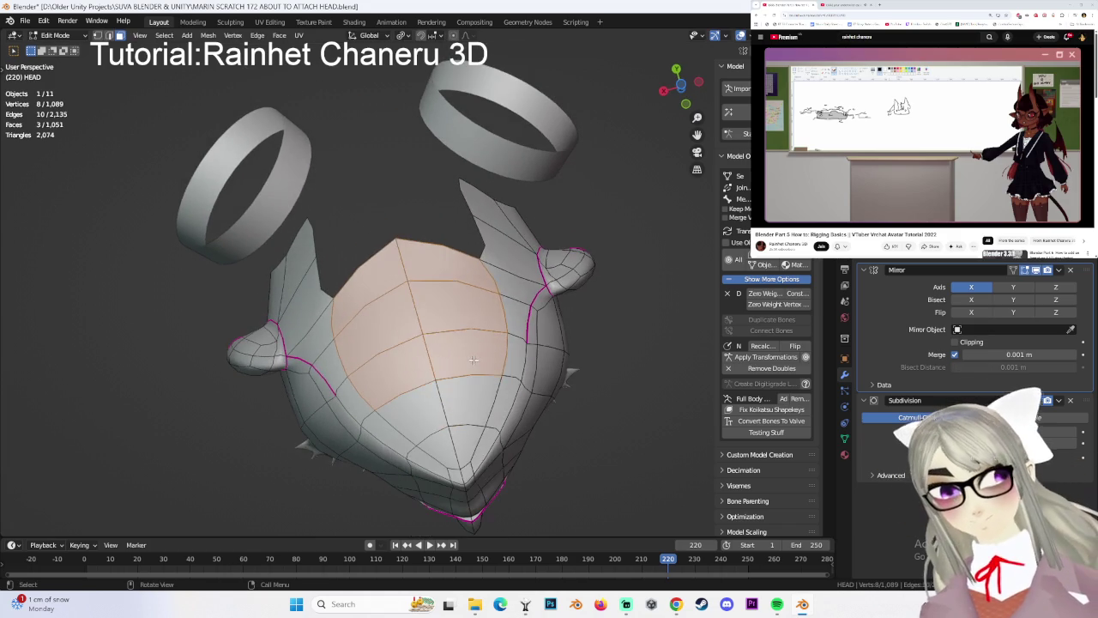
key("i")
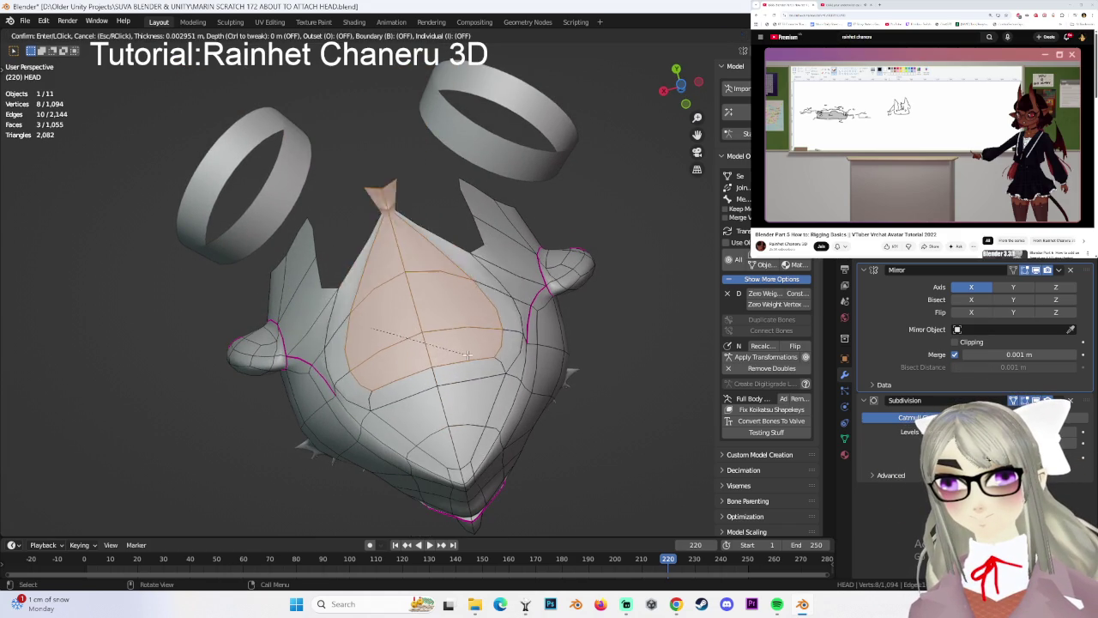
left_click(473, 354)
middle_click_drag(473, 354, 472, 363)
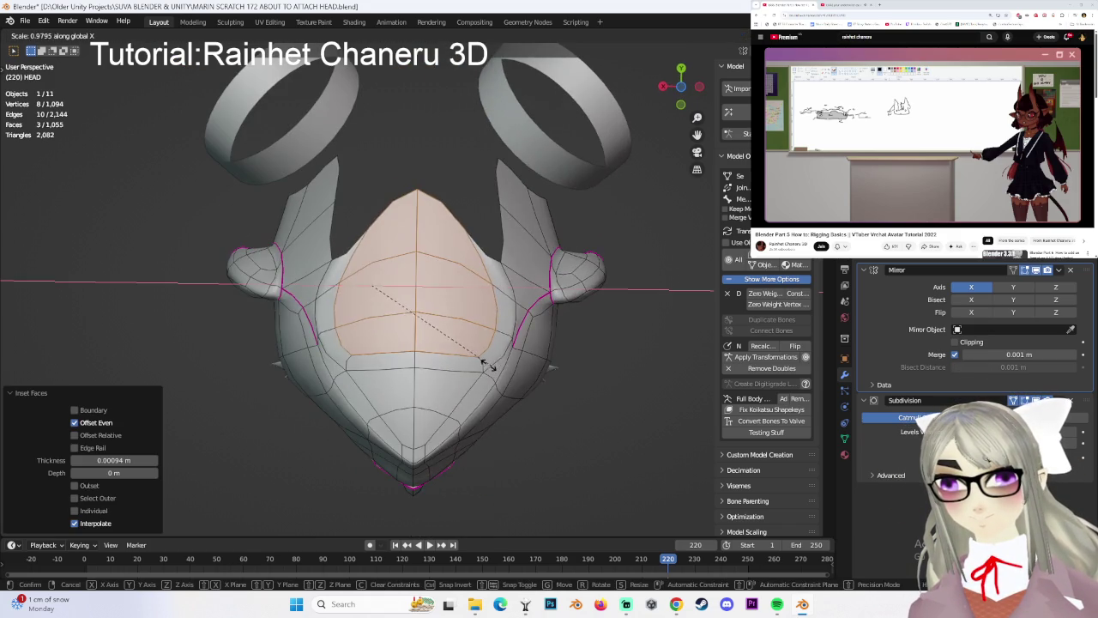
Enable Mirror modifier clipping and narrow the inset faces along X.
key("s")
key("x")
left_click(471, 363)
key("ctrl+z")
left_click(954, 342)
key("x")
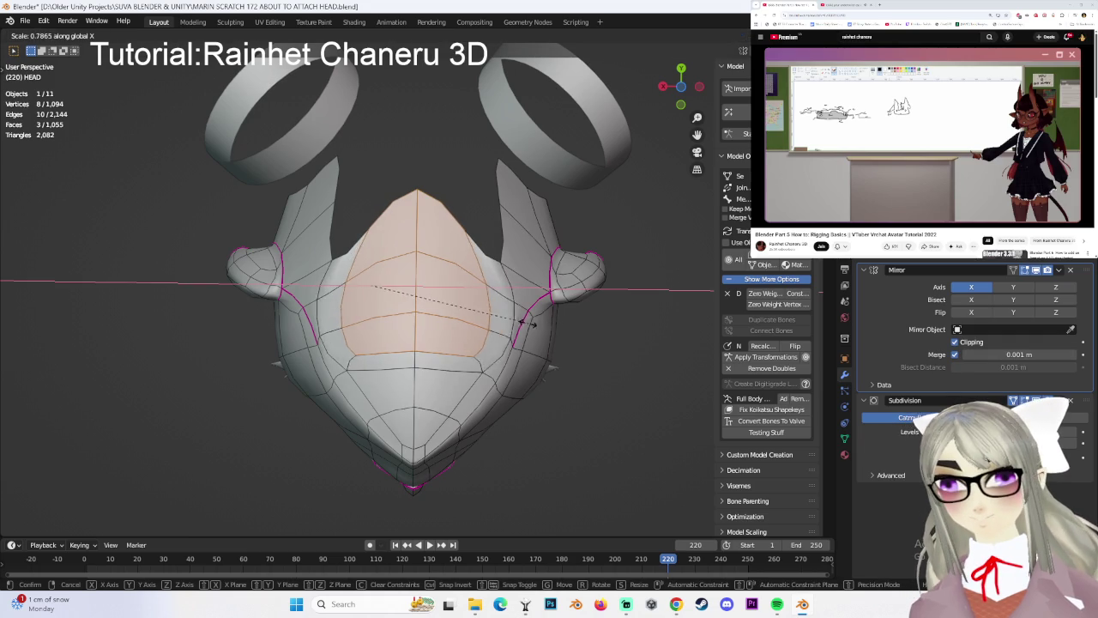
left_click(447, 311)
mouse_move(447, 310)
middle_mouse_down()
mouse_move(473, 345)
mouse_move(492, 320)
middle_mouse_up()
left_click(97, 35)
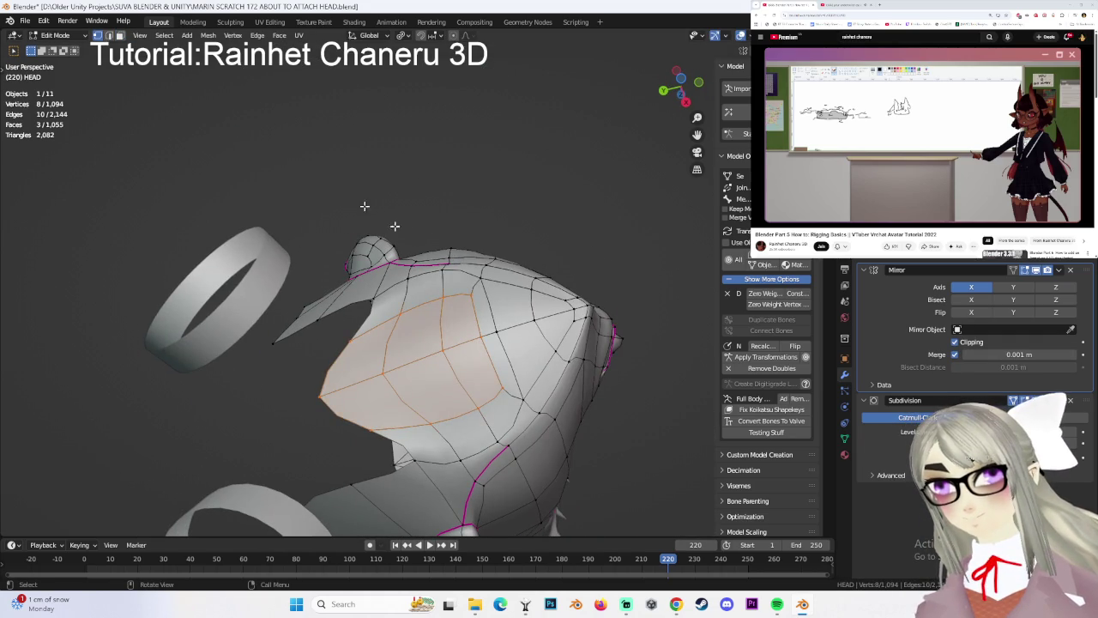
Nudge a patch vertex along Y, undoing and retrying the move.
left_click(467, 294)
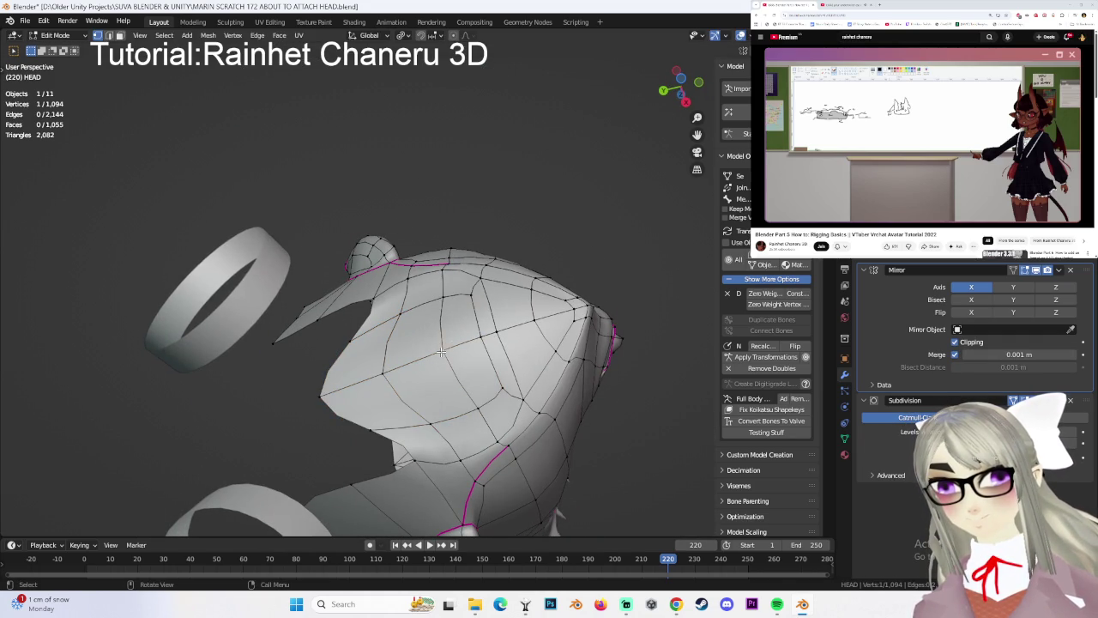
left_click(413, 357)
key("ctrl+z")
key("g")
left_click(431, 343)
key("ctrl+z")
middle_click_drag(431, 343, 474, 273)
key("g")
key("y")
left_click(458, 318)
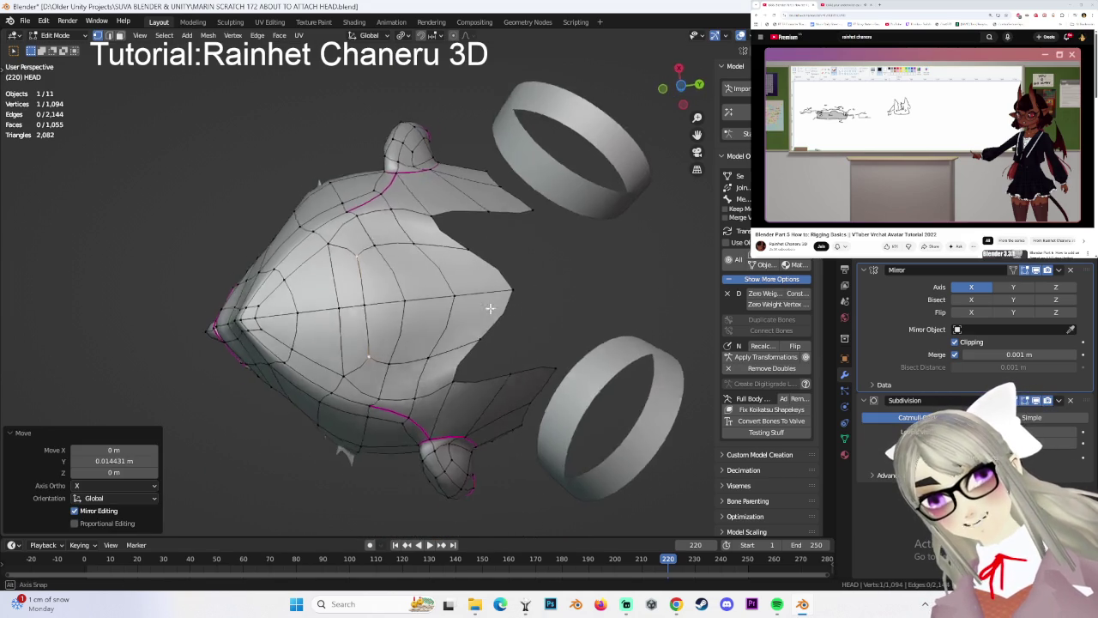
key("ctrl+z")
key("g")
key("y")
left_click(486, 324)
Reposition several head vertices, raising one straight up along Z.
mouse_move(485, 323)
middle_mouse_down()
mouse_move(425, 337)
mouse_move(377, 384)
middle_mouse_up()
key("g")
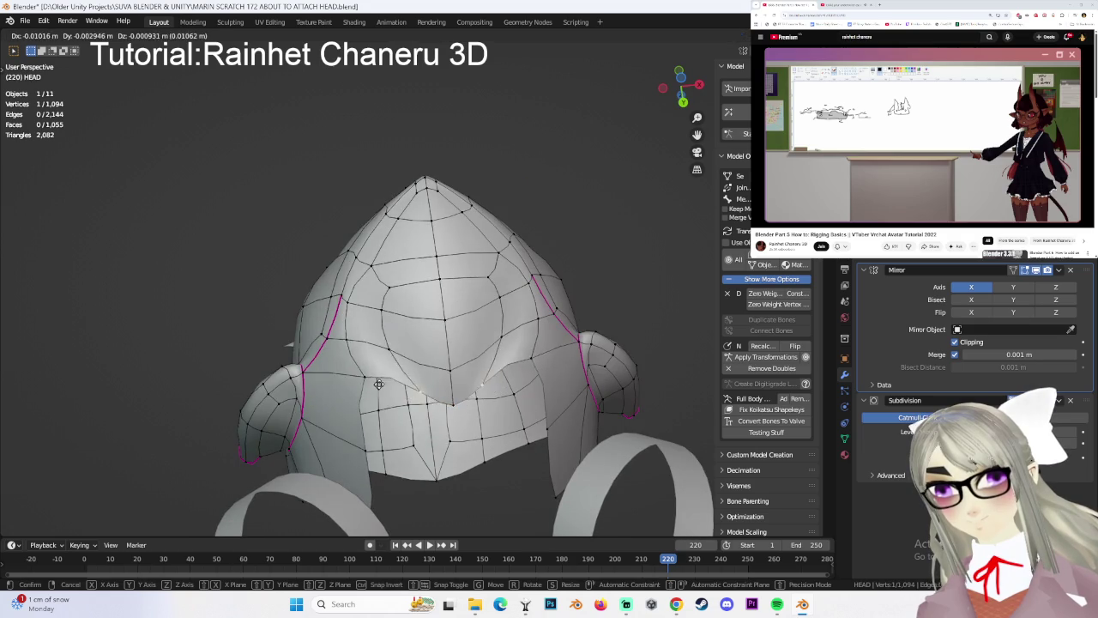
left_click(426, 381)
mouse_move(427, 381)
middle_mouse_down()
mouse_move(554, 294)
mouse_move(451, 372)
middle_mouse_up()
key("g")
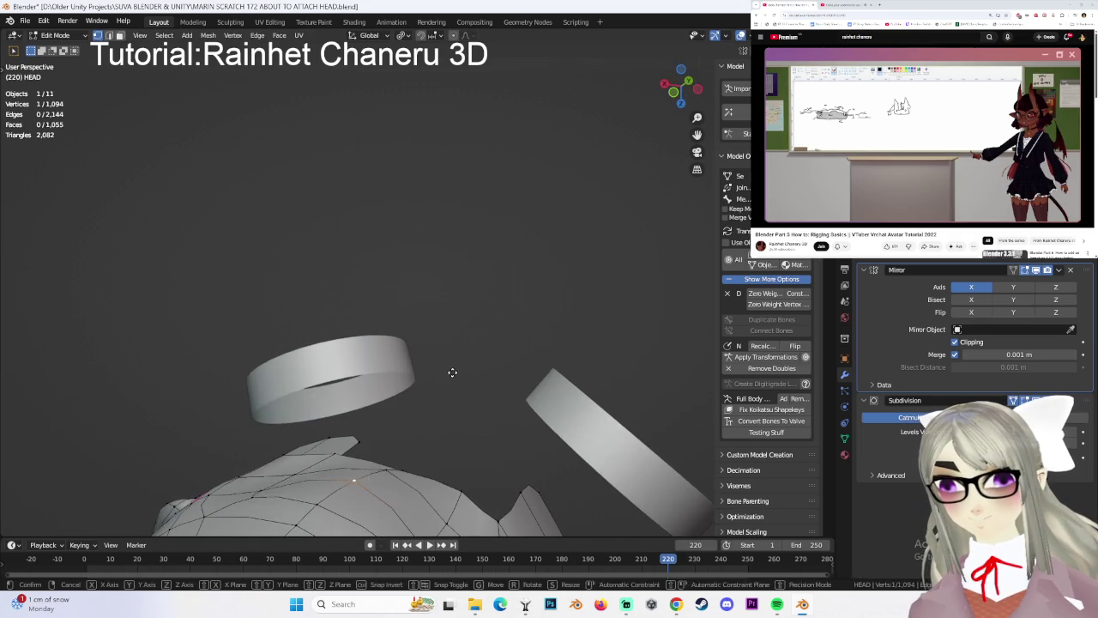
key("z")
left_click(427, 439)
middle_click_drag(426, 440, 559, 257)
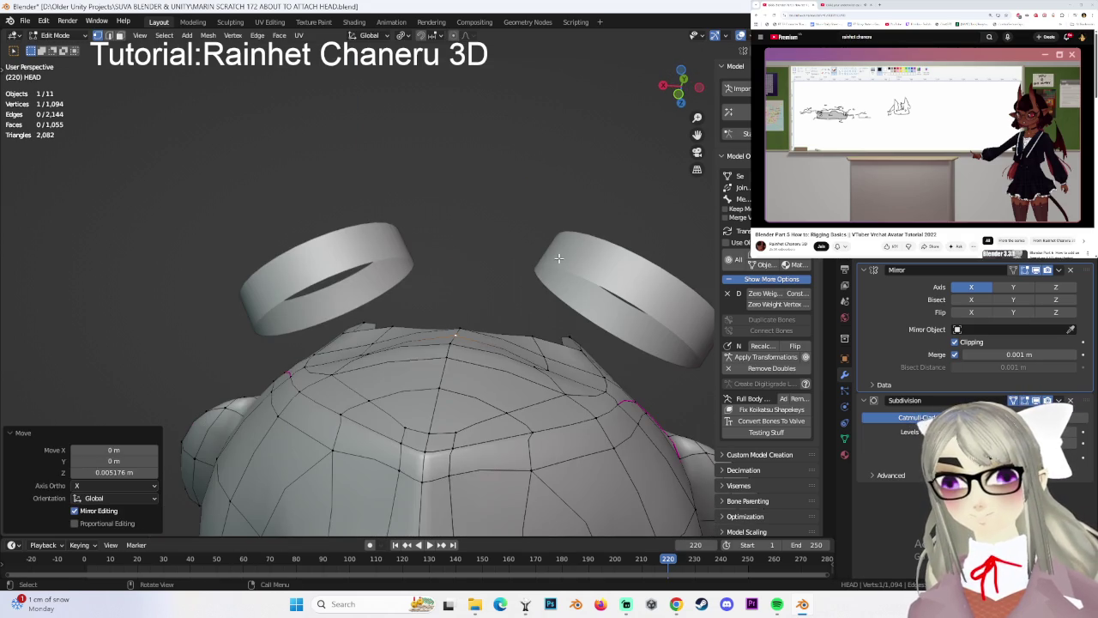
key("g")
left_click(553, 323)
Move more vertices around the front and back of the head.
middle_click_drag(554, 322, 532, 315)
key("g")
left_click(372, 290)
key("g")
key("g")
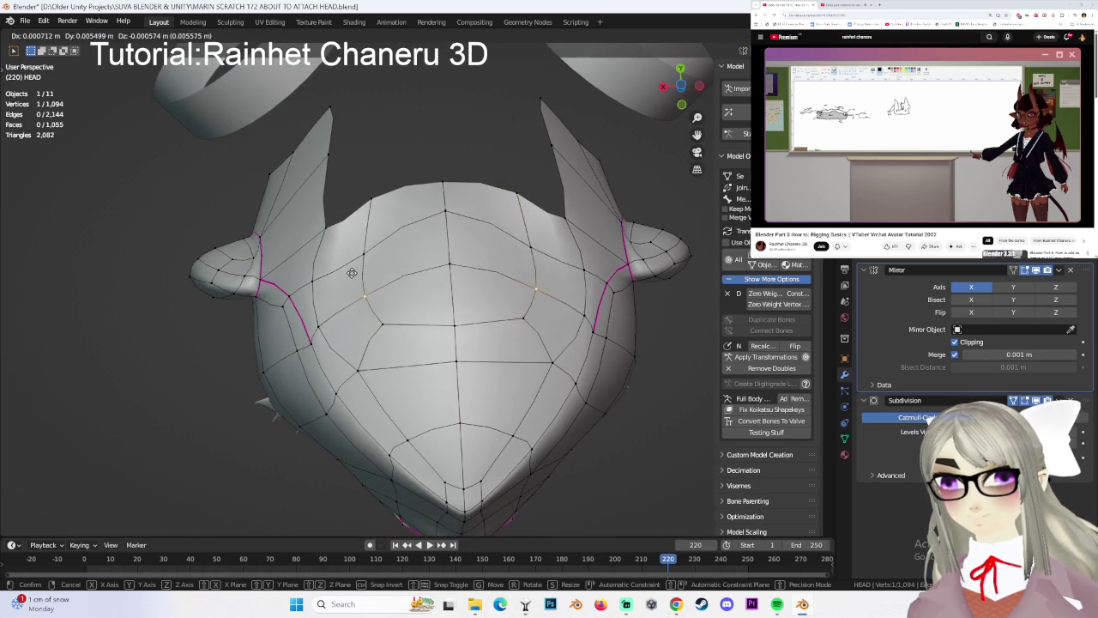
left_click(362, 277)
middle_click_drag(363, 277, 436, 263)
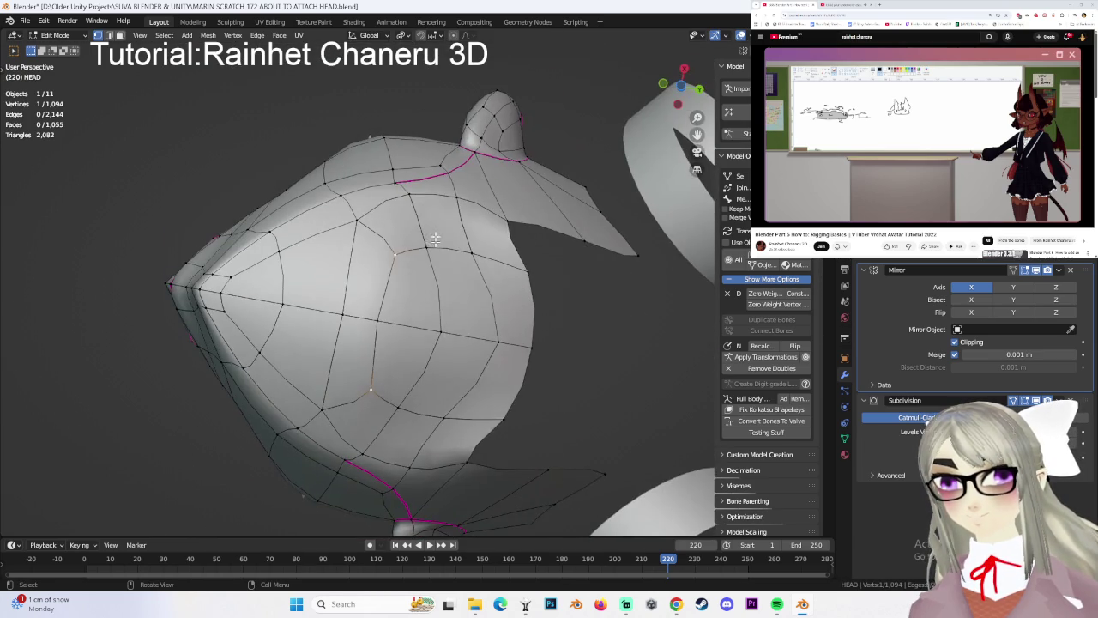
key("g")
mouse_move(441, 207)
middle_mouse_down()
mouse_move(429, 193)
mouse_move(475, 201)
middle_mouse_up()
left_click(420, 184)
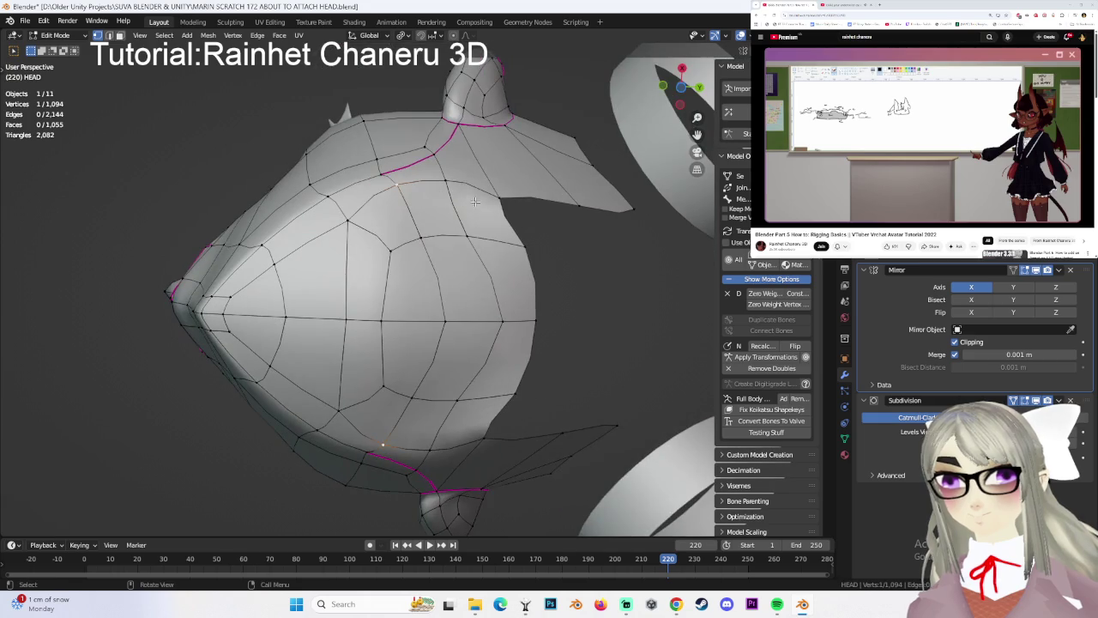
Edge-slide the loop across the head to even out the spacing.
left_click(463, 184, "alt")
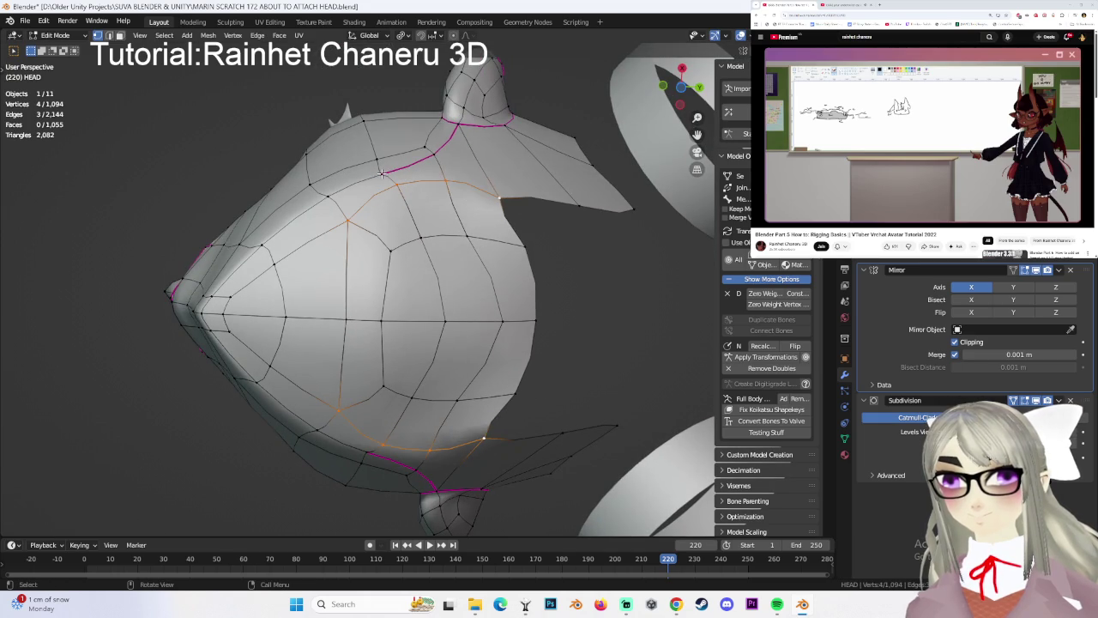
left_click(481, 235)
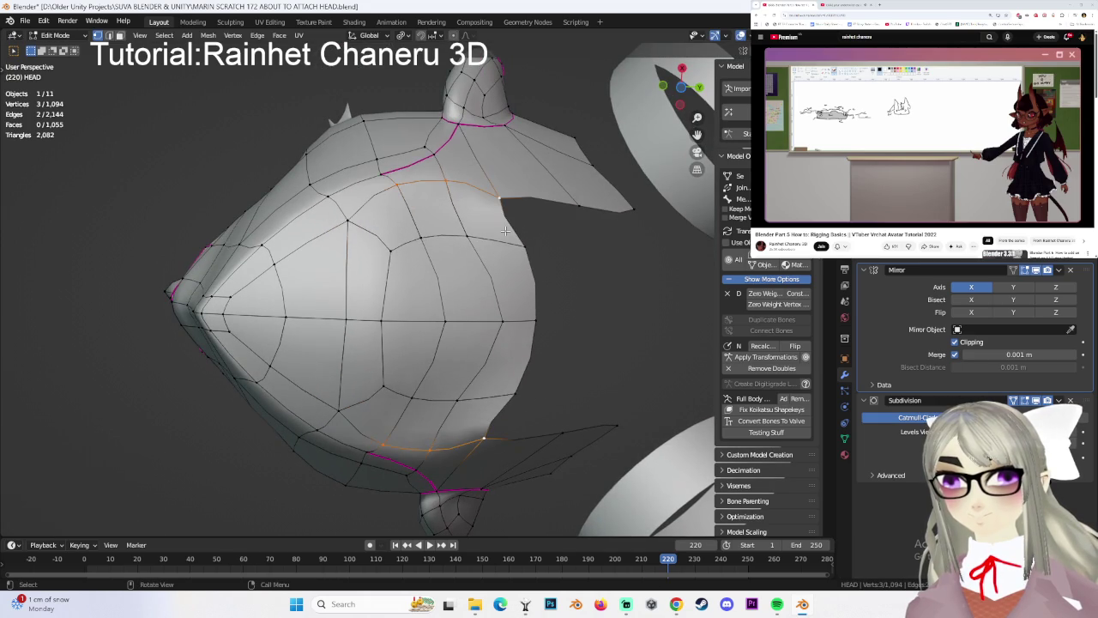
key("g")
left_click(502, 254)
Raise top-of-head vertices upward, the last by 0.002728 m, and reveal the body.
middle_click_drag(502, 254, 503, 289)
left_click(502, 289)
left_click(439, 307)
mouse_move(439, 306)
middle_mouse_down()
mouse_move(474, 315)
mouse_move(404, 318)
mouse_move(532, 317)
mouse_move(448, 417)
mouse_move(391, 324)
middle_mouse_up()
left_click(480, 323)
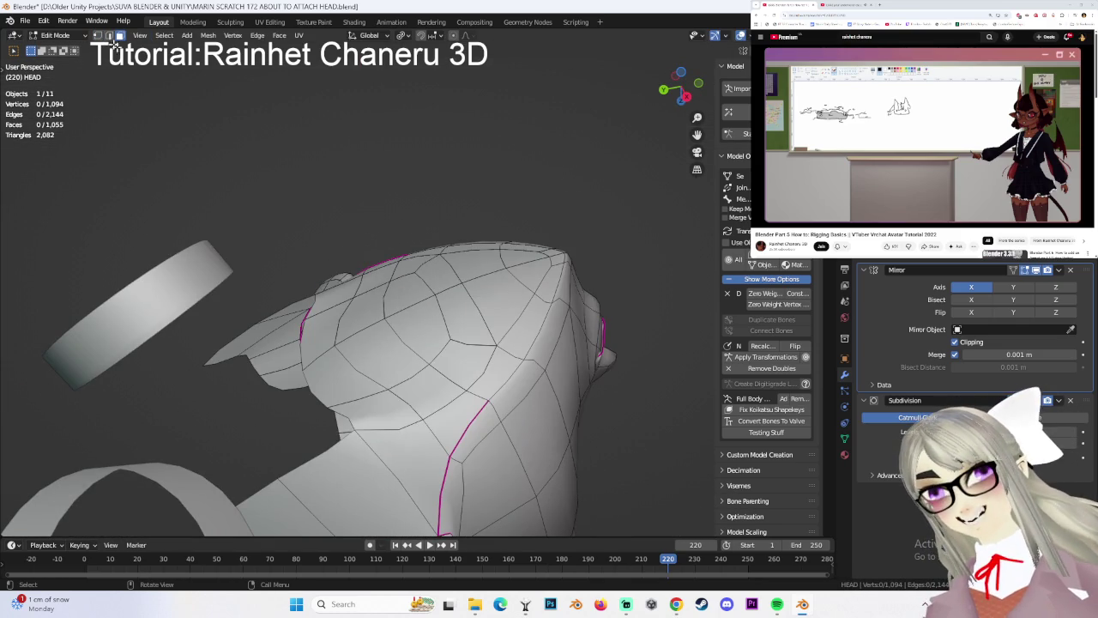
mouse_move(272, 129)
middle_mouse_down()
mouse_move(422, 286)
mouse_move(483, 323)
mouse_move(353, 356)
middle_mouse_up()
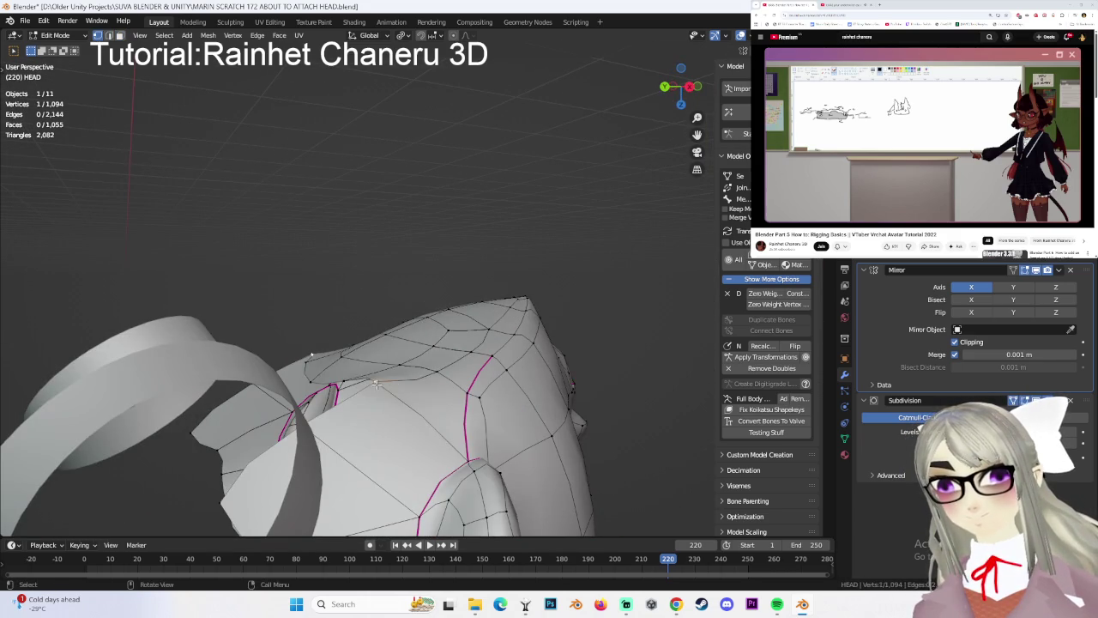
left_click(378, 392)
middle_click_drag(378, 392, 471, 403)
middle_click_drag(514, 335, 554, 342)
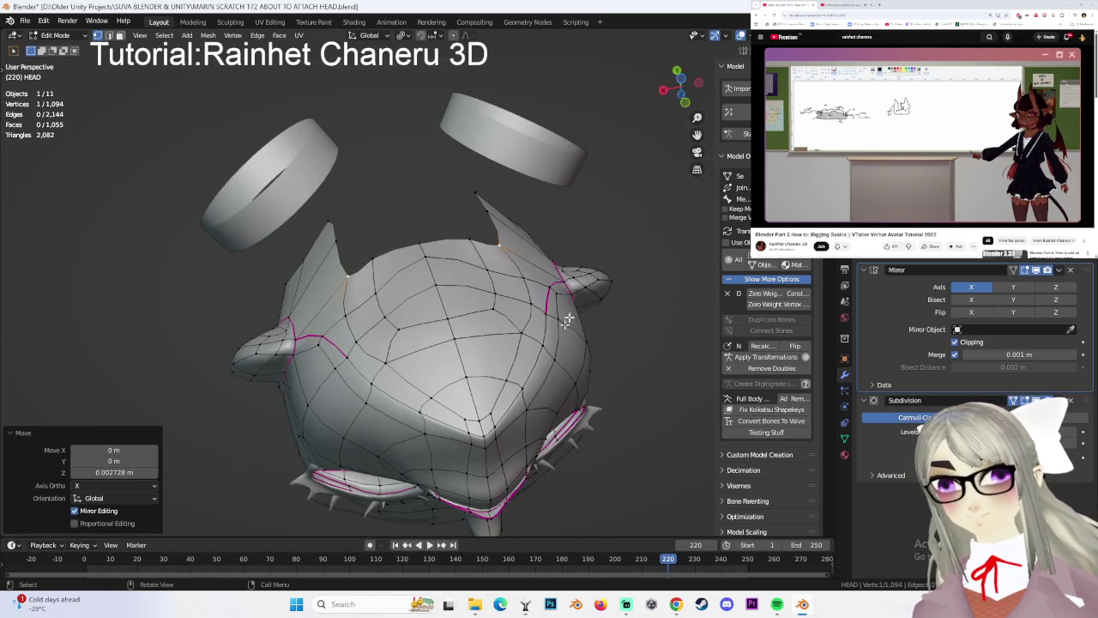
scroll(581, 208, "down", 2)
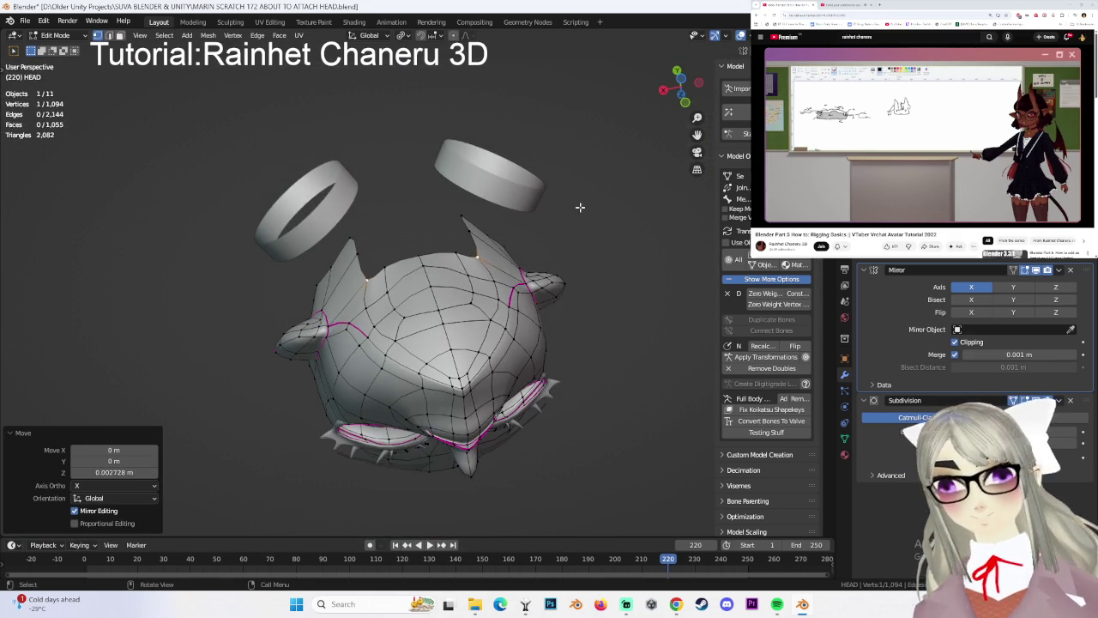
key("alt+h")
Merge two jaw-seam vertex pairs at the last selected vertex.
middle_click_drag(588, 214, 544, 363)
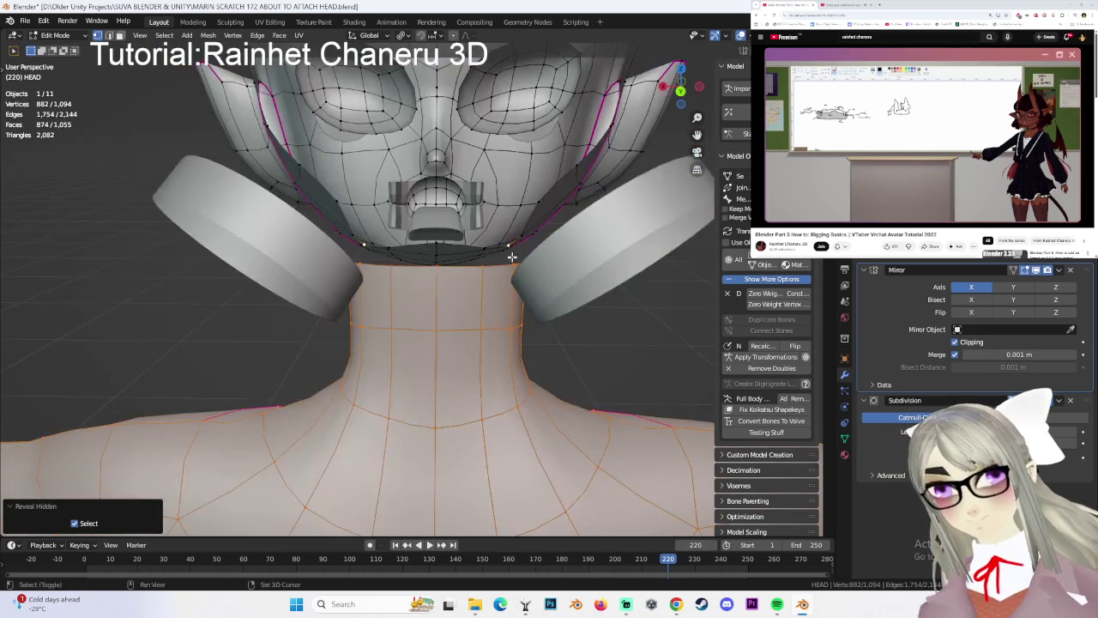
scroll(441, 261, "down", 2)
scroll(440, 261, "up", 3)
middle_click_drag(417, 286, 490, 282)
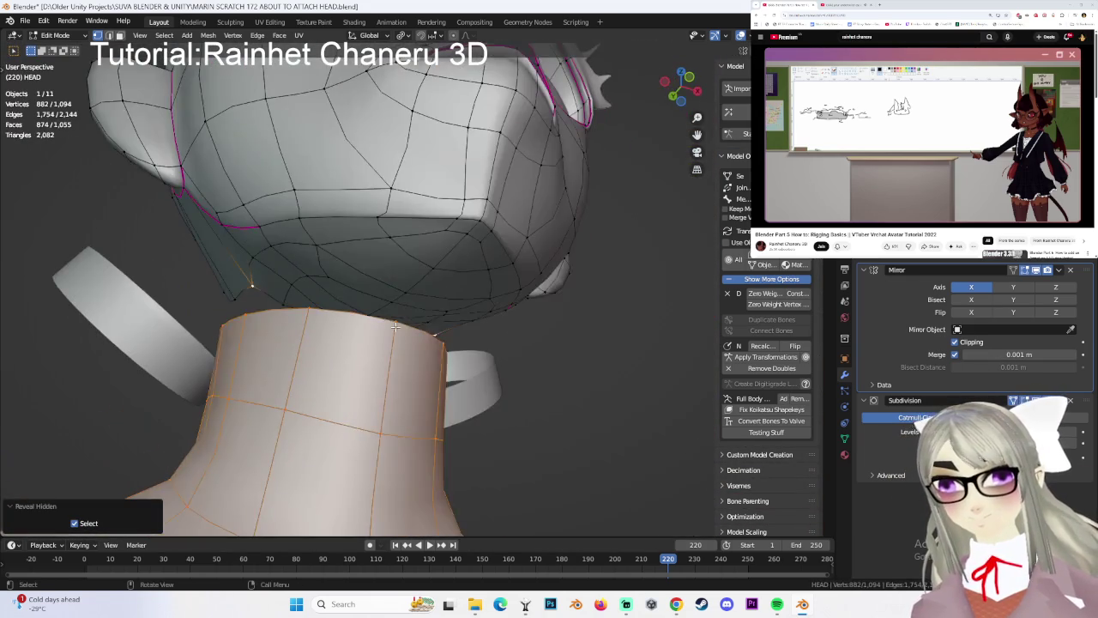
left_click(419, 323)
scroll(490, 320, "up", 2)
mouse_move(411, 300)
middle_mouse_down()
mouse_move(452, 319)
mouse_move(386, 345)
mouse_move(429, 300)
mouse_move(429, 321)
mouse_move(436, 315)
mouse_move(452, 340)
mouse_move(478, 330)
middle_mouse_up()
key("m")
left_click(436, 317)
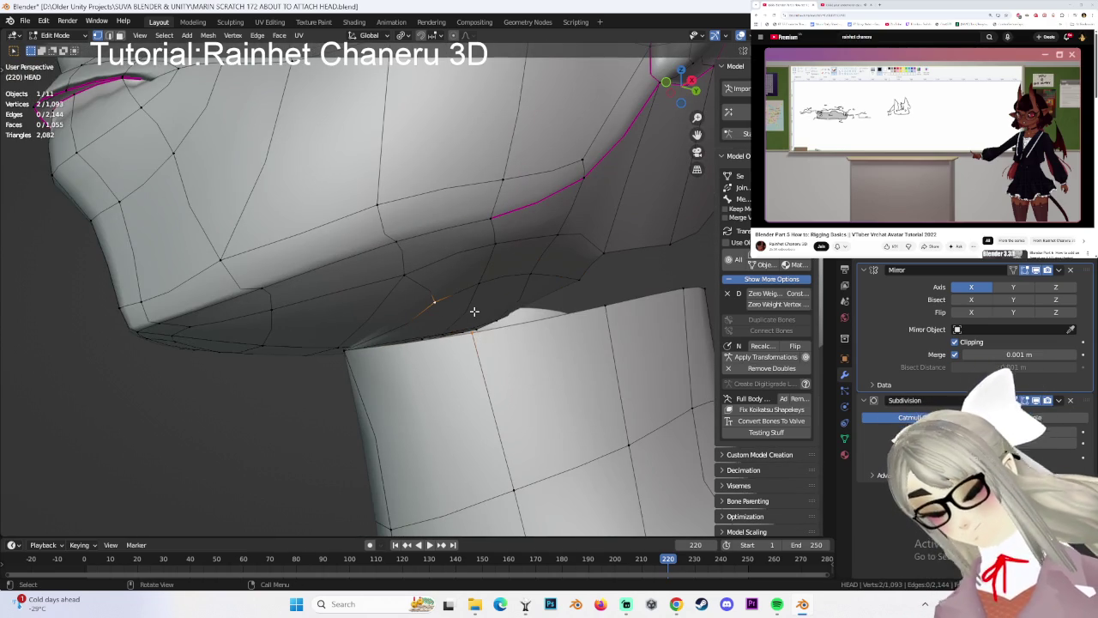
key("m")
left_click(472, 313)
Select a seam vertex path and extrude a new vertex toward the neck.
mouse_move(472, 313)
middle_mouse_down()
mouse_move(448, 353)
mouse_move(458, 363)
mouse_move(385, 409)
mouse_move(549, 327)
mouse_move(558, 338)
middle_mouse_up()
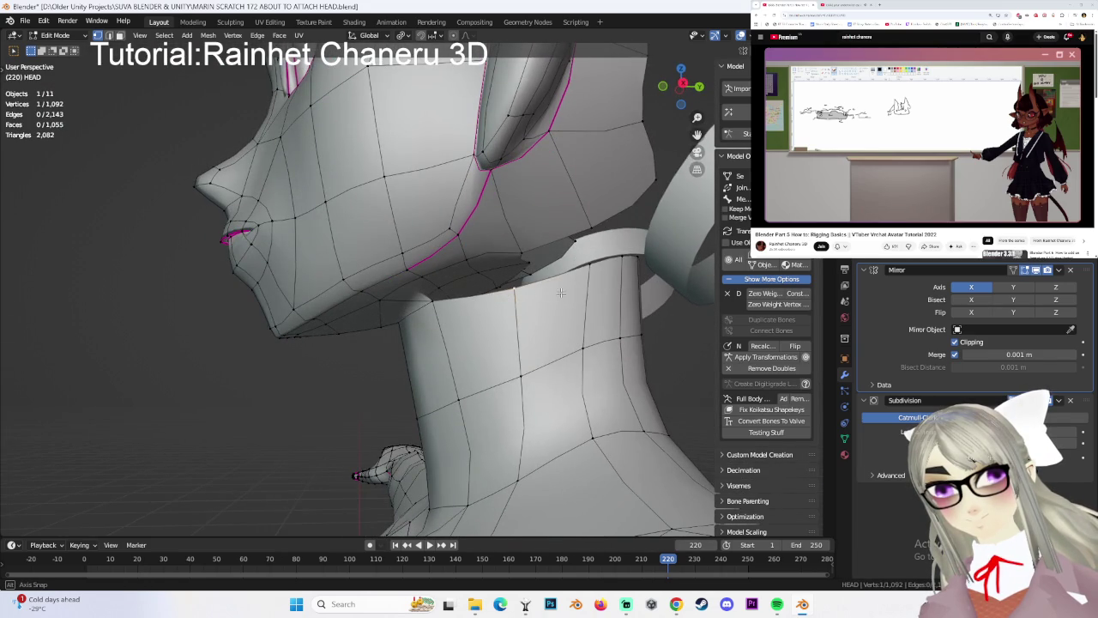
middle_click_drag(560, 293, 567, 275)
mouse_move(488, 285)
middle_mouse_down()
mouse_move(496, 289)
mouse_move(473, 276)
mouse_move(440, 311)
mouse_move(544, 265)
mouse_move(441, 310)
mouse_move(417, 338)
mouse_move(357, 308)
mouse_move(400, 324)
mouse_move(454, 319)
middle_mouse_up()
left_click(454, 319, "ctrl")
right_click(421, 367, "ctrl")
mouse_move(421, 367)
middle_mouse_down()
mouse_move(424, 331)
mouse_move(448, 311)
mouse_move(438, 365)
mouse_move(419, 383)
mouse_move(441, 351)
mouse_move(403, 360)
mouse_move(413, 343)
mouse_move(526, 300)
mouse_move(458, 340)
mouse_move(426, 393)
mouse_move(407, 386)
middle_mouse_up()
left_click(475, 382)
left_click(473, 323)
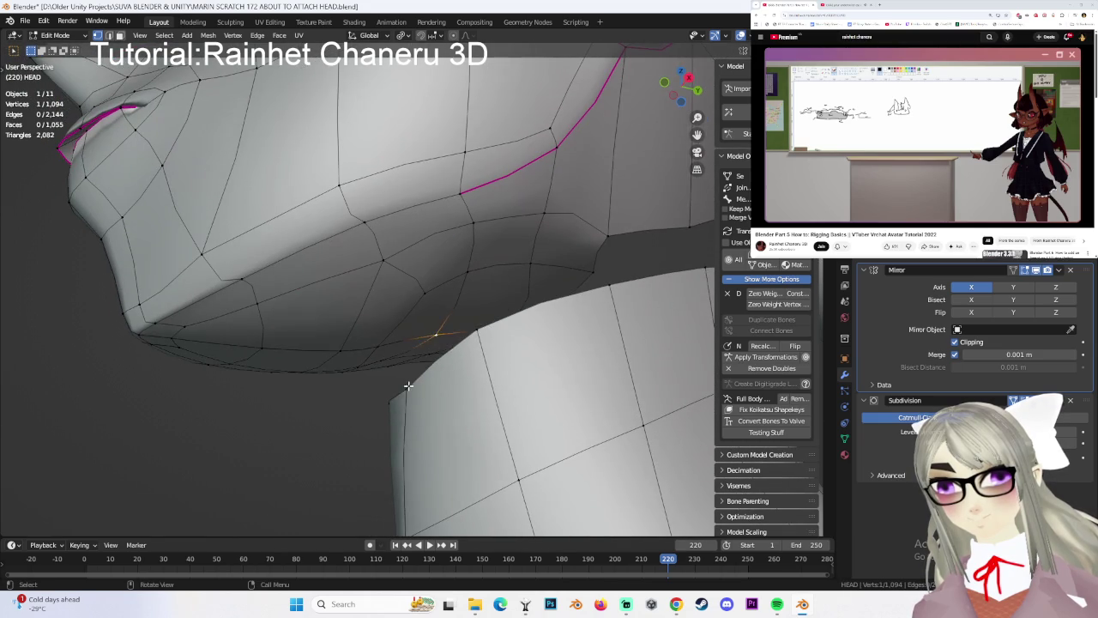
Merge the extruded vertex into its seam neighbour, redoing it after an undo.
key("m")
left_click(464, 357)
mouse_move(464, 357)
middle_mouse_down()
mouse_move(448, 362)
mouse_move(547, 355)
mouse_move(506, 363)
mouse_move(518, 349)
mouse_move(447, 316)
mouse_move(409, 344)
mouse_move(431, 290)
middle_mouse_up()
key("ctrl+z")
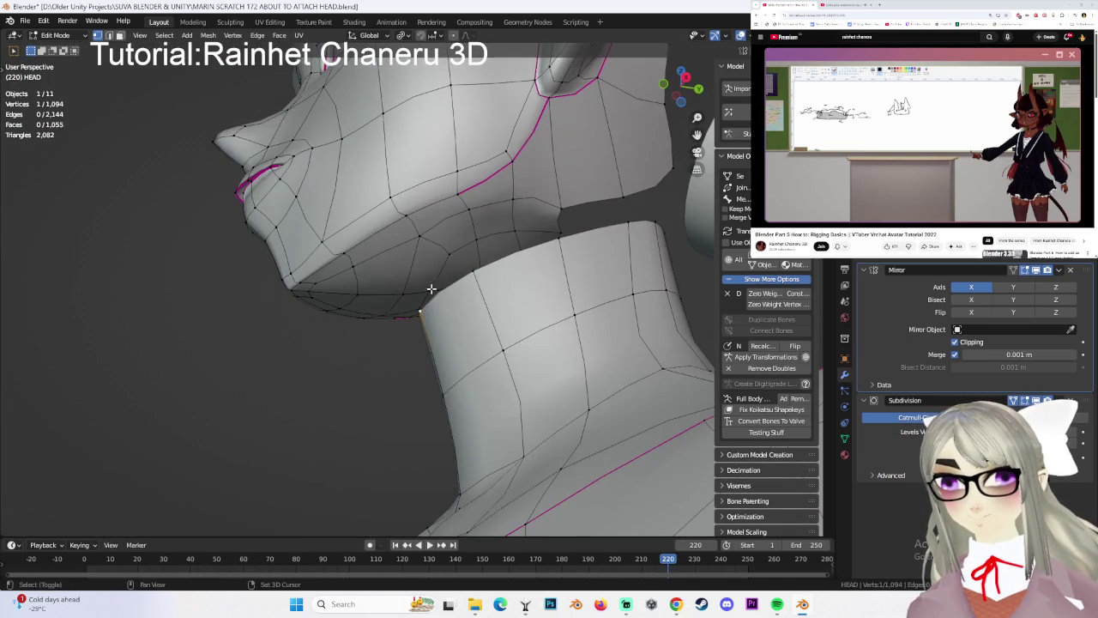
mouse_move(512, 316)
middle_mouse_down()
mouse_move(459, 310)
mouse_move(438, 326)
mouse_move(466, 294)
mouse_move(597, 298)
mouse_move(617, 271)
mouse_move(607, 262)
middle_mouse_up()
key("m")
left_click(459, 309)
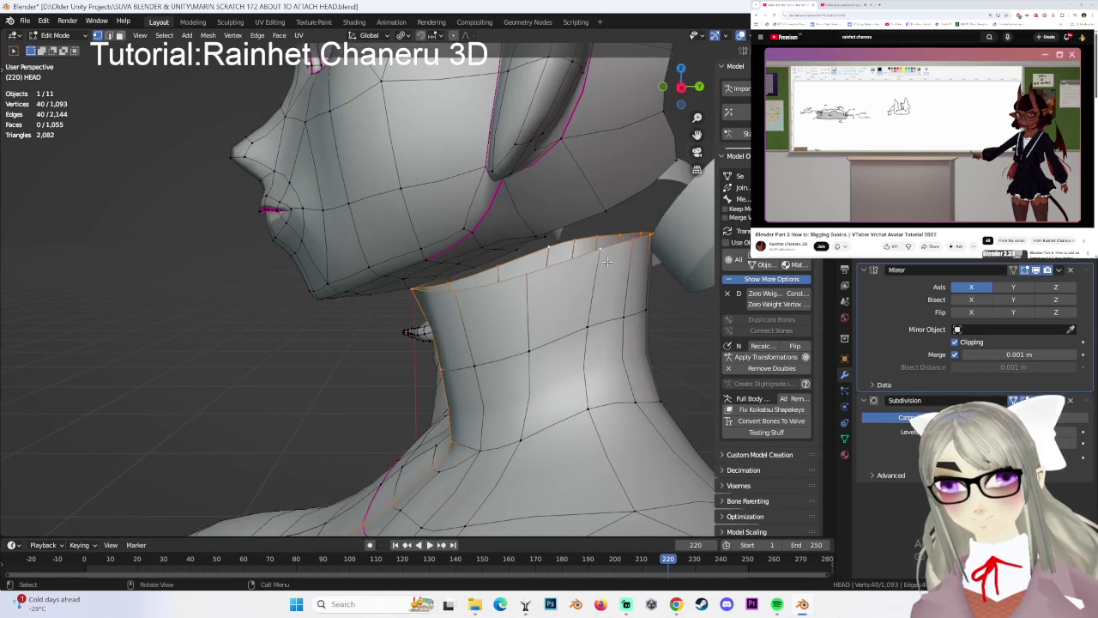
left_click(684, 87)
Turn on X-ray and box-select vertices around the neck and upper body.
left_click_drag(238, 197, 466, 460)
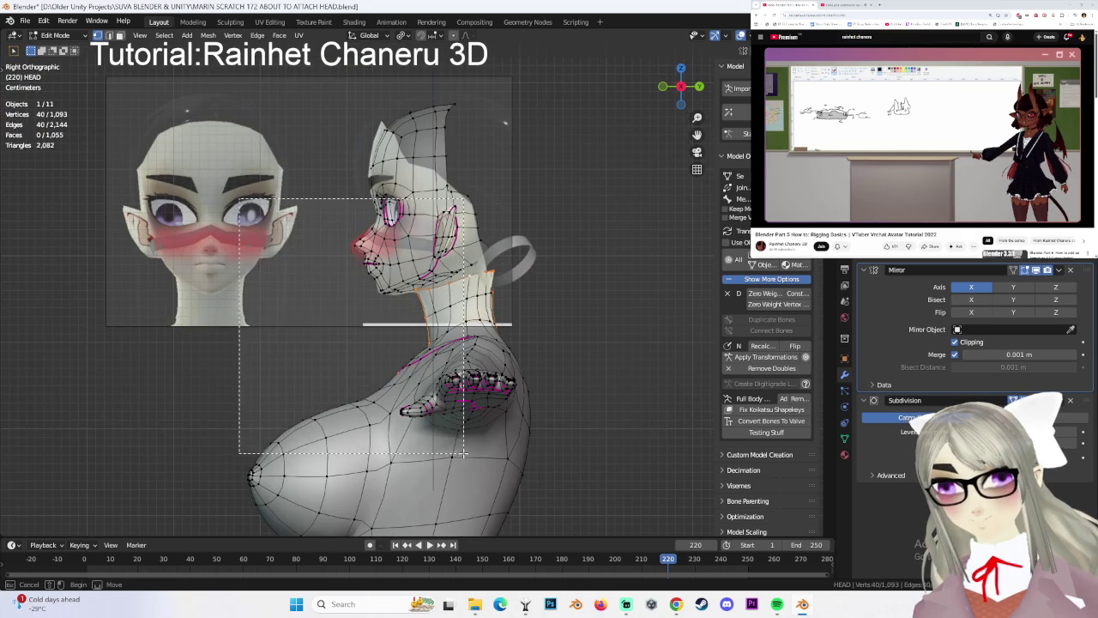
scroll(595, 285, "up", 2)
middle_click_drag(594, 285, 554, 290, "ctrl")
middle_click_drag(620, 386, 544, 396)
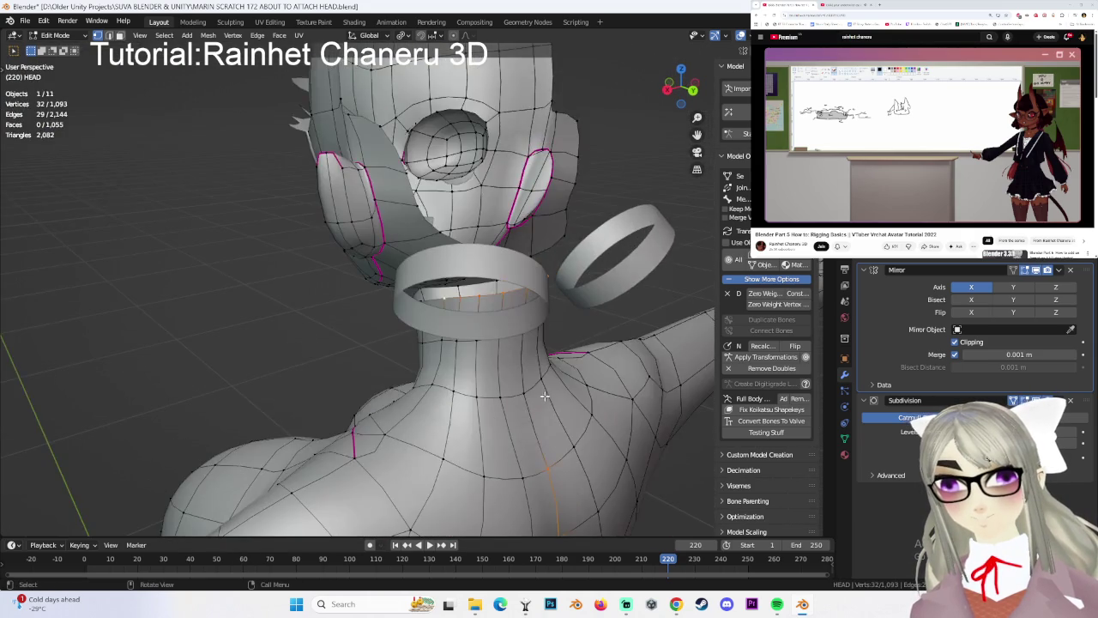
scroll(556, 417, "down", 3)
scroll(548, 400, "down", 2)
key("alt+z")
scroll(595, 215, "down", 3)
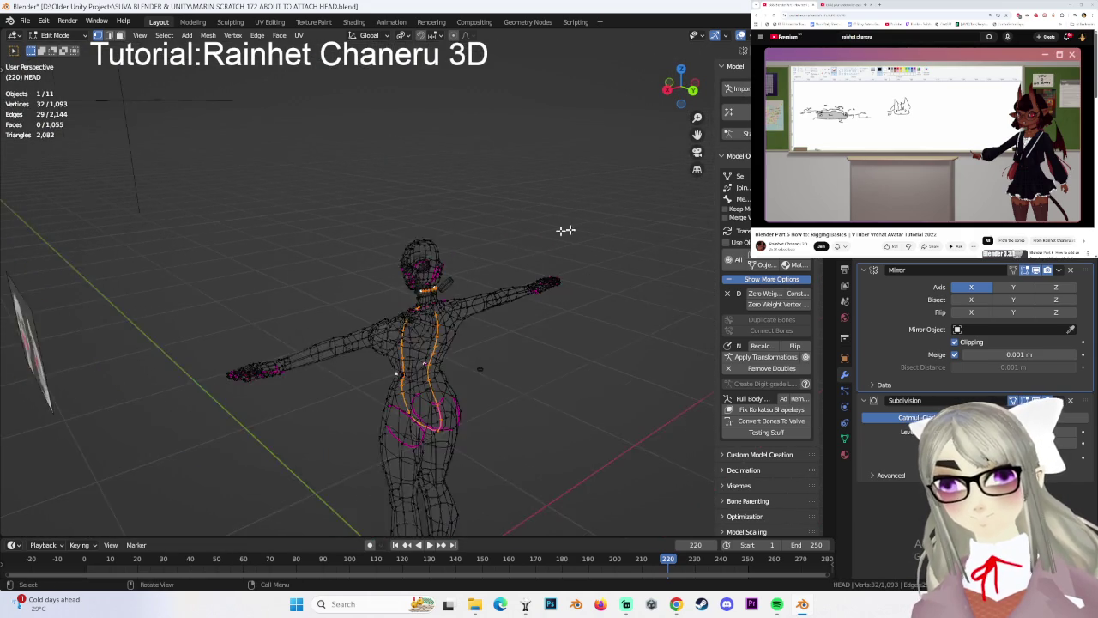
scroll(502, 460, "down", 2)
left_click_drag(500, 459, 372, 299)
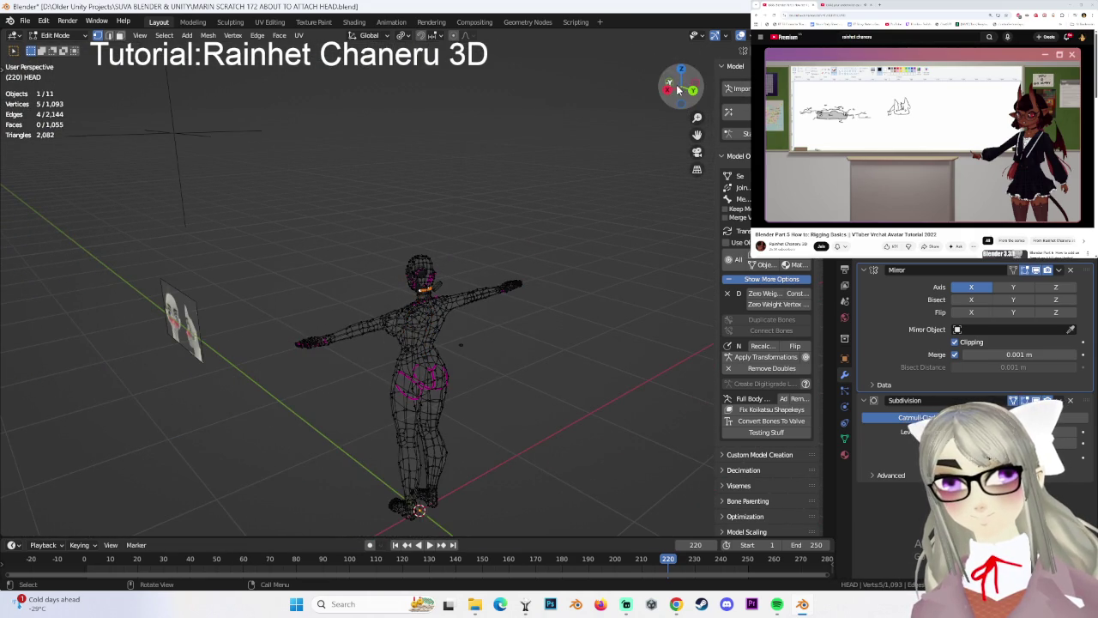
In Right Ortho view, move the upper neck vertices back and down under the head.
key("KP_3")
scroll(466, 249, "up", 3)
scroll(534, 250, "up", 3)
left_click(515, 257)
left_click_drag(575, 320, 575, 320)
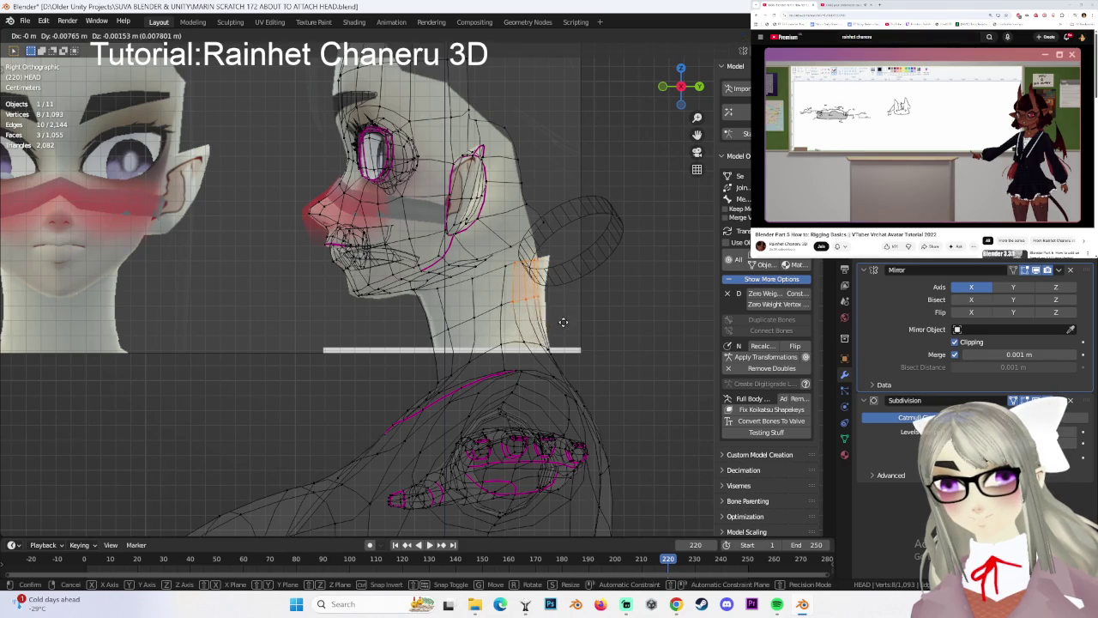
left_click(487, 286)
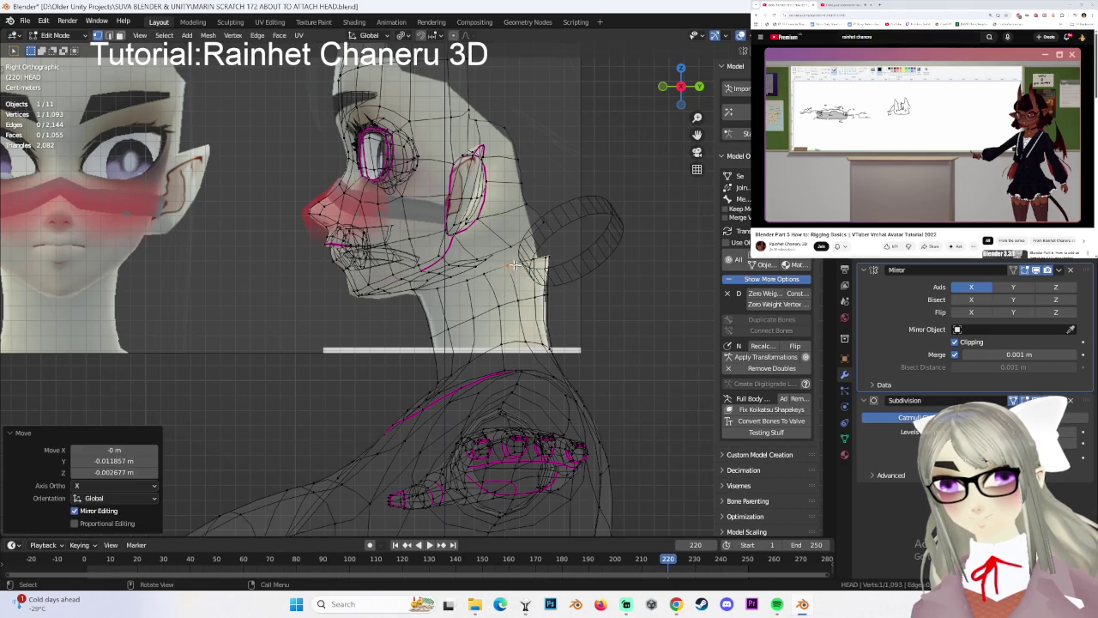
middle_click_drag(531, 271, 519, 294, "shift")
scroll(519, 294, "up", 3)
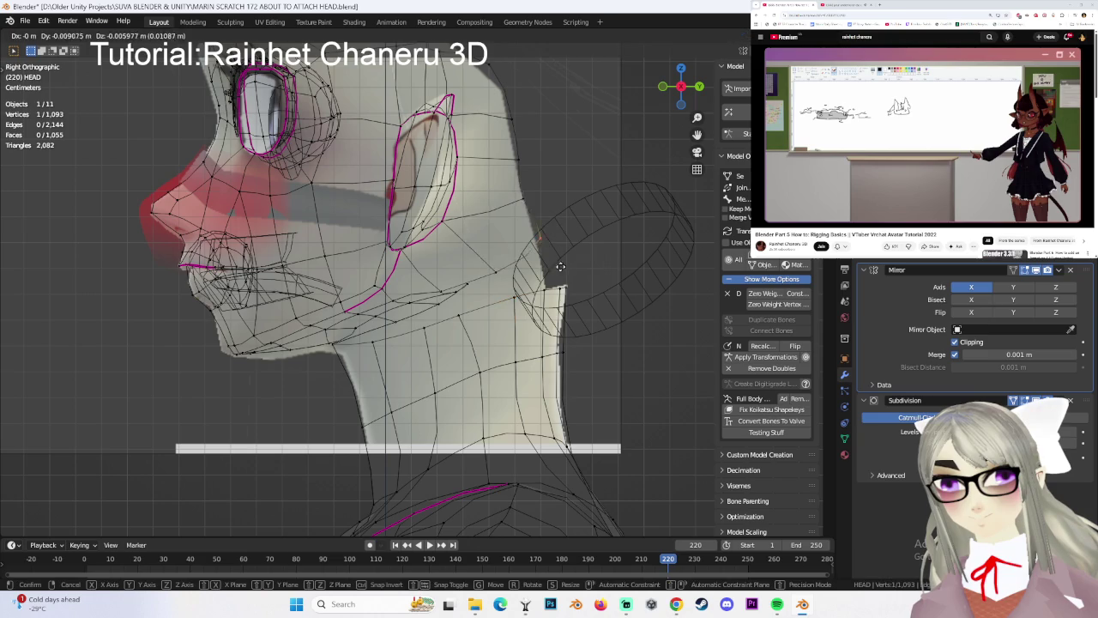
left_click_drag(561, 266, 496, 161)
left_click_drag(547, 202, 551, 203)
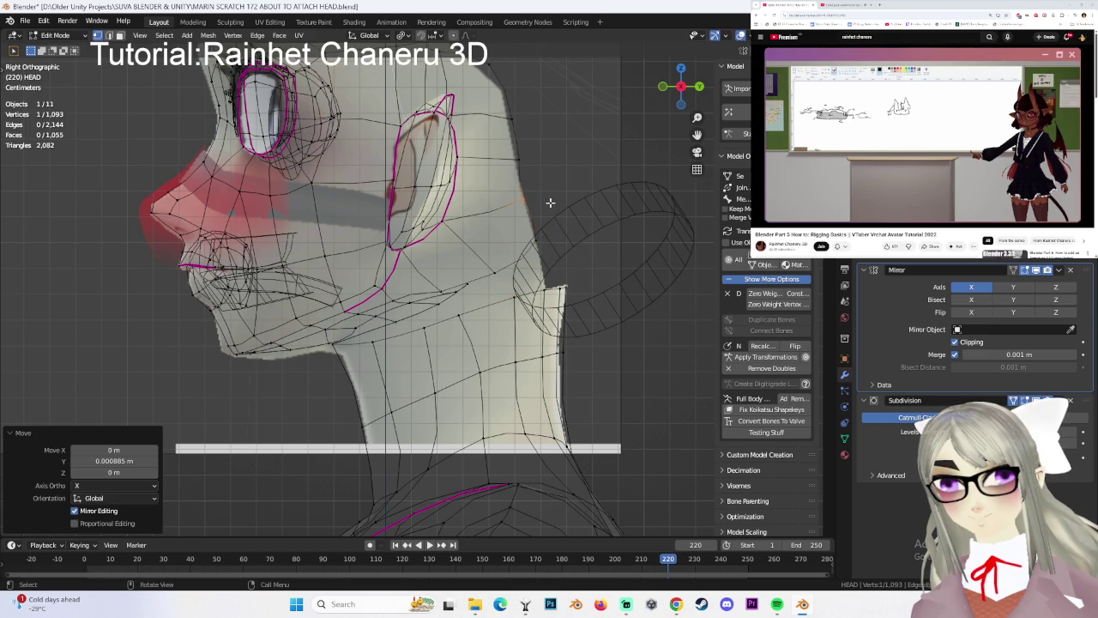
mouse_move(550, 223)
middle_mouse_down()
mouse_move(508, 272)
mouse_move(522, 277)
mouse_move(526, 252)
mouse_move(549, 235)
mouse_move(571, 233)
mouse_move(531, 276)
mouse_move(568, 257)
mouse_move(582, 214)
mouse_move(631, 261)
mouse_move(574, 295)
mouse_move(515, 301)
mouse_move(593, 299)
mouse_move(500, 326)
mouse_move(600, 258)
mouse_move(507, 236)
middle_mouse_up()
Merge three jaw-seam vertex pairs, each at the last selected vertex.
key("m")
left_click(566, 257)
key("m")
left_click(630, 261)
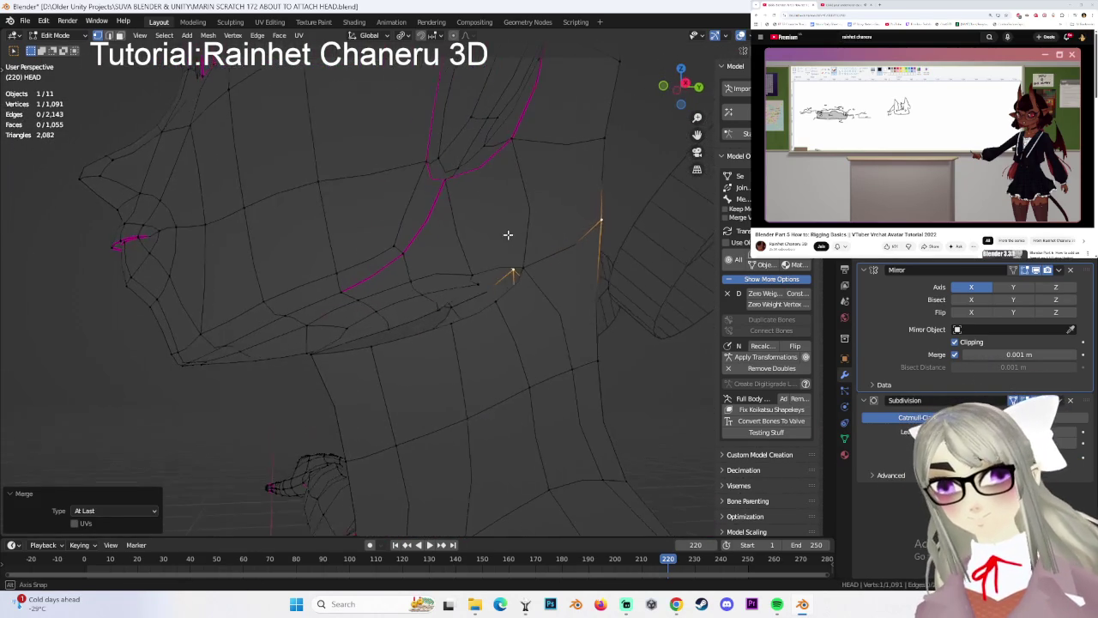
mouse_move(517, 302)
middle_mouse_down()
mouse_move(476, 292)
mouse_move(483, 265)
middle_mouse_up()
key("m")
left_click(486, 269)
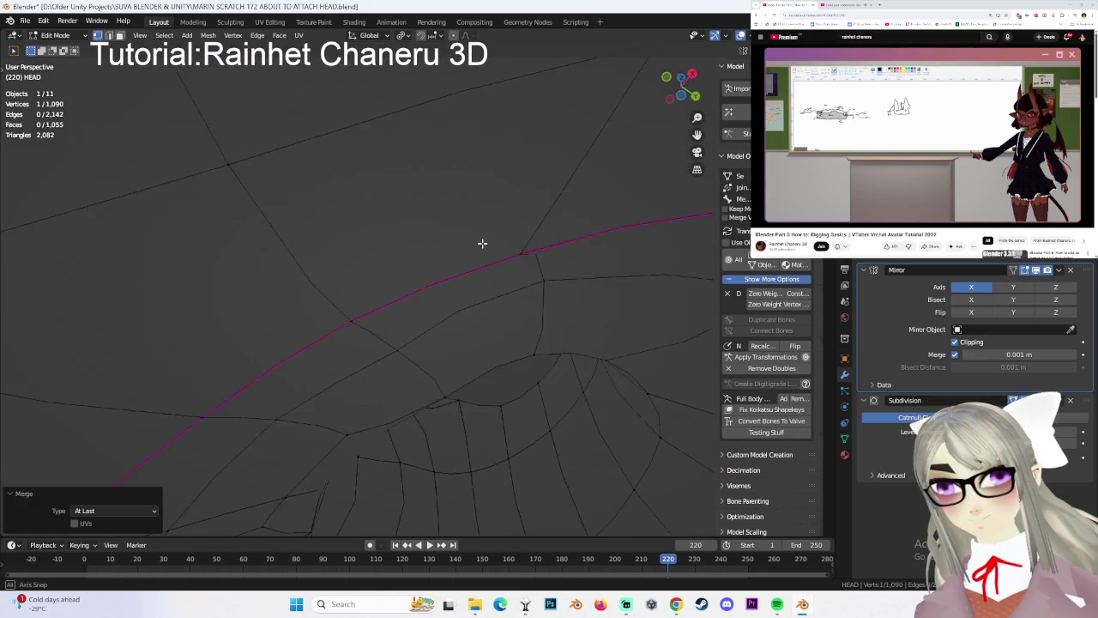
Merge two more jaw–neck seam vertex pairs at the last vertex.
middle_click_drag(510, 312, 452, 325)
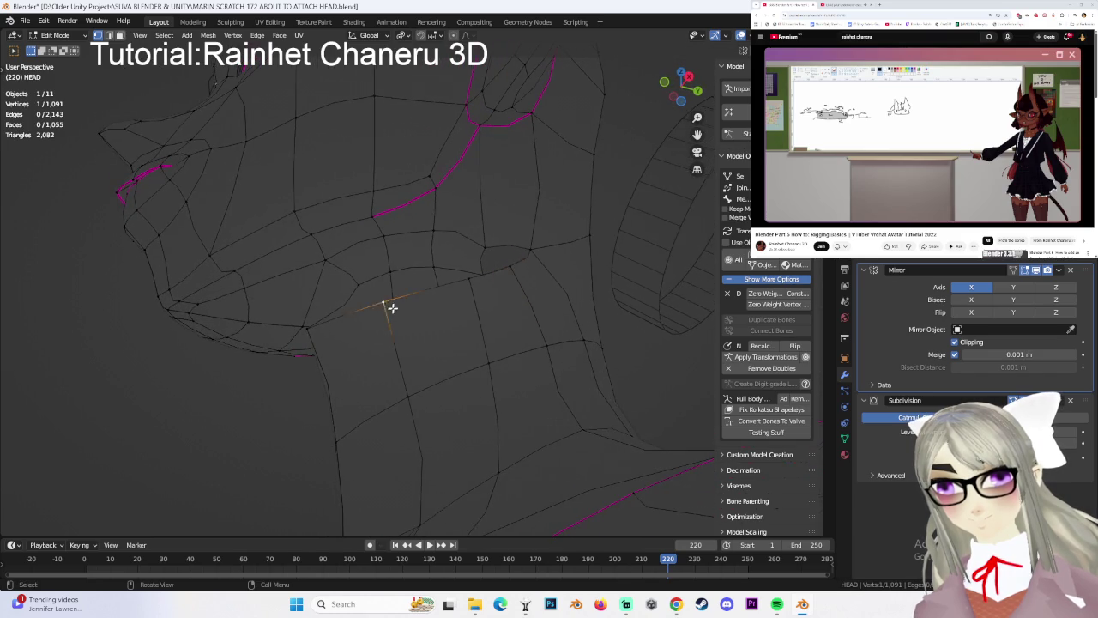
middle_click_drag(378, 290, 448, 311)
key("m")
left_click(449, 310)
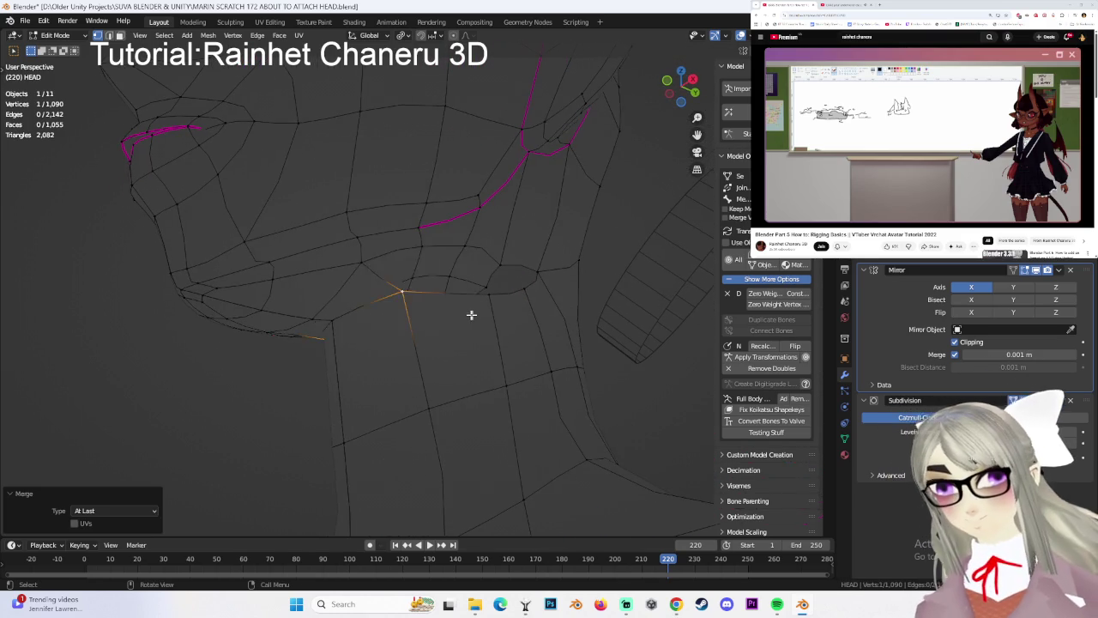
left_click(441, 292)
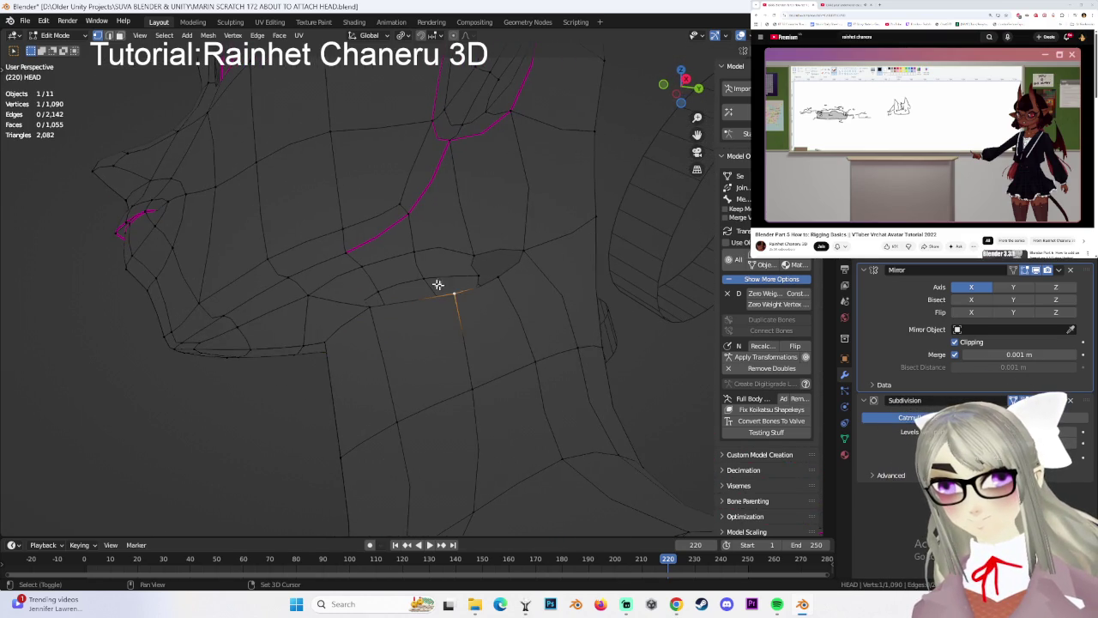
left_click(524, 325)
Turn off X-ray and nudge neck-seam vertices along Z to close the gap.
middle_click_drag(410, 290, 402, 314)
key("alt+z")
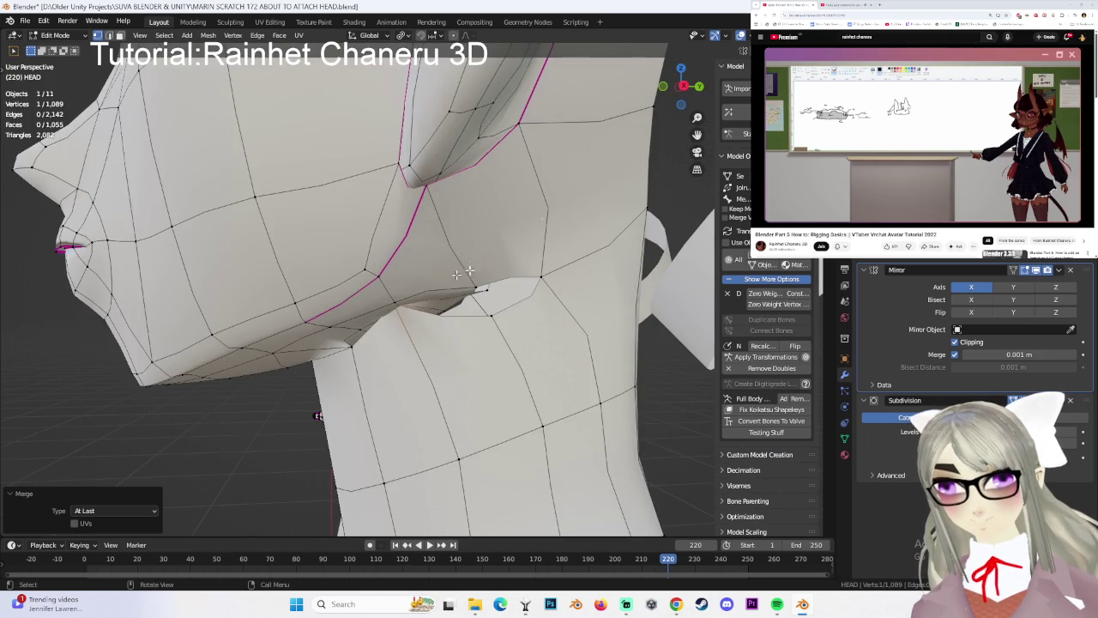
mouse_move(318, 416)
middle_mouse_down()
mouse_move(426, 268)
mouse_move(343, 309)
middle_mouse_up()
scroll(343, 309, "up", 2)
left_click(279, 342)
key("g")
key("z")
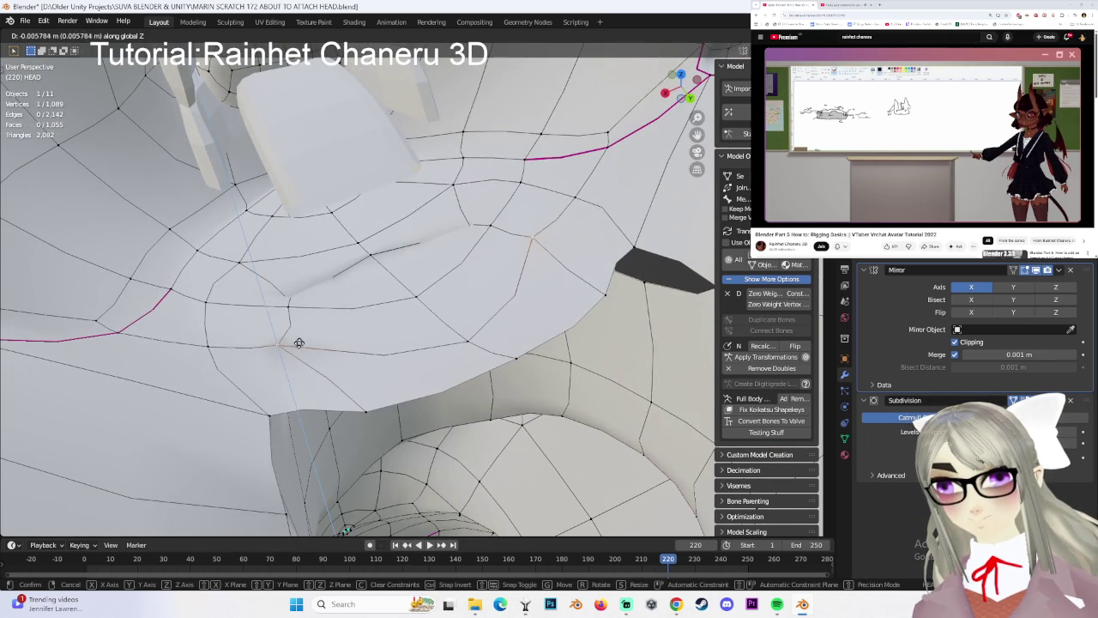
left_click(299, 341)
mouse_move(300, 342)
middle_mouse_down()
mouse_move(306, 325)
mouse_move(389, 336)
mouse_move(508, 272)
mouse_move(464, 299)
middle_mouse_up()
key("g")
key("z")
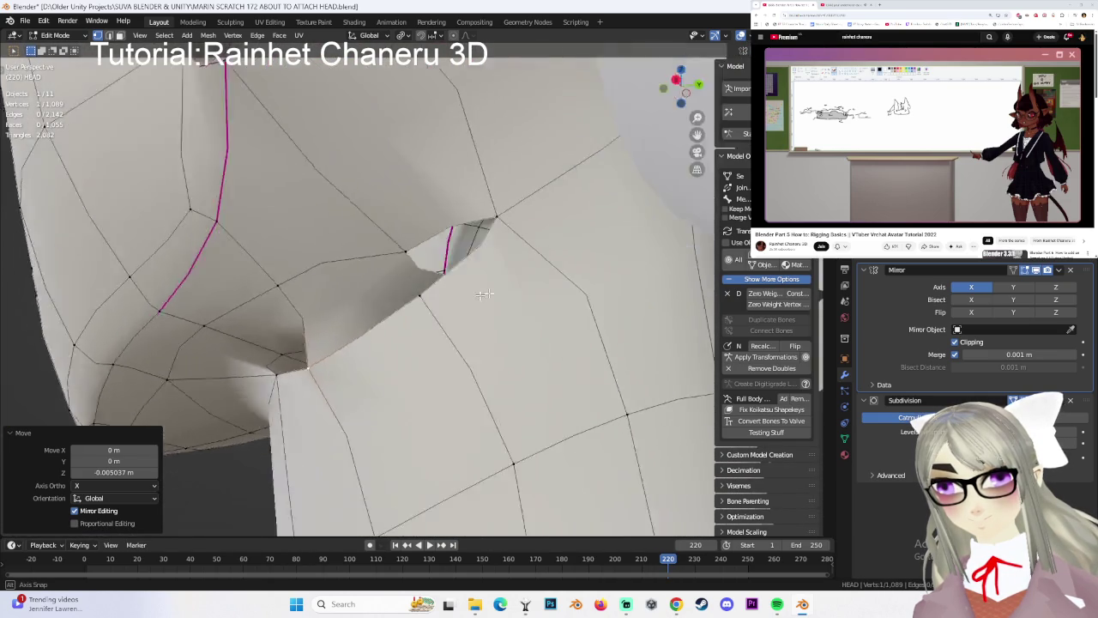
Merge another seam vertex pair and slide the result along its edge.
mouse_move(464, 299)
middle_mouse_down()
mouse_move(493, 285)
mouse_move(480, 285)
middle_mouse_up()
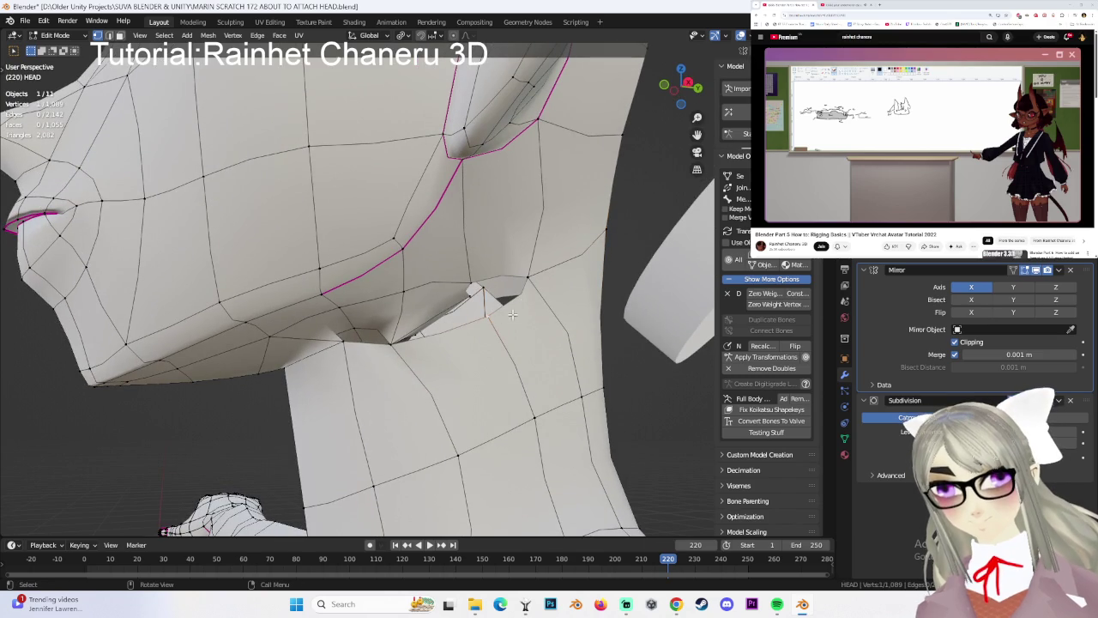
key("m")
left_click(509, 289)
middle_click_drag(509, 287, 495, 285)
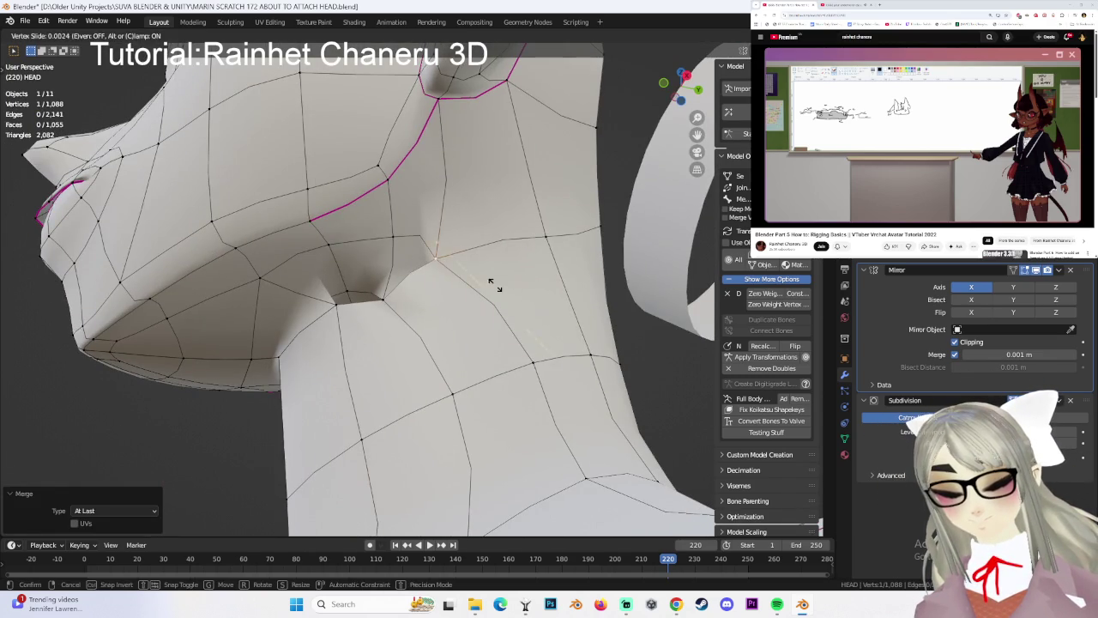
key("g")
left_click(568, 278)
Vertex-slide two more seam vertices along their edges.
middle_click_drag(569, 277, 386, 332)
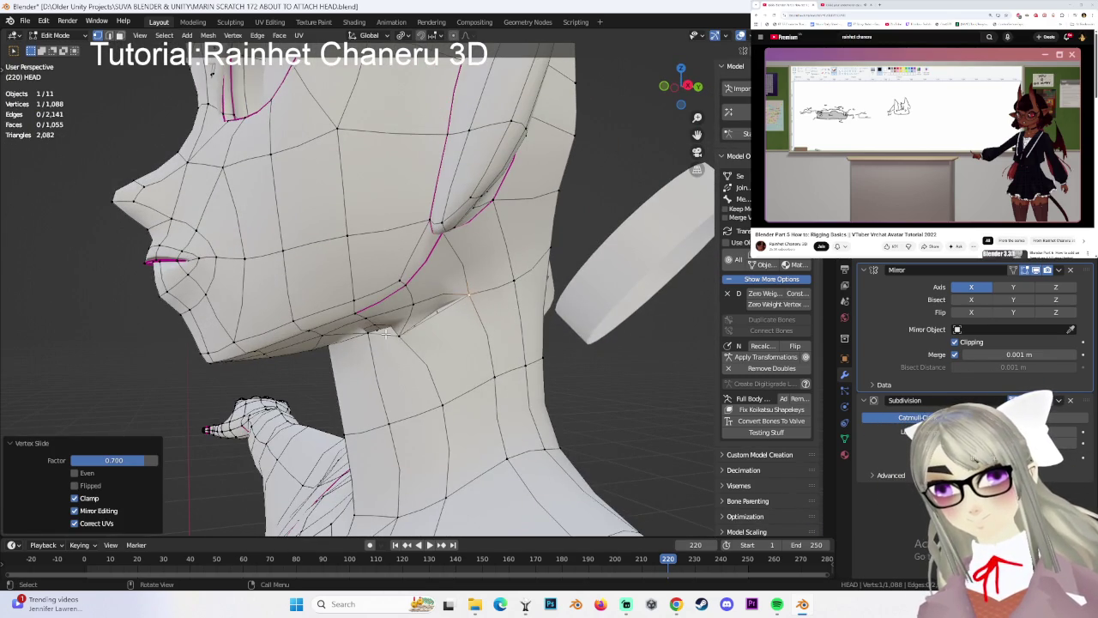
left_click(399, 334)
left_click(427, 326)
mouse_move(427, 326)
middle_mouse_down()
mouse_move(404, 285)
mouse_move(566, 289)
middle_mouse_up()
key("g")
key("g")
left_click(512, 296)
Nudge seam vertices slightly along X and Z.
key("g")
key("x")
left_click(618, 283)
key("g")
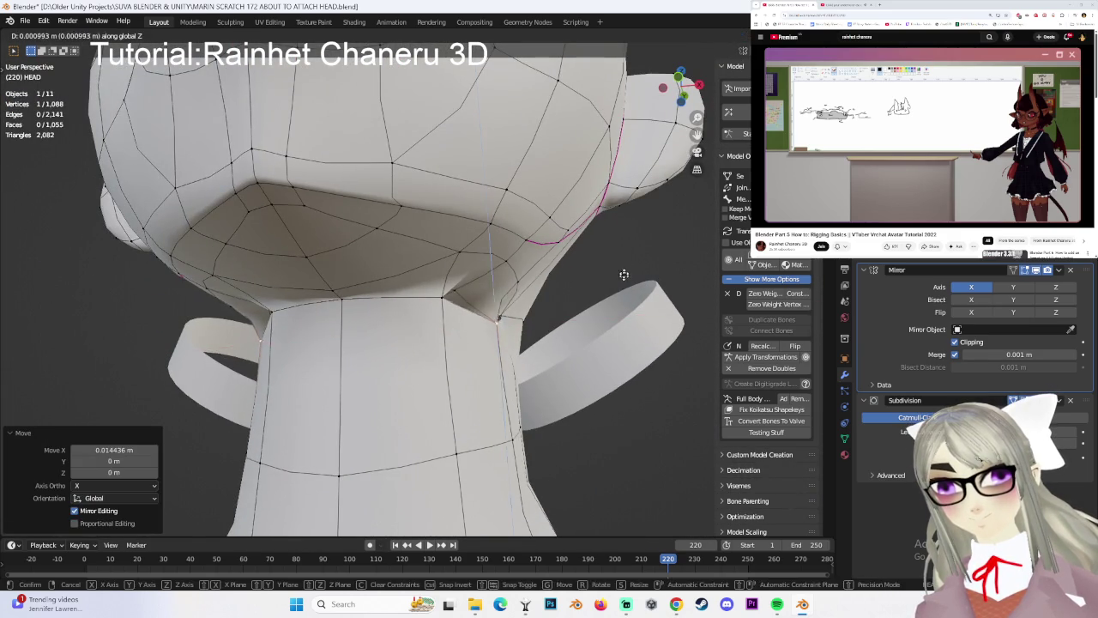
mouse_move(623, 269)
middle_mouse_down()
mouse_move(452, 349)
mouse_move(502, 319)
mouse_move(436, 338)
mouse_move(424, 364)
mouse_move(426, 274)
mouse_move(412, 338)
mouse_move(427, 256)
mouse_move(490, 292)
mouse_move(464, 334)
mouse_move(465, 232)
mouse_move(465, 269)
mouse_move(454, 245)
mouse_move(501, 229)
mouse_move(487, 243)
mouse_move(530, 214)
mouse_move(562, 233)
middle_mouse_up()
key("g")
key("x")
key("g")
key("z")
left_click(503, 318)
left_click(494, 228)
Nudge the selected seam vertices along X.
key("g")
key("x")
left_click(490, 315)
Select and delete the stray faces inside the opening under the jaw.
mouse_move(509, 241)
middle_mouse_down()
mouse_move(427, 237)
mouse_move(527, 269)
middle_mouse_up()
middle_click_drag(211, 79, 481, 167)
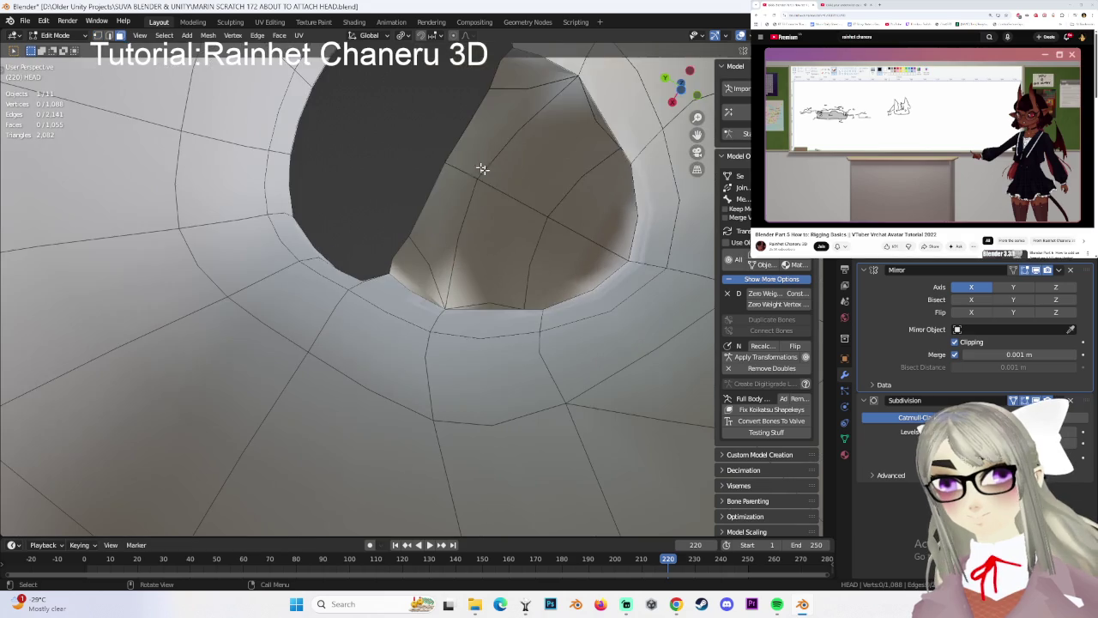
left_click(542, 239)
left_click(537, 94, "shift")
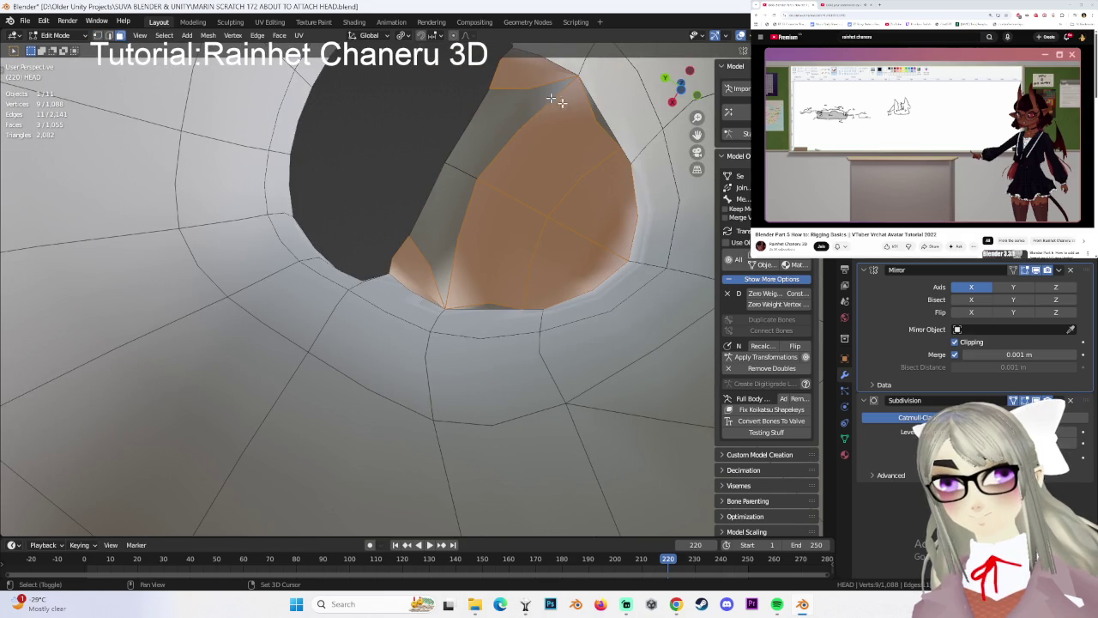
left_click(443, 234, "shift")
key("x")
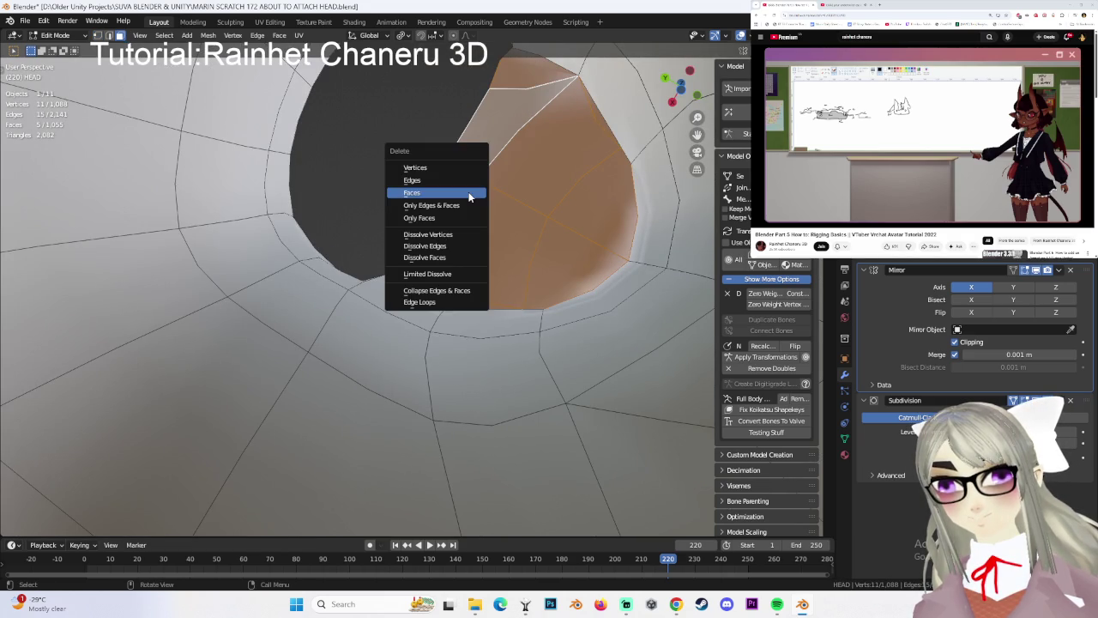
left_click(469, 197)
Undo that deletion and delete only three faces in the hole instead.
mouse_move(538, 245)
middle_mouse_down()
mouse_move(532, 283)
mouse_move(422, 223)
mouse_move(364, 236)
mouse_move(372, 225)
mouse_move(352, 225)
mouse_move(470, 230)
mouse_move(416, 205)
mouse_move(412, 180)
mouse_move(412, 193)
mouse_move(326, 171)
mouse_move(87, 77)
mouse_move(318, 247)
middle_mouse_up()
key("ctrl+z")
scroll(378, 227, "up", 3)
key("ctrl+z")
key("x")
left_click(424, 224)
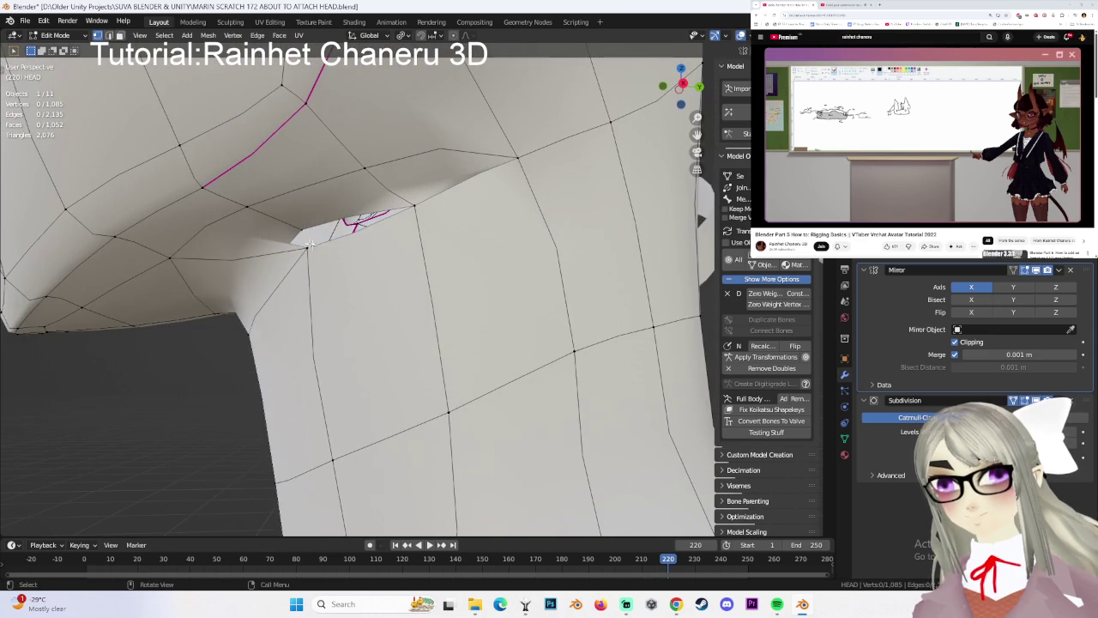
Merge a seam vertex pair at last and slide a vertex along its edge.
key("m")
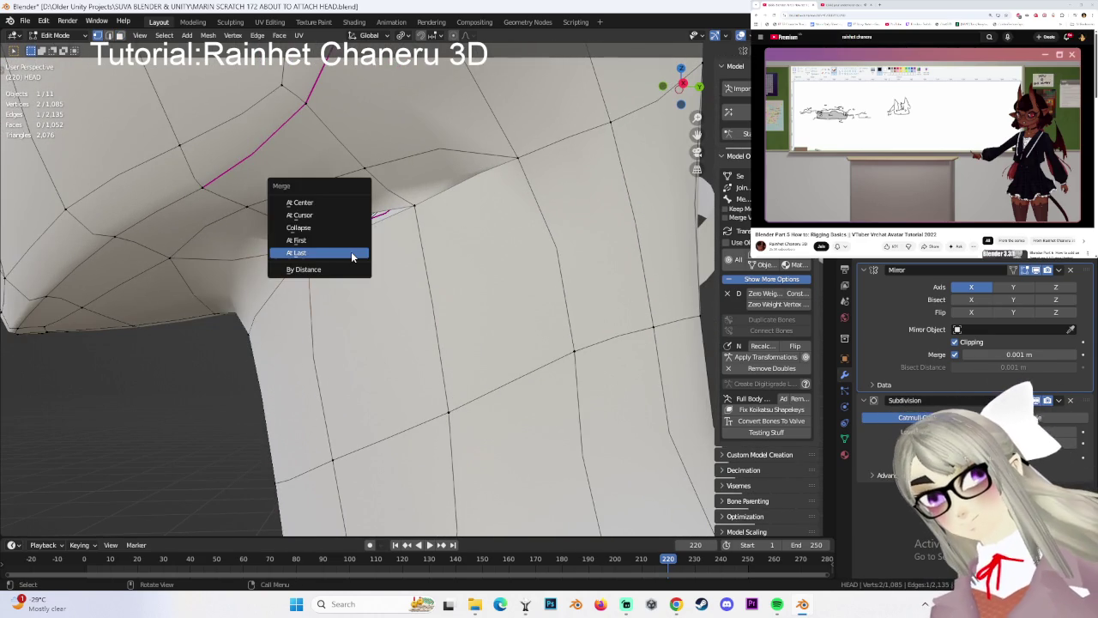
left_click(355, 253)
mouse_move(355, 253)
middle_mouse_down()
mouse_move(437, 254)
mouse_move(354, 273)
mouse_move(485, 259)
mouse_move(429, 266)
mouse_move(399, 241)
mouse_move(424, 255)
middle_mouse_up()
scroll(381, 256, "down", 5)
key("shift+v")
left_click(381, 272)
scroll(395, 261, "up", 3)
Shift the selected seam vertices sideways along X.
key("g")
key("x")
left_click(468, 257)
middle_click_drag(374, 221, 430, 270)
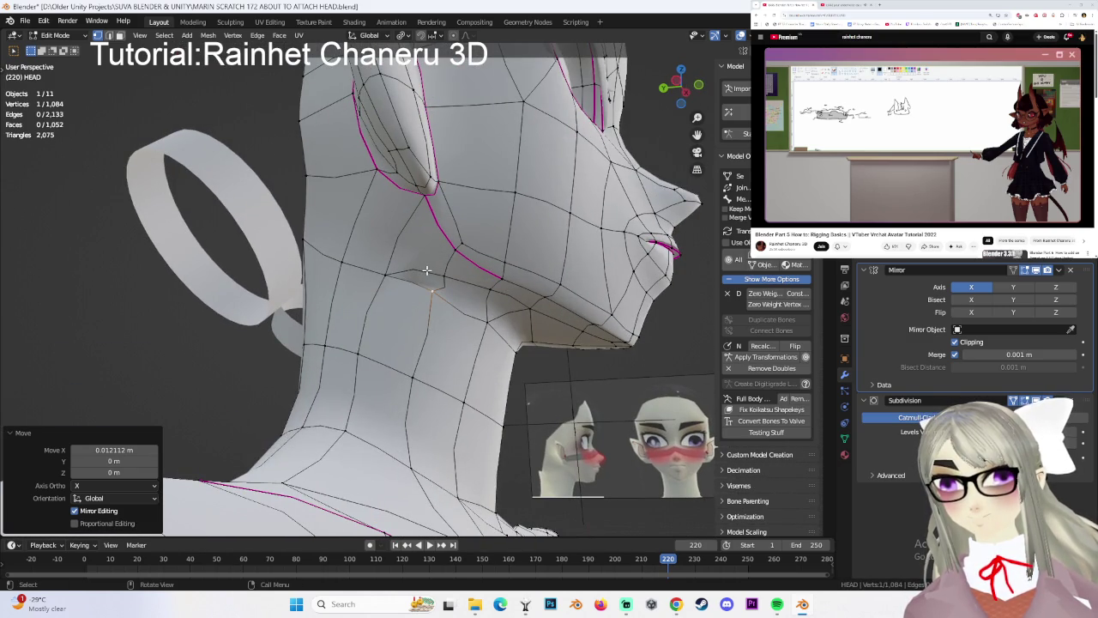
Rotate a neck-side edge clockwise, dissolve it, and return to vertex select.
left_click(108, 36)
left_click(409, 271)
right_click(416, 269)
left_click(416, 271)
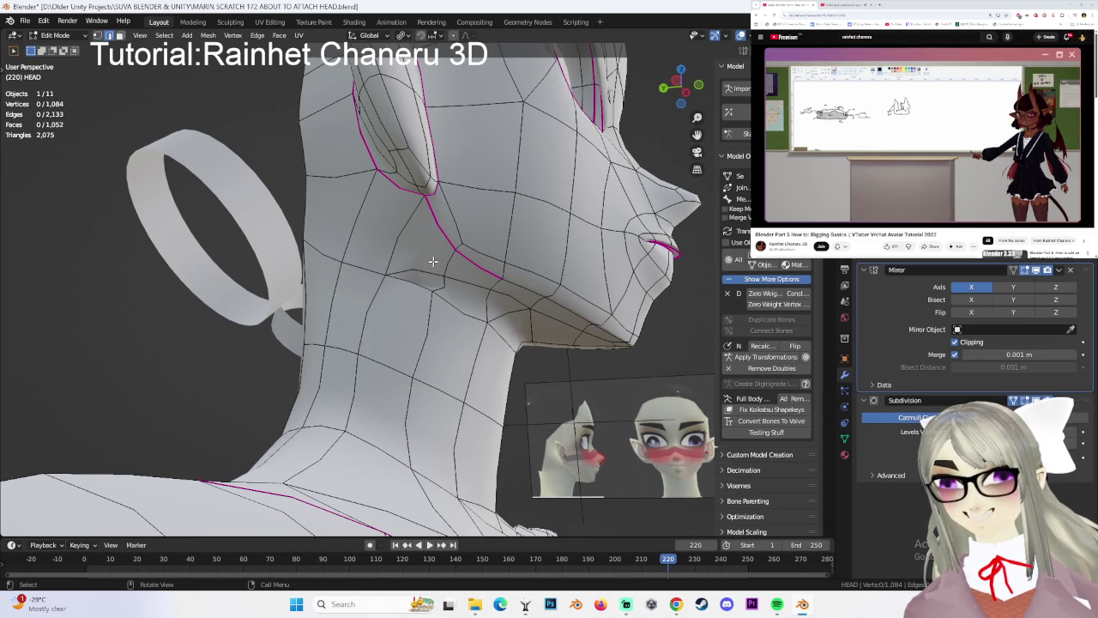
key("x")
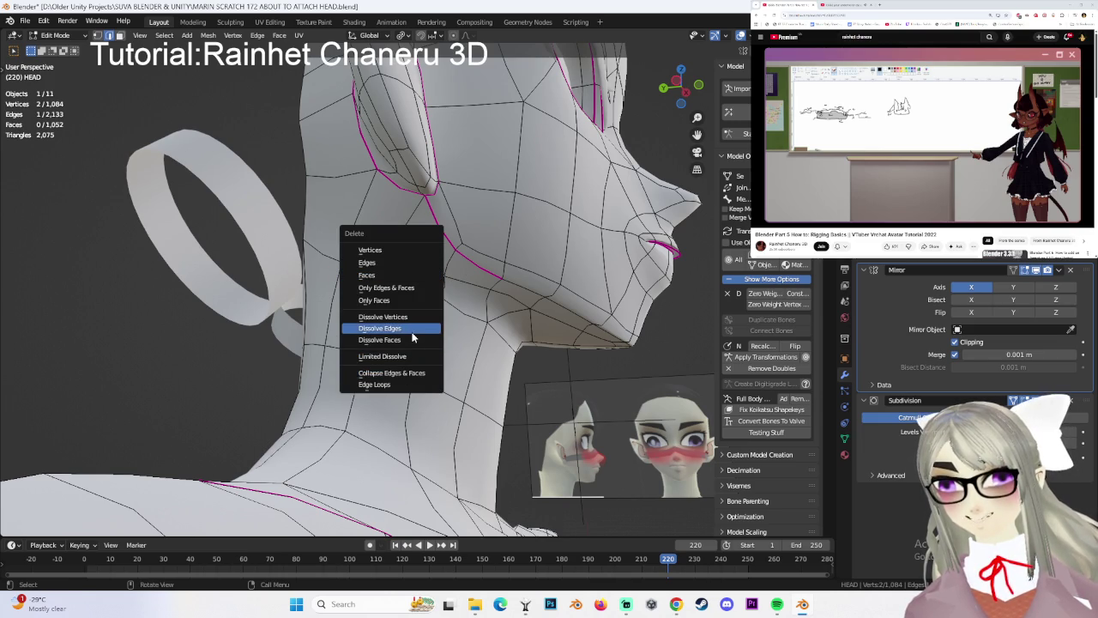
left_click(411, 337)
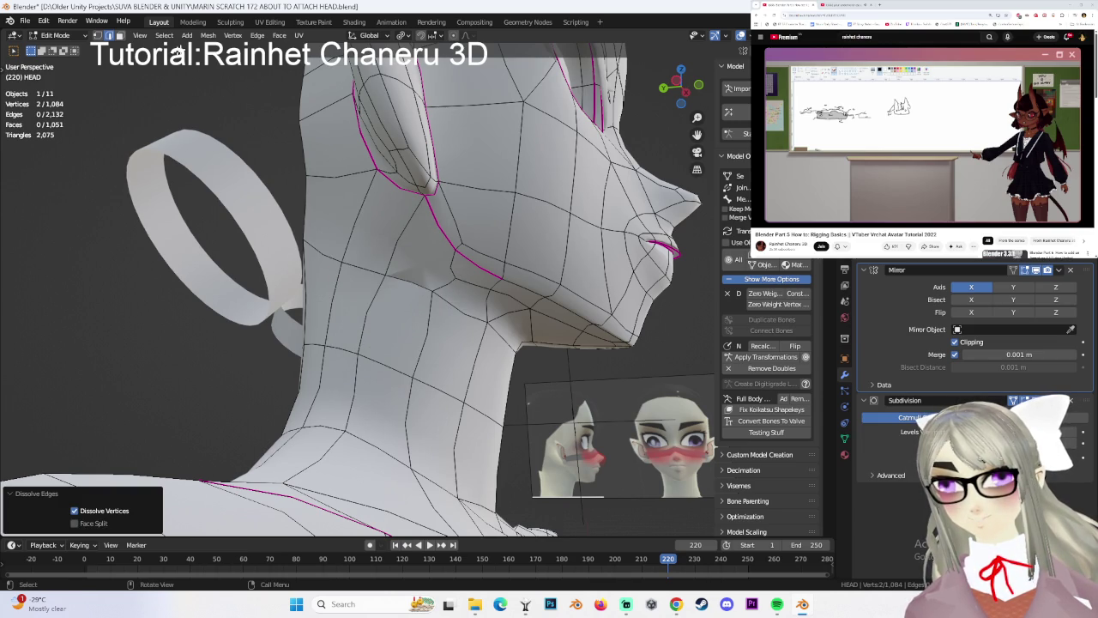
left_click(96, 35)
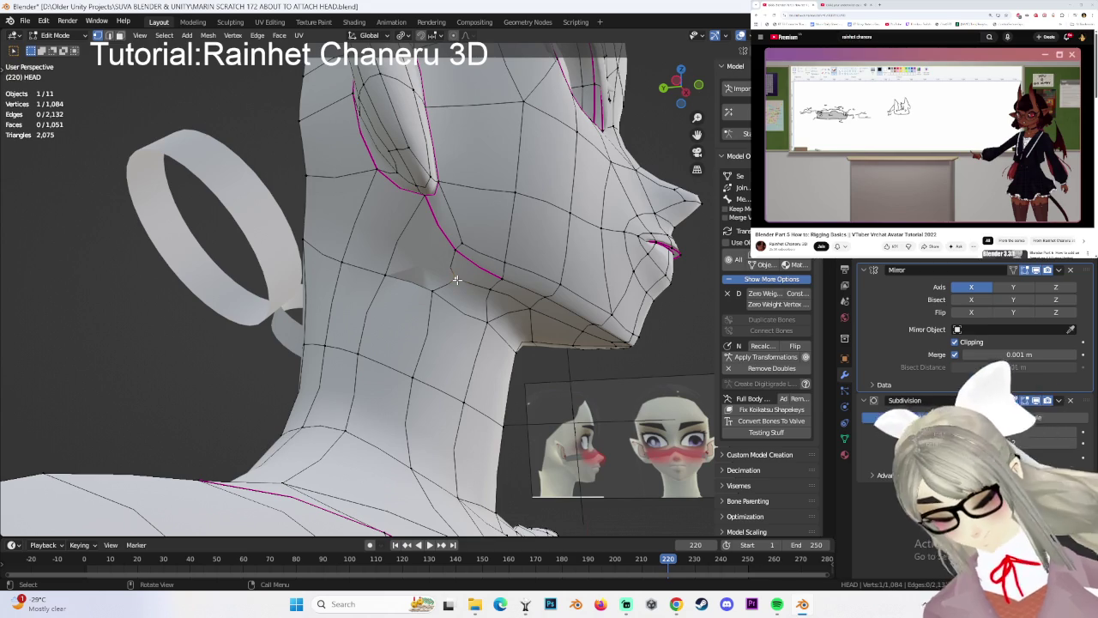
key("k")
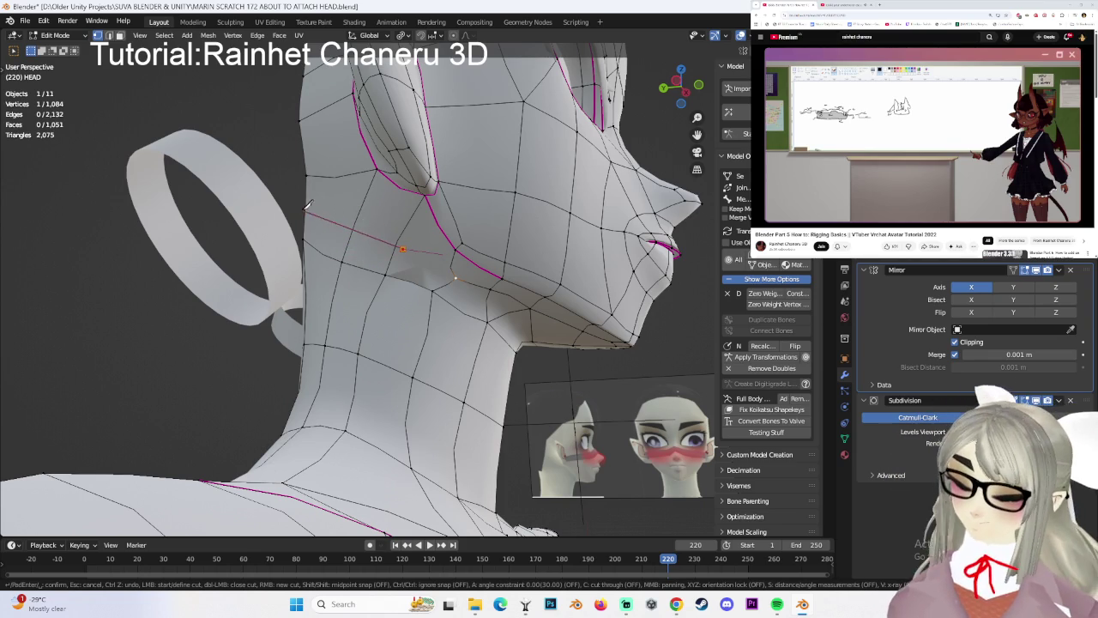
Orbit and zoom around the head to inspect the neck seam.
middle_click_drag(306, 211, 941, 353)
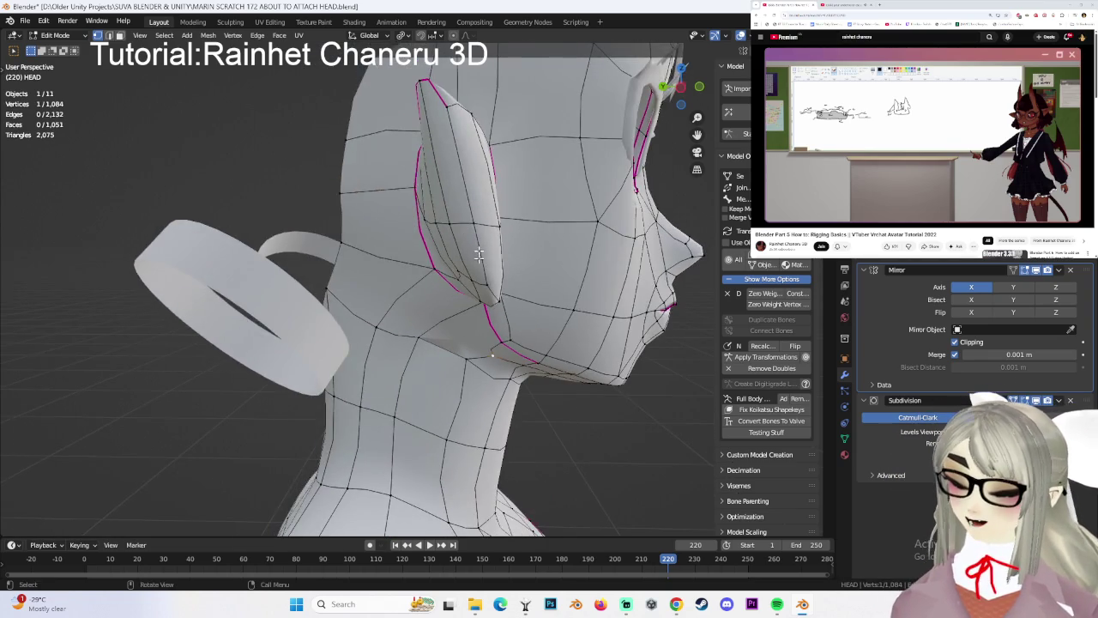
scroll(534, 269, "up", 1)
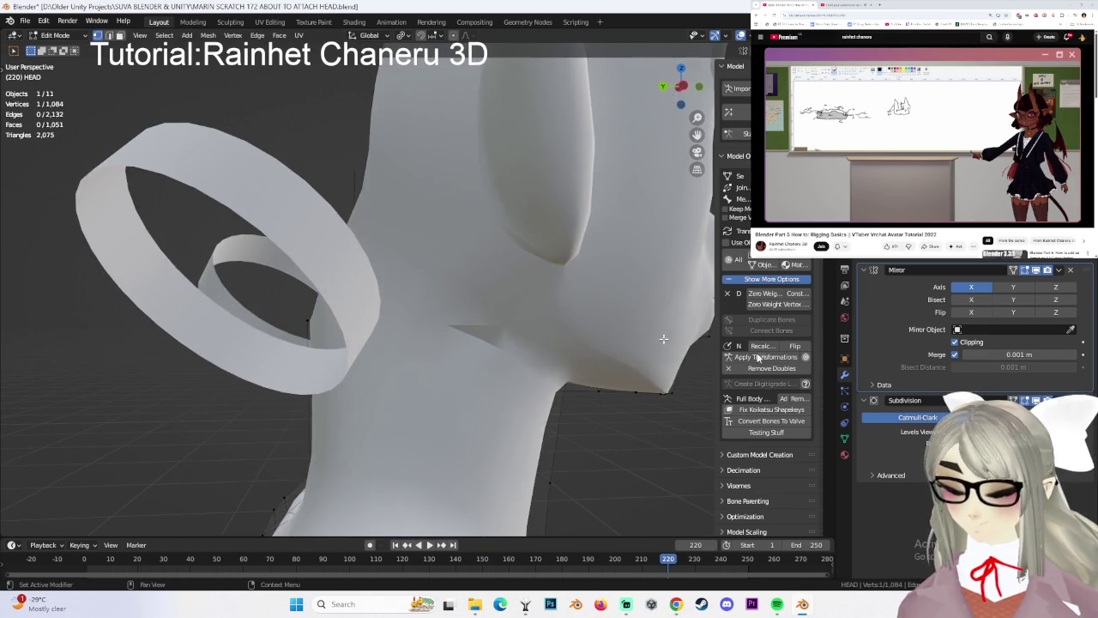
scroll(535, 269, "up", 2)
scroll(534, 268, "up", 2)
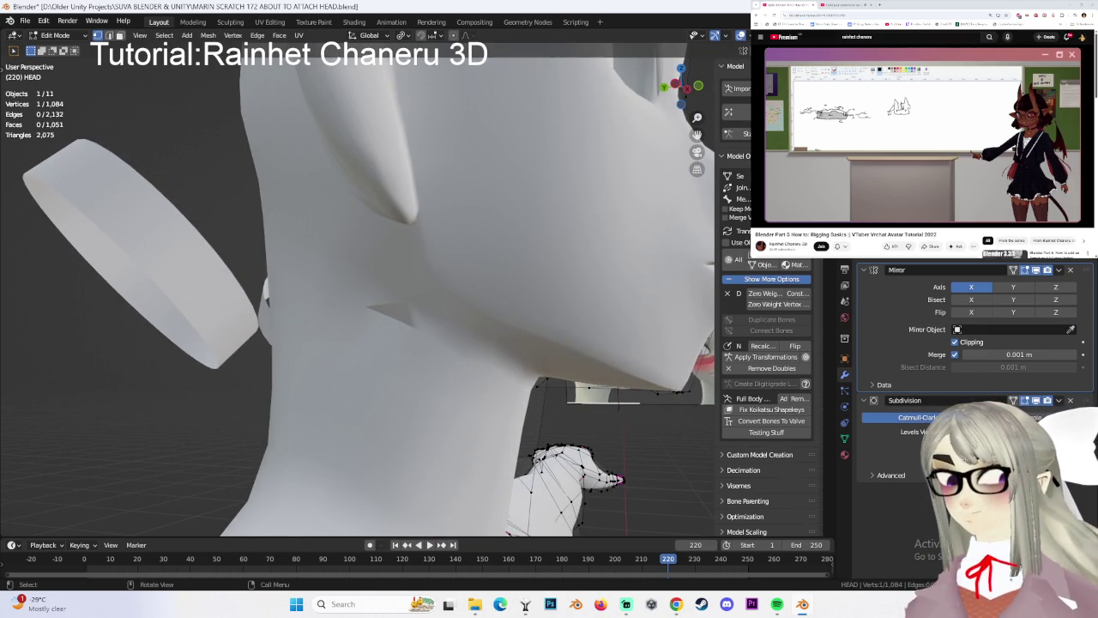
scroll(583, 324, "down", 2)
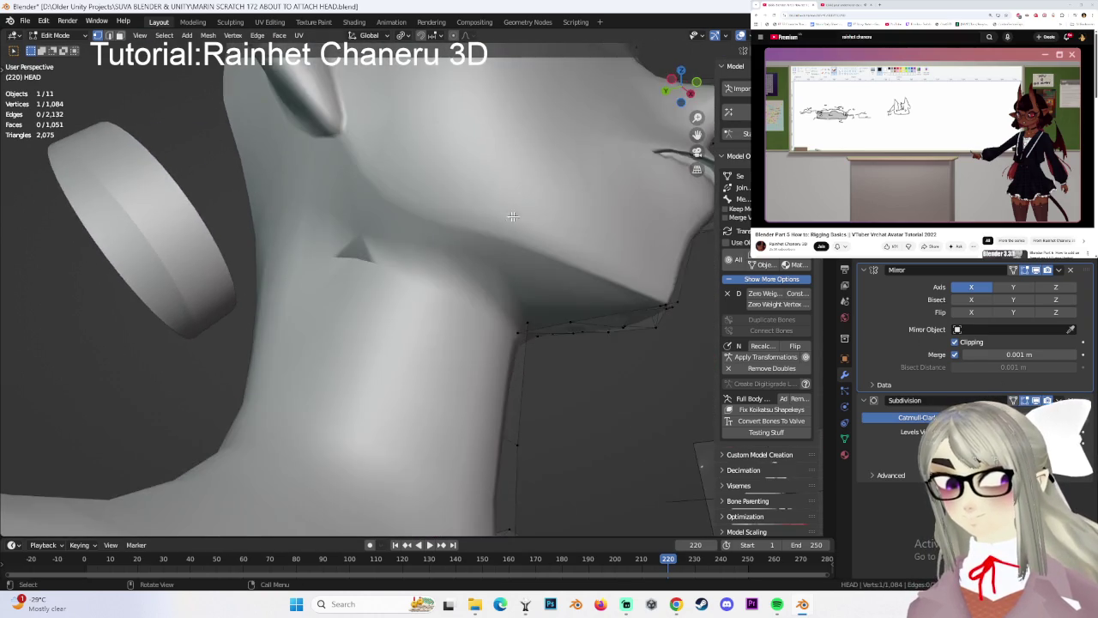
middle_click_drag(514, 326, 582, 324)
scroll(509, 257, "up", 3)
scroll(484, 255, "up", 3)
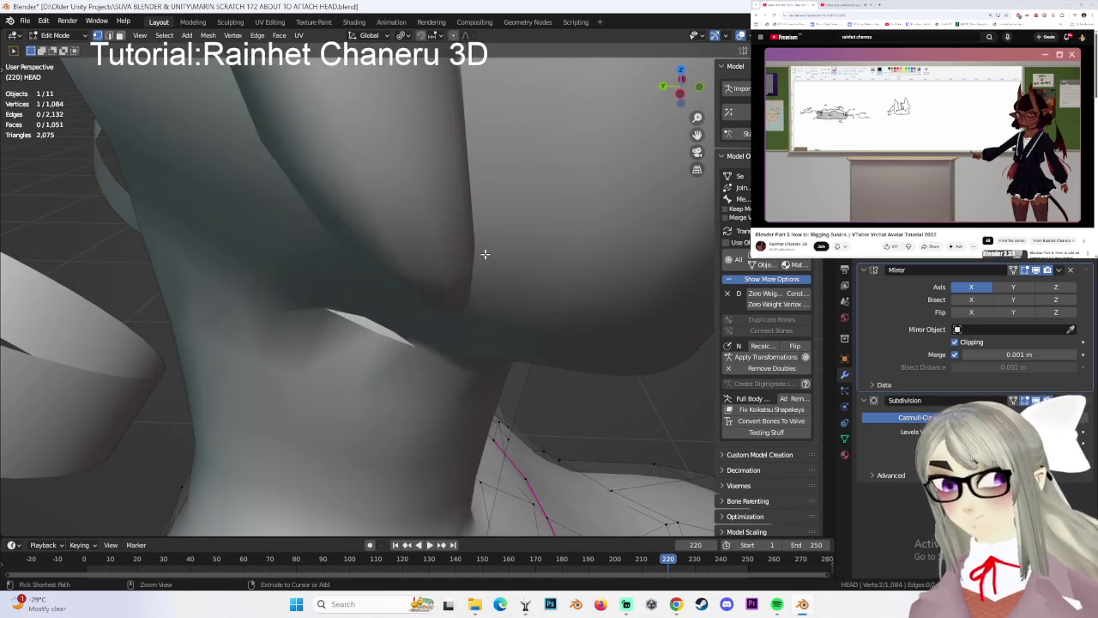
middle_click_drag(488, 255, 403, 193)
Preview the smoothed neck in Object Mode, then return to Edit Mode.
left_click(55, 34)
left_click(60, 48)
mouse_move(317, 245)
middle_mouse_down()
mouse_move(426, 265)
mouse_move(257, 172)
middle_mouse_up()
left_click(56, 34)
left_click(60, 61)
mouse_move(368, 223)
middle_mouse_down()
mouse_move(338, 181)
mouse_move(520, 255)
mouse_move(427, 235)
mouse_move(444, 314)
mouse_move(460, 260)
middle_mouse_up()
Move a seam vertex under the jaw 0.021392 m along Y.
mouse_move(392, 281)
middle_mouse_down()
mouse_move(480, 333)
mouse_move(481, 323)
middle_mouse_up()
scroll(446, 317, "up", 3)
scroll(401, 307, "up", 3)
mouse_move(401, 307)
middle_mouse_down()
mouse_move(350, 241)
mouse_move(474, 301)
middle_mouse_up()
key("g")
key("y")
left_click(532, 321)
mouse_move(549, 326)
middle_mouse_down()
mouse_move(485, 243)
mouse_move(380, 319)
mouse_move(501, 281)
middle_mouse_up()
Merge another pair of seam vertices at the last selected one.
left_click(374, 293, "shift")
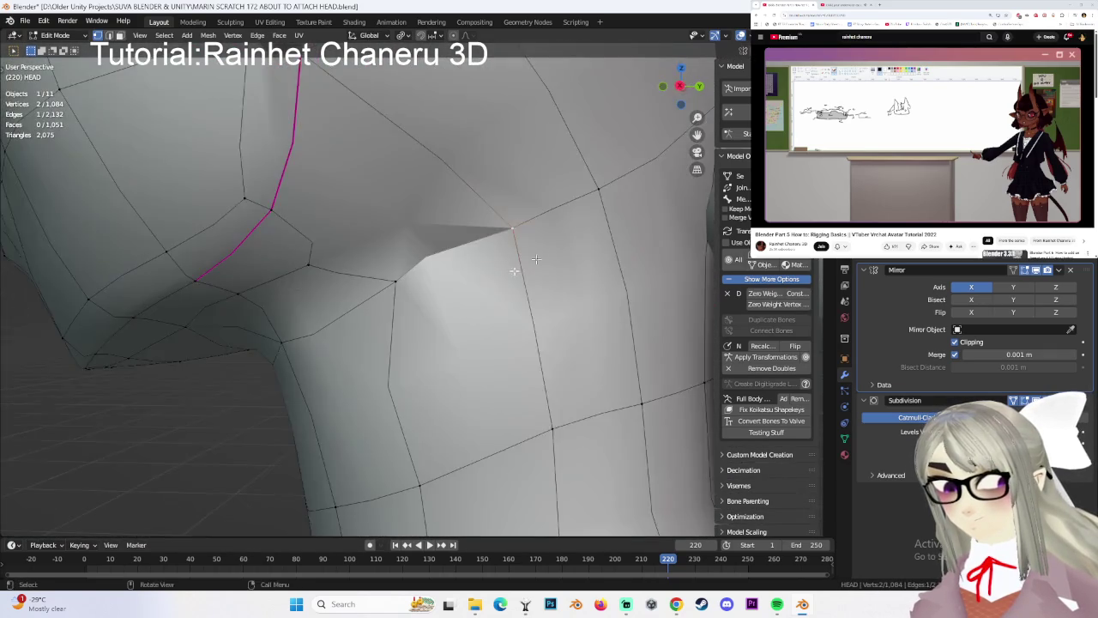
key("comma")
key("Escape")
key("m")
left_click(506, 274)
mouse_move(510, 280)
middle_mouse_down()
mouse_move(368, 267)
mouse_move(449, 273)
middle_mouse_up()
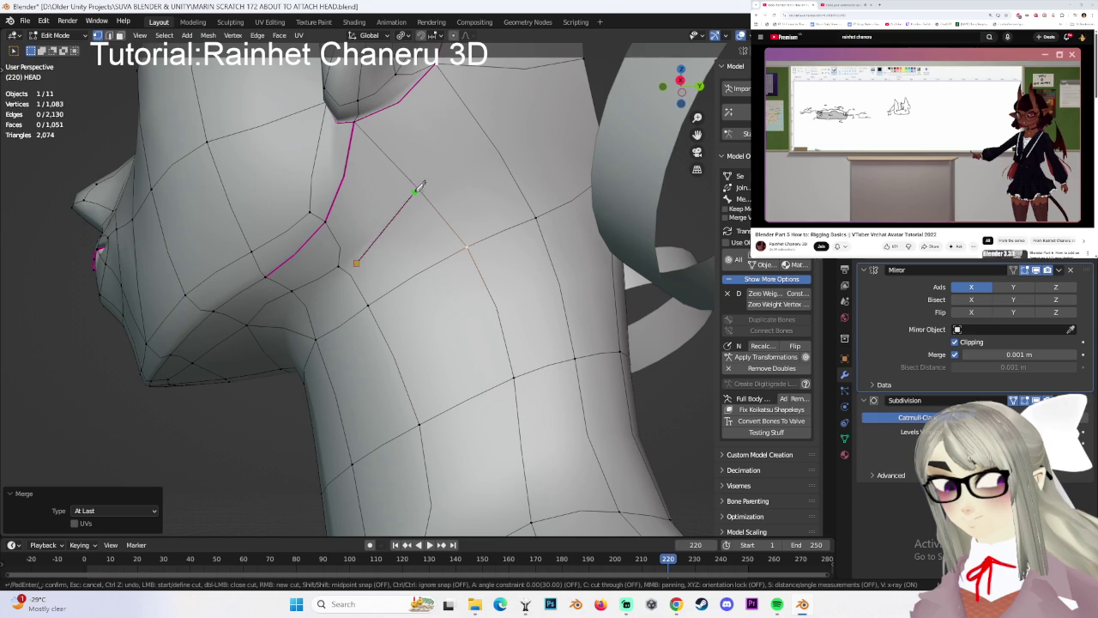
Confirm the knife cut and trace a new cut across the side of the neck.
key("Return")
mouse_move(452, 193)
middle_mouse_down()
mouse_move(501, 233)
mouse_move(429, 243)
middle_mouse_up()
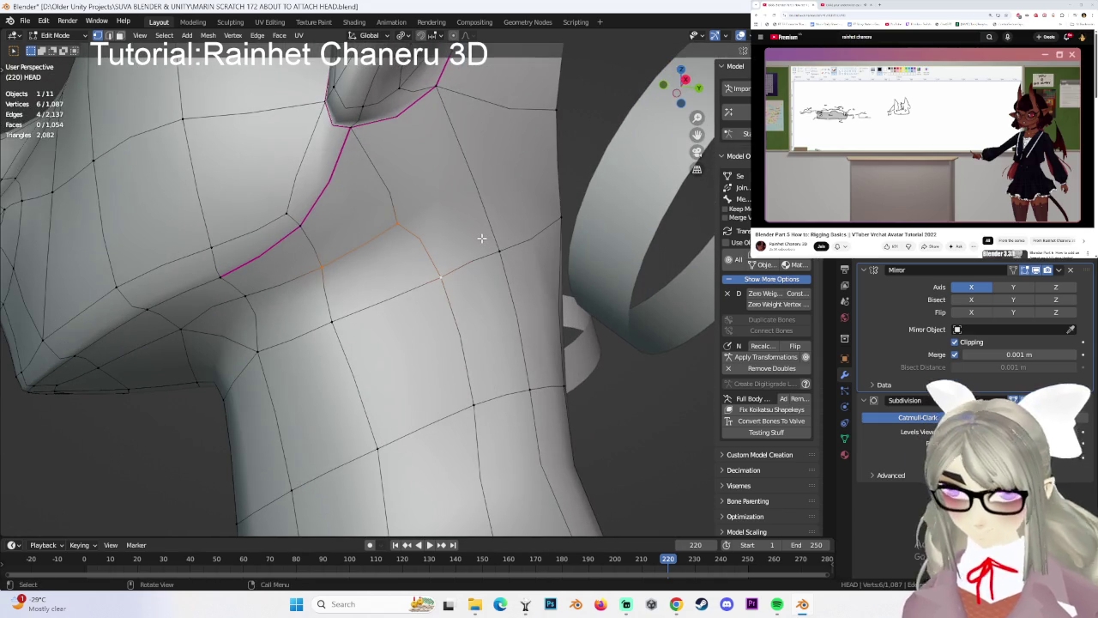
key("k")
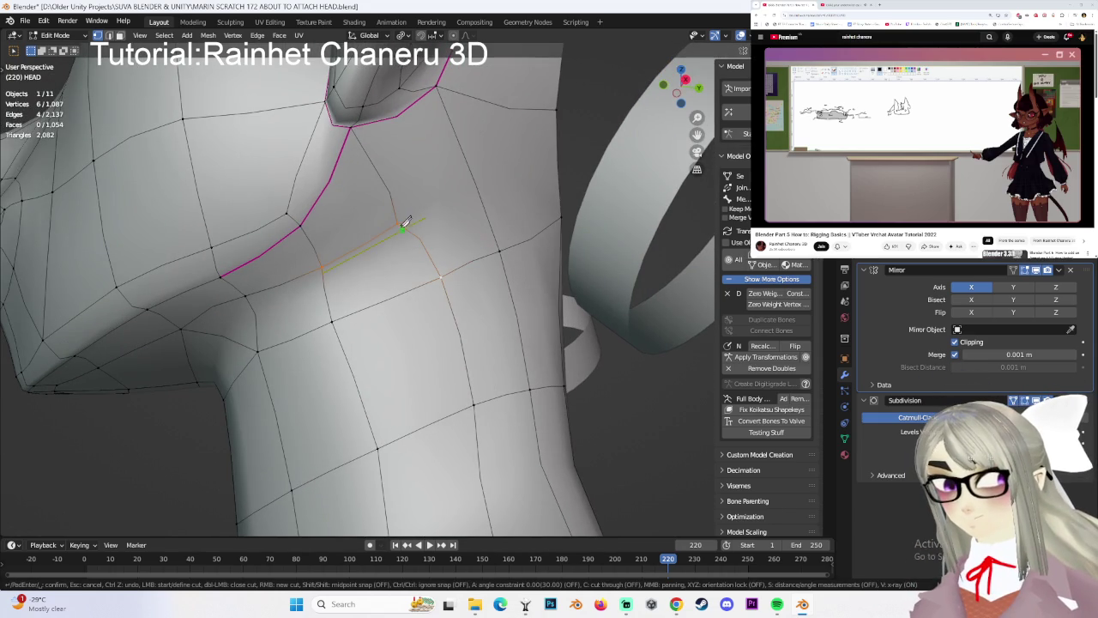
left_click(476, 197)
middle_click_drag(477, 196, 456, 266)
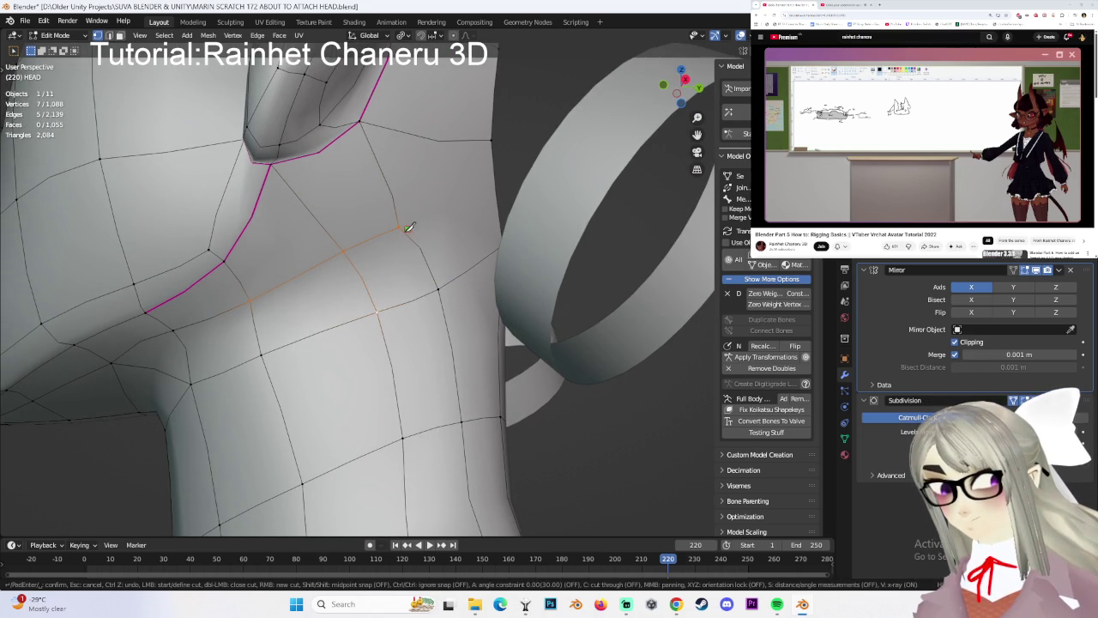
left_click(497, 199)
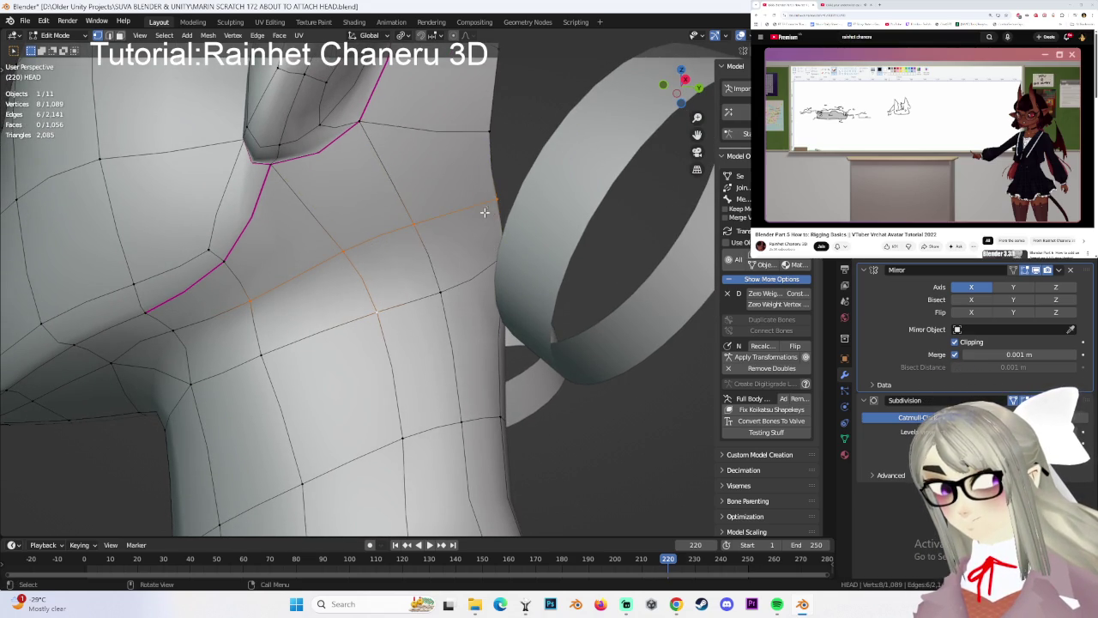
scroll(501, 202, "up", 5)
scroll(489, 240, "down", 7)
middle_click_drag(488, 255, 359, 247)
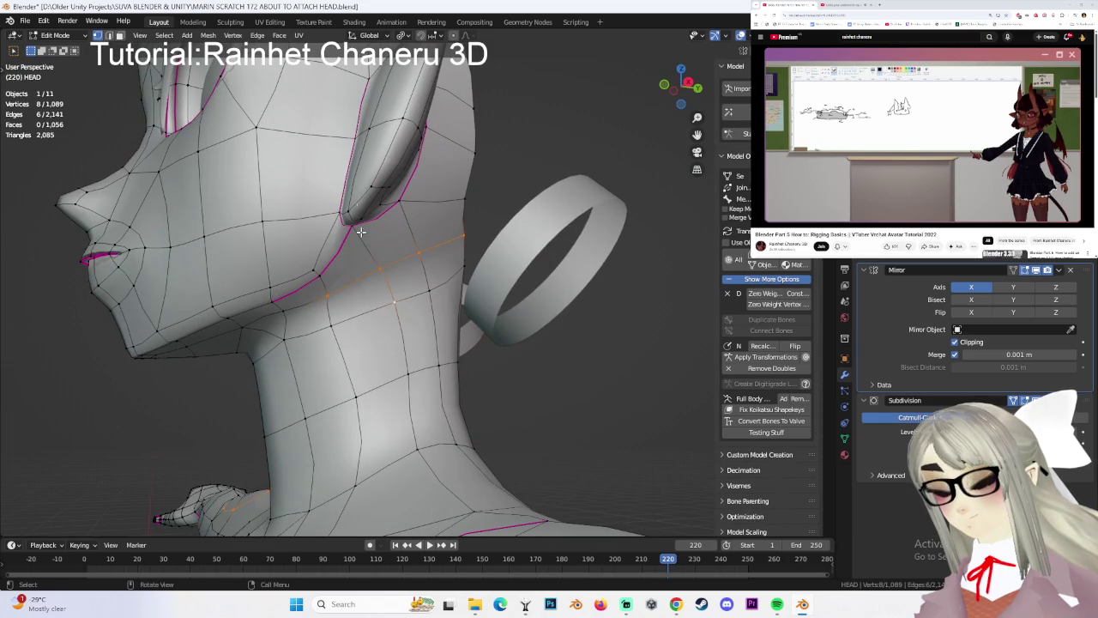
Raise the new jaw-seam vertex slightly along Z and refine its position.
left_click(326, 288)
key("g")
left_click(326, 277)
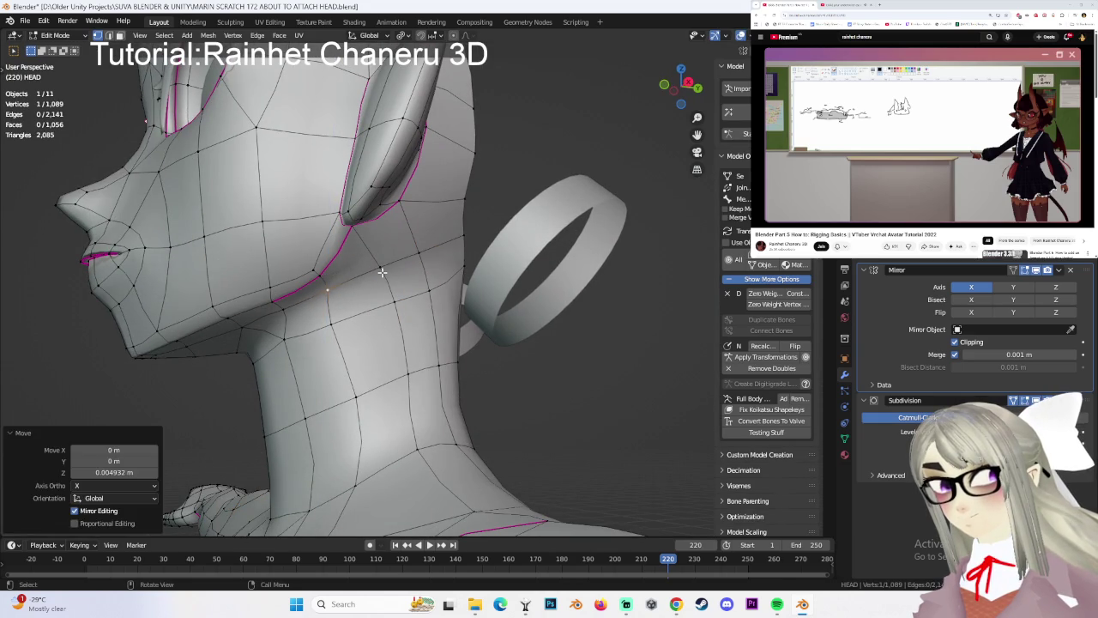
mouse_move(377, 275)
middle_mouse_down()
mouse_move(403, 257)
mouse_move(458, 249)
mouse_move(444, 248)
mouse_move(414, 282)
mouse_move(431, 324)
middle_mouse_up()
key("g")
left_click(448, 248)
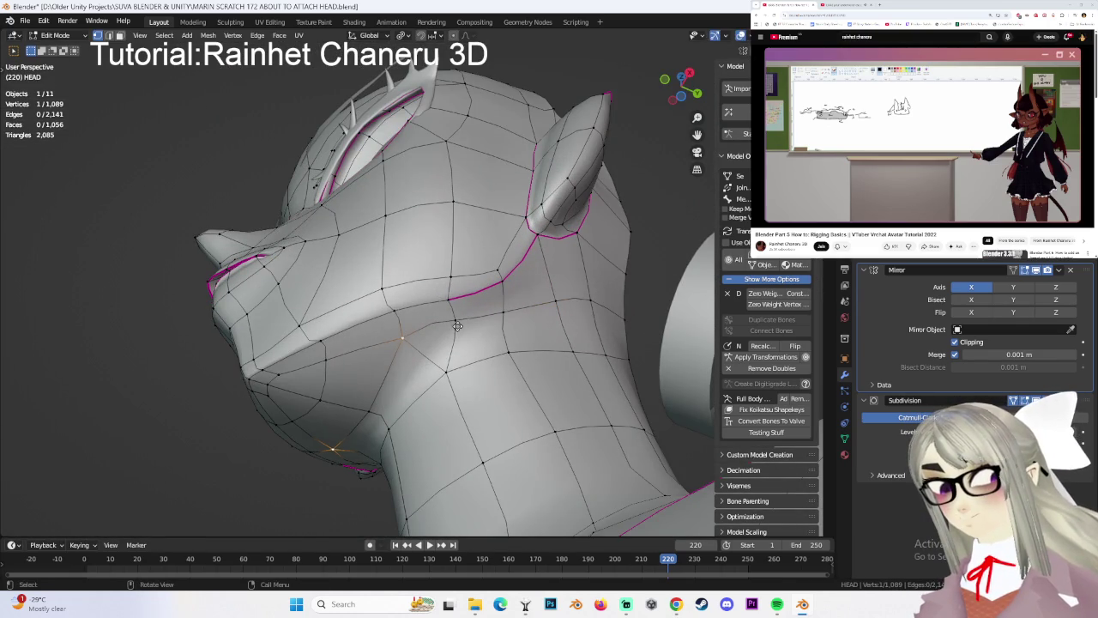
Slide a neck vertex, then move two neck vertices near the jaw seam.
key("g")
key("g")
left_click(460, 317)
scroll(446, 316, "up", 5)
mouse_move(441, 314)
middle_mouse_down()
mouse_move(452, 343)
mouse_move(490, 313)
mouse_move(554, 291)
mouse_move(407, 296)
mouse_move(330, 235)
mouse_move(426, 212)
mouse_move(412, 284)
mouse_move(473, 262)
mouse_move(494, 237)
mouse_move(605, 214)
mouse_move(475, 245)
middle_mouse_up()
key("g")
left_click(328, 233)
key("g")
left_click(329, 234)
Reposition the neck vertices again and check the neck from front and side.
scroll(408, 283, "up", 3)
key("g")
left_click(403, 291)
mouse_move(534, 219)
middle_mouse_down()
mouse_move(486, 234)
mouse_move(523, 237)
mouse_move(432, 240)
middle_mouse_up()
middle_click_drag(577, 270, 481, 261)
middle_click_drag(523, 304, 450, 287)
Try adding centred edge loops around the neck, then undo the extra loop.
key("ctrl+r")
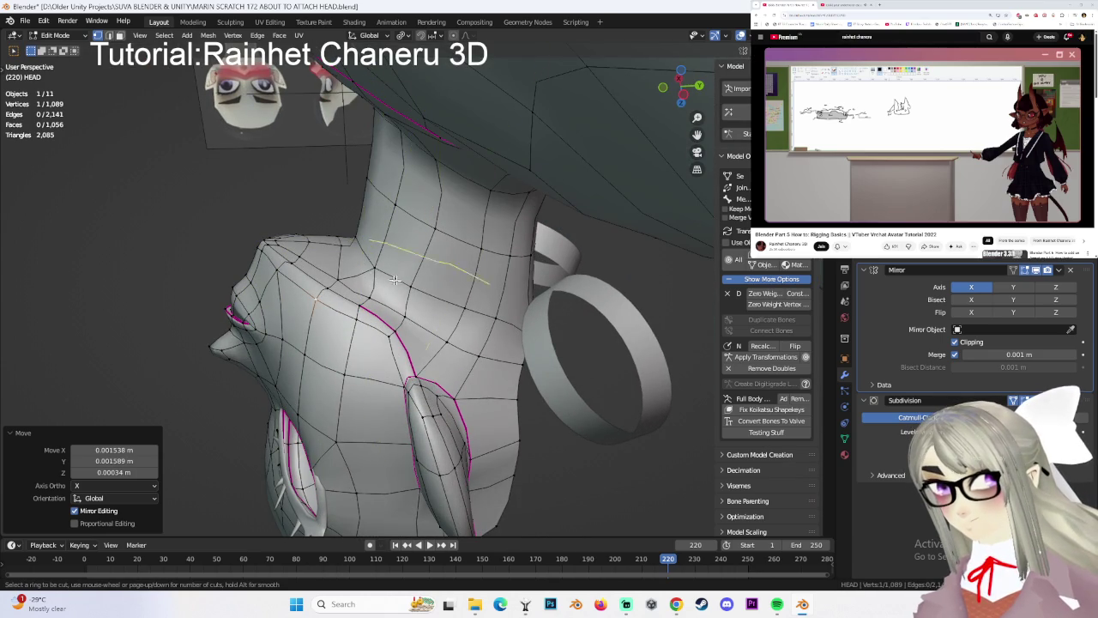
right_click(350, 246)
mouse_move(350, 246)
middle_mouse_down()
mouse_move(477, 319)
mouse_move(442, 269)
mouse_move(497, 273)
mouse_move(500, 300)
mouse_move(473, 309)
mouse_move(516, 286)
mouse_move(506, 253)
mouse_move(411, 344)
middle_mouse_up()
key("ctrl+r")
right_click(443, 268)
key("ctrl+z")
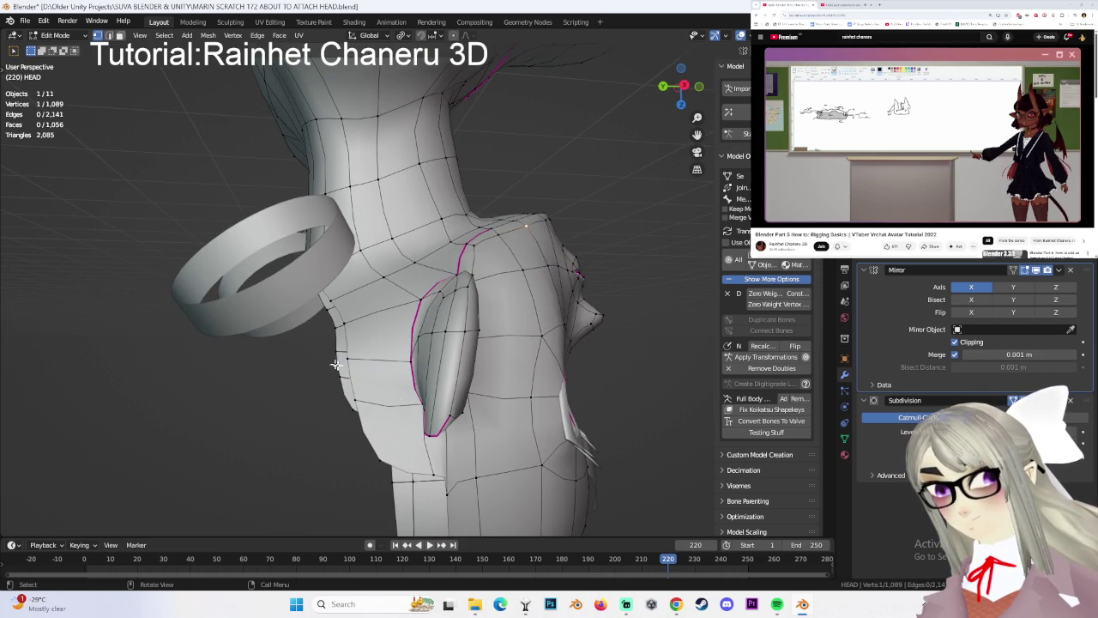
Inspect the head and neck from several angles, then move a jaw vertex along Z.
left_click(52, 34)
mouse_move(403, 326)
middle_mouse_down()
mouse_move(461, 283)
mouse_move(459, 297)
middle_mouse_up()
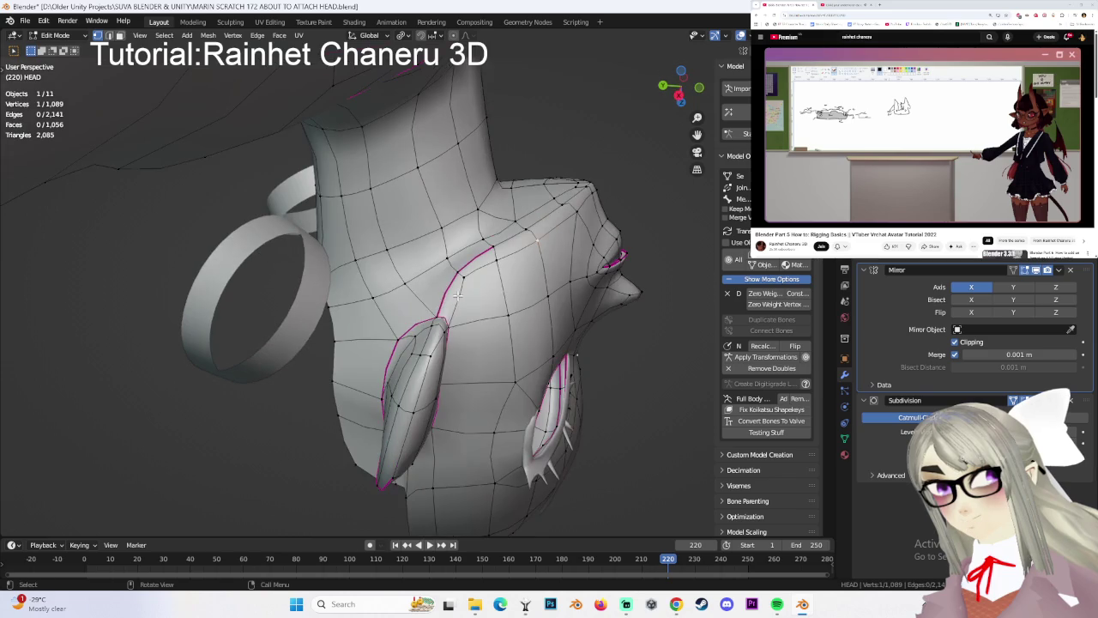
middle_click_drag(485, 215, 472, 262)
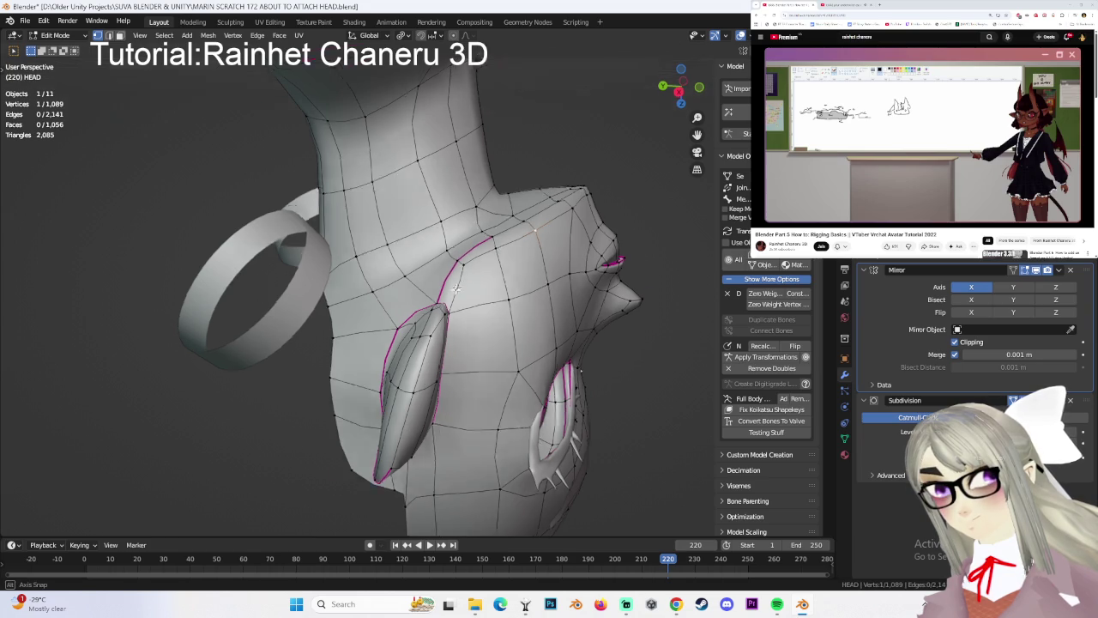
middle_click_drag(463, 281, 497, 297)
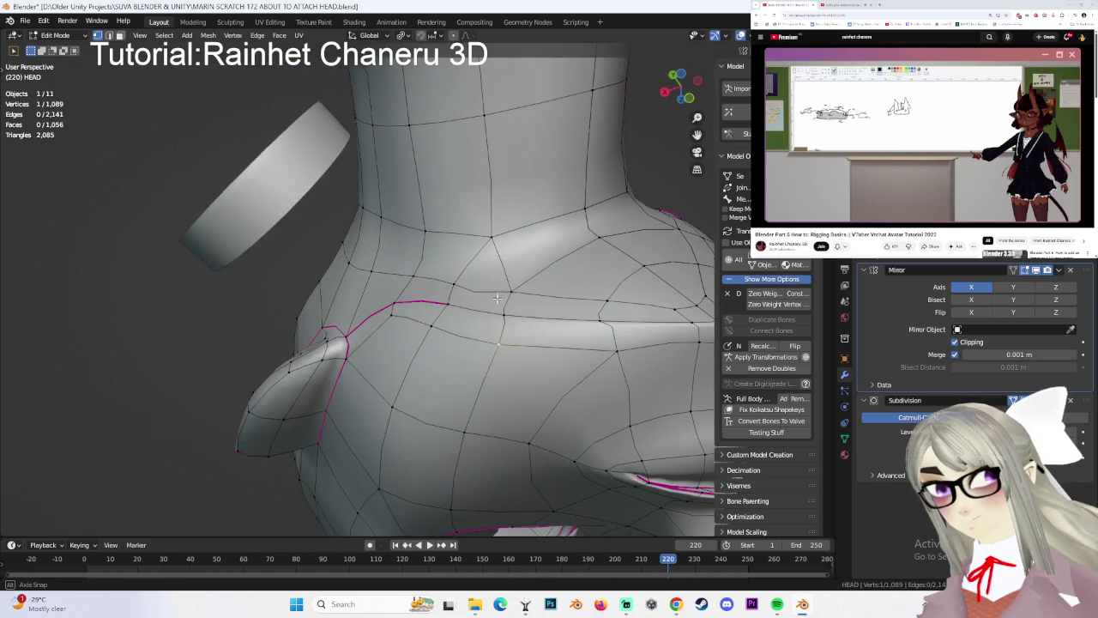
mouse_move(501, 289)
middle_mouse_down()
mouse_move(524, 414)
mouse_move(401, 351)
mouse_move(367, 363)
middle_mouse_up()
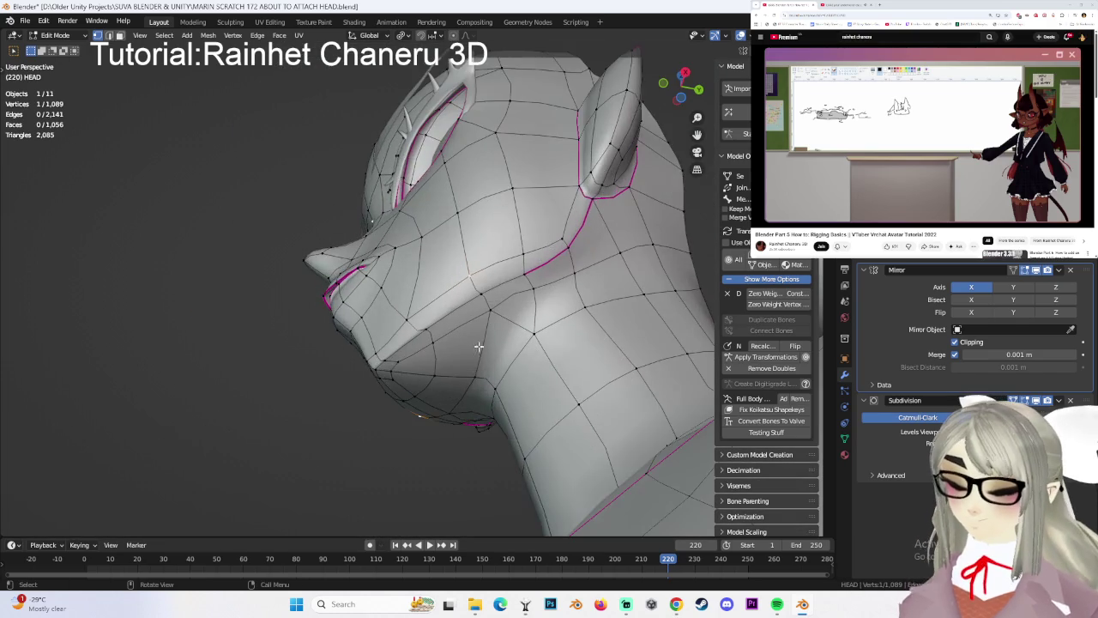
key("KP_Decimal")
key("g")
key("z")
left_click(549, 313)
Raise the vertex 0.003016 m along Z from a three-quarter view.
scroll(549, 313, "down", 5)
mouse_move(549, 313)
middle_mouse_down()
mouse_move(465, 412)
mouse_move(482, 382)
mouse_move(496, 391)
mouse_move(472, 342)
mouse_move(503, 343)
middle_mouse_up()
key("g")
key("z")
left_click(482, 382)
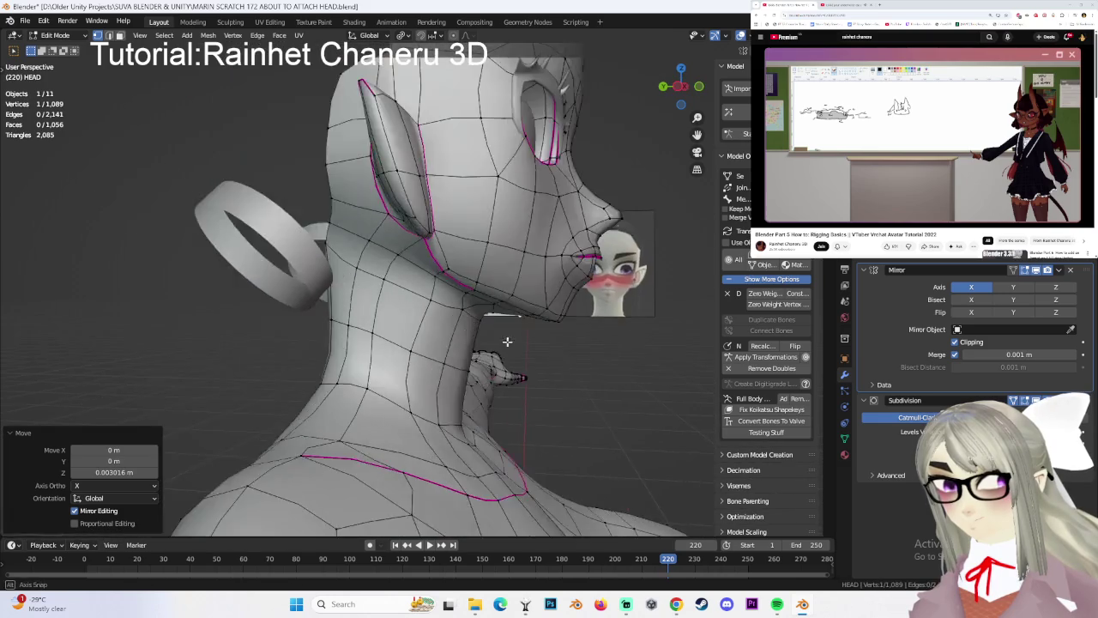
Slide a neck vertex along its edges and nudge it 0.000321 m, then deselect.
left_click(428, 300)
middle_click_drag(429, 300, 446, 318)
key("shift+v")
left_click(463, 325)
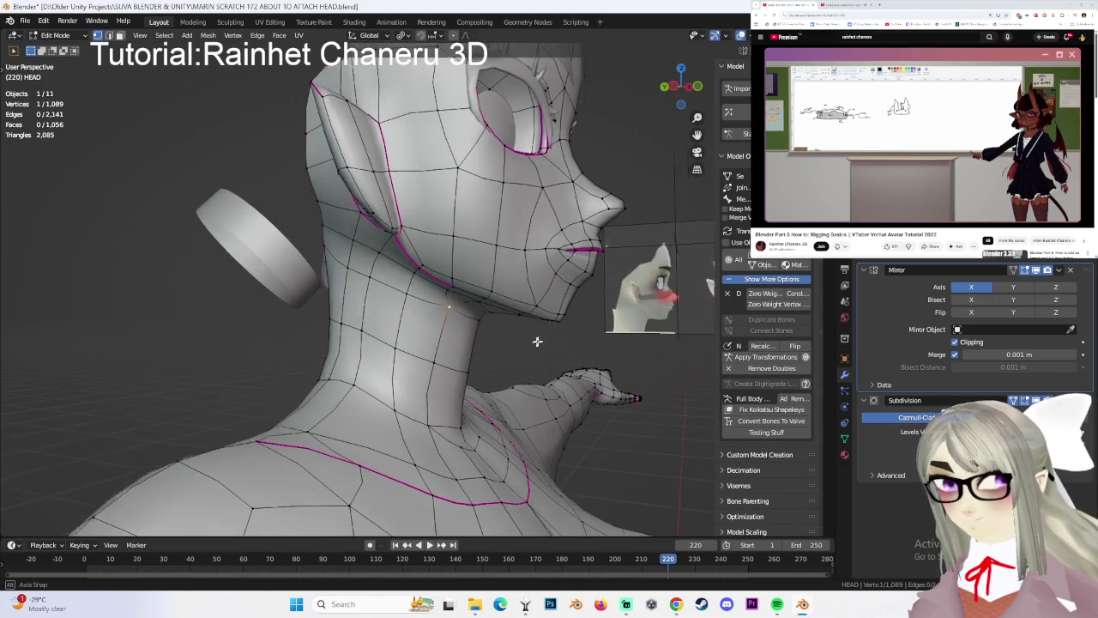
middle_click_drag(531, 341, 536, 306)
key("g")
mouse_move(429, 242)
middle_mouse_down()
mouse_move(465, 276)
mouse_move(531, 294)
middle_mouse_up()
left_click(463, 274)
key("g")
left_click(463, 275)
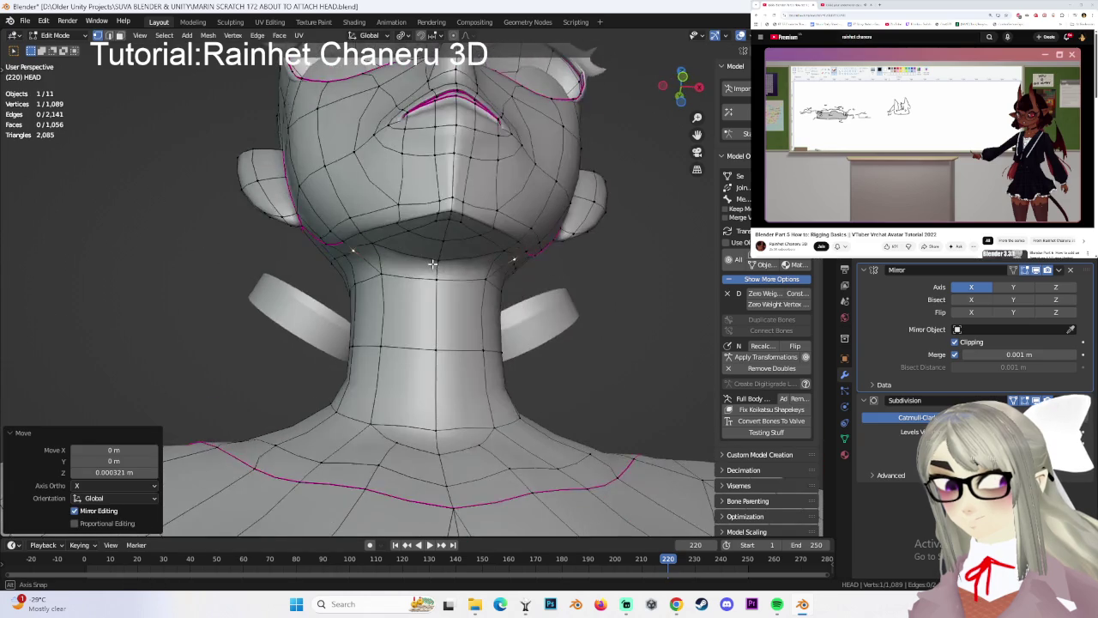
key("alt+a")
Push a back-of-neck vertex along the Y axis from a side view.
mouse_move(389, 234)
middle_mouse_down()
mouse_move(474, 368)
mouse_move(455, 371)
mouse_move(440, 350)
mouse_move(383, 357)
mouse_move(394, 356)
middle_mouse_up()
scroll(474, 368, "down", 2)
key("g")
key("y")
left_click(395, 360)
key("g")
key("y")
left_click(372, 356)
Settle the back-of-neck vertex at 0.006898 m in Y and check it in Right Orthographic.
key("g")
key("y")
left_click(393, 356)
key("g")
key("y")
left_click(396, 358)
mouse_move(397, 358)
middle_mouse_down()
mouse_move(460, 383)
mouse_move(446, 377)
middle_mouse_up()
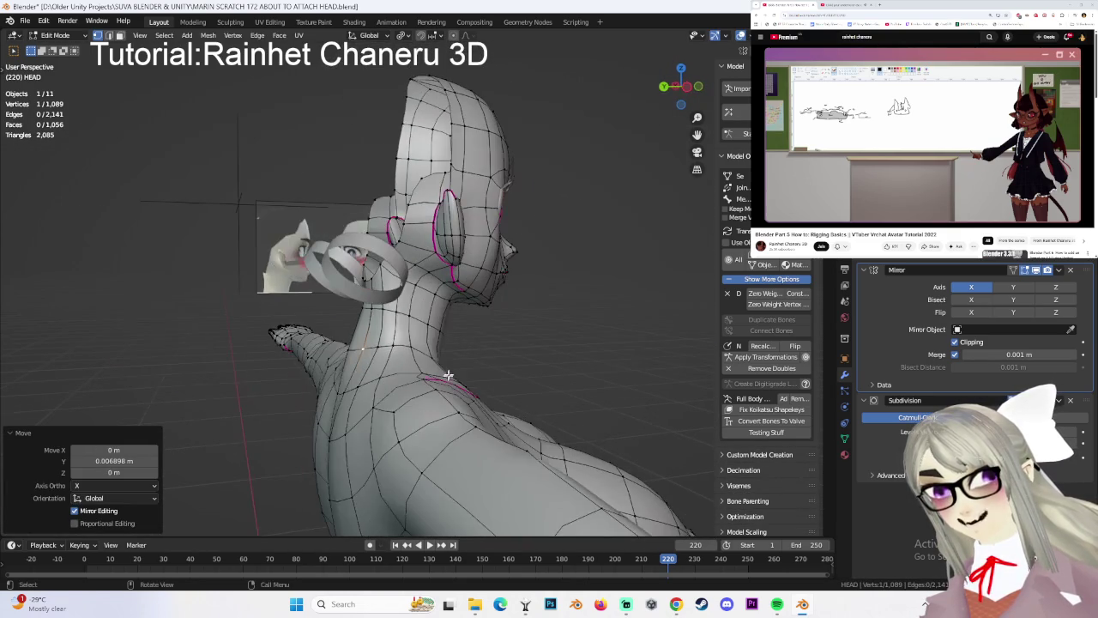
left_click(697, 88)
mouse_move(607, 297)
middle_mouse_down()
mouse_move(454, 318)
mouse_move(530, 319)
middle_mouse_up()
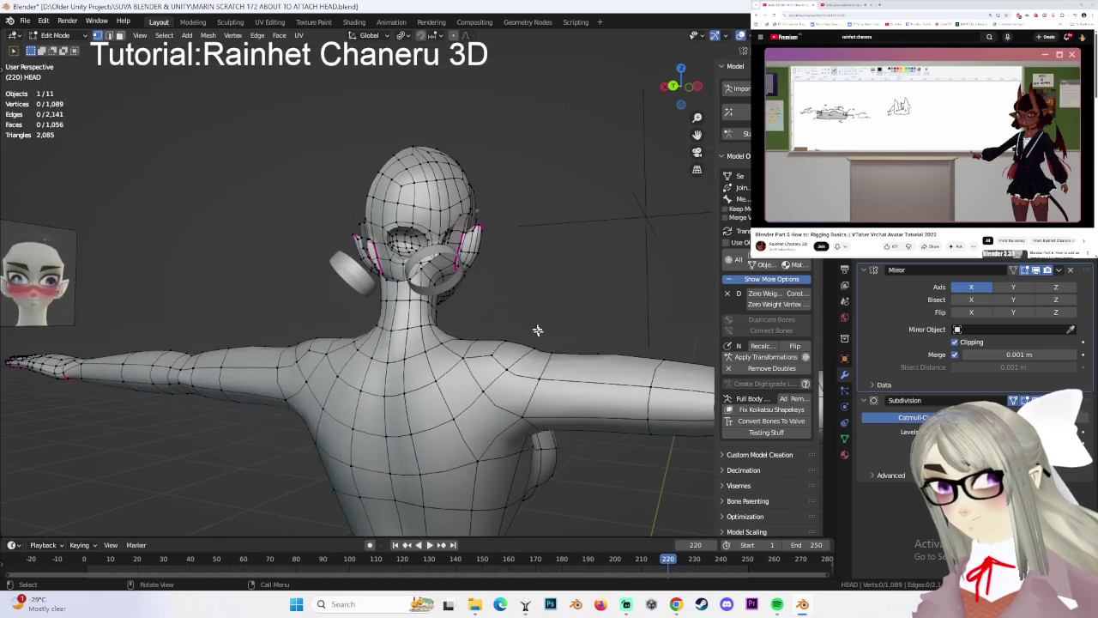
Move a vertex under the chin to a new position.
mouse_move(533, 358)
middle_mouse_down()
mouse_move(497, 272)
mouse_move(501, 236)
middle_mouse_up()
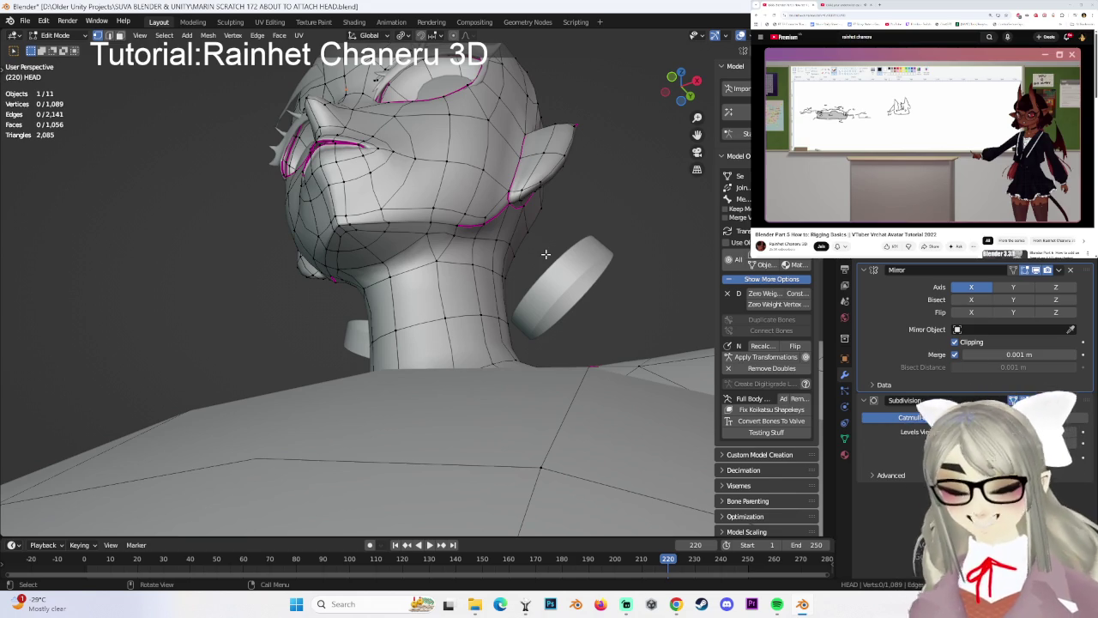
mouse_move(458, 250)
middle_mouse_down()
mouse_move(497, 226)
mouse_move(428, 336)
mouse_move(452, 458)
mouse_move(454, 348)
mouse_move(404, 319)
mouse_move(421, 297)
mouse_move(380, 299)
mouse_move(480, 306)
mouse_move(421, 265)
mouse_move(471, 211)
middle_mouse_up()
left_click(433, 295)
key("g")
left_click(390, 292)
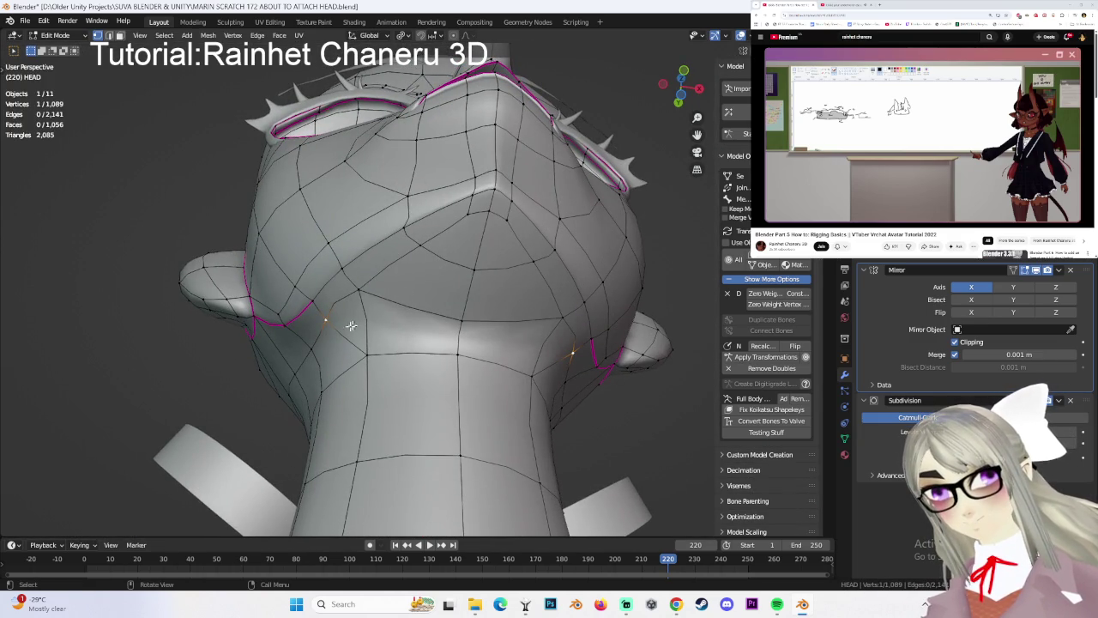
mouse_move(325, 341)
middle_mouse_down()
mouse_move(378, 318)
mouse_move(368, 355)
middle_mouse_up()
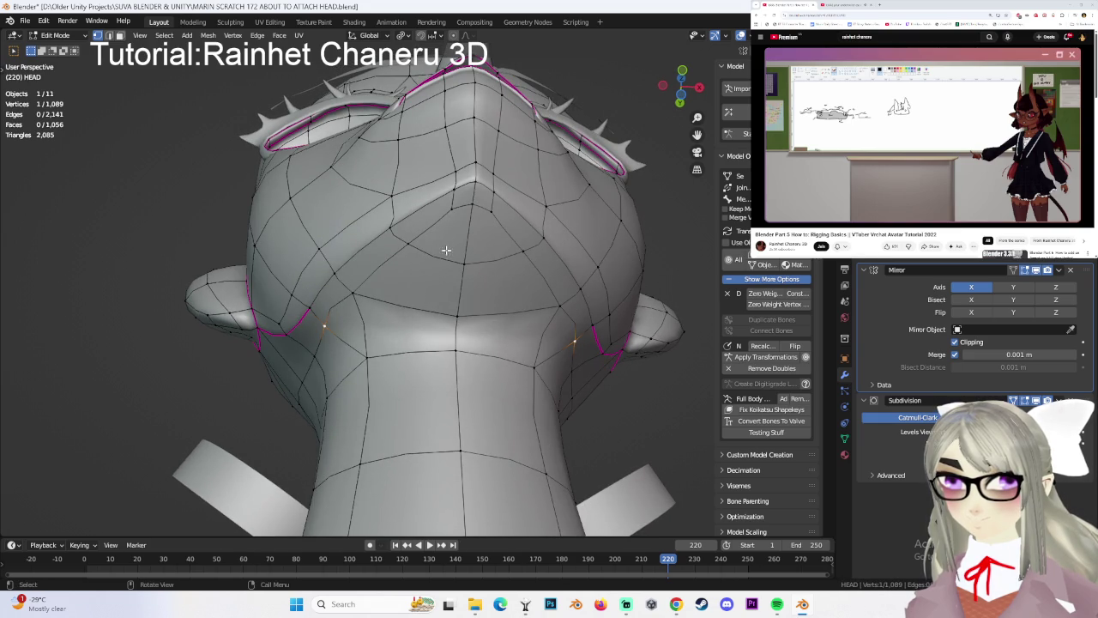
Knife-cut a new edge across the underside of the jaw toward the ear seam.
key("k")
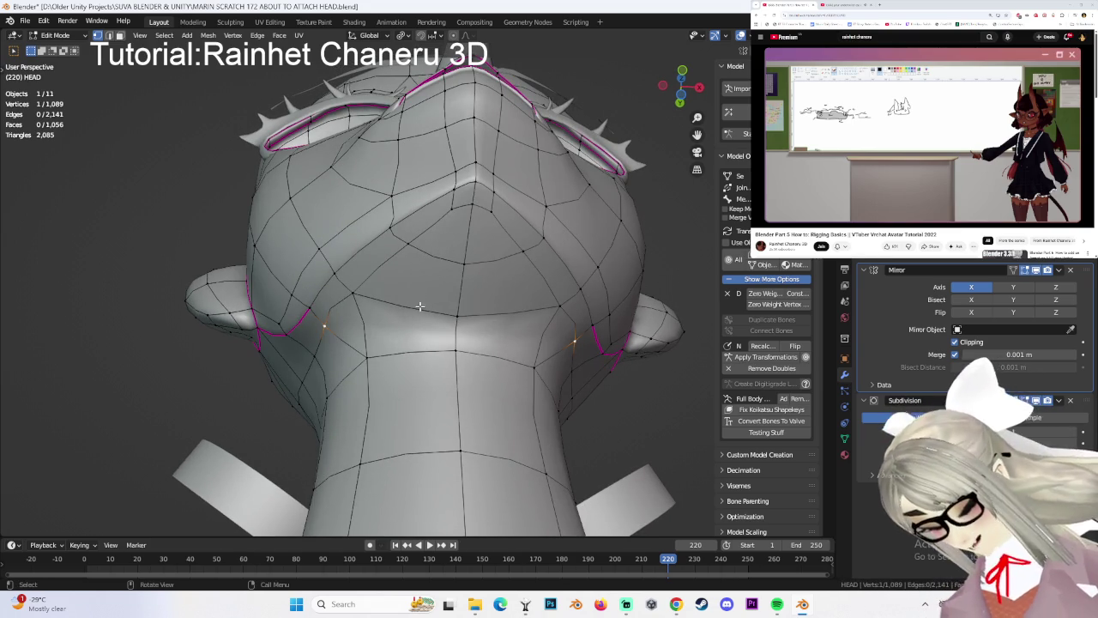
key("Escape")
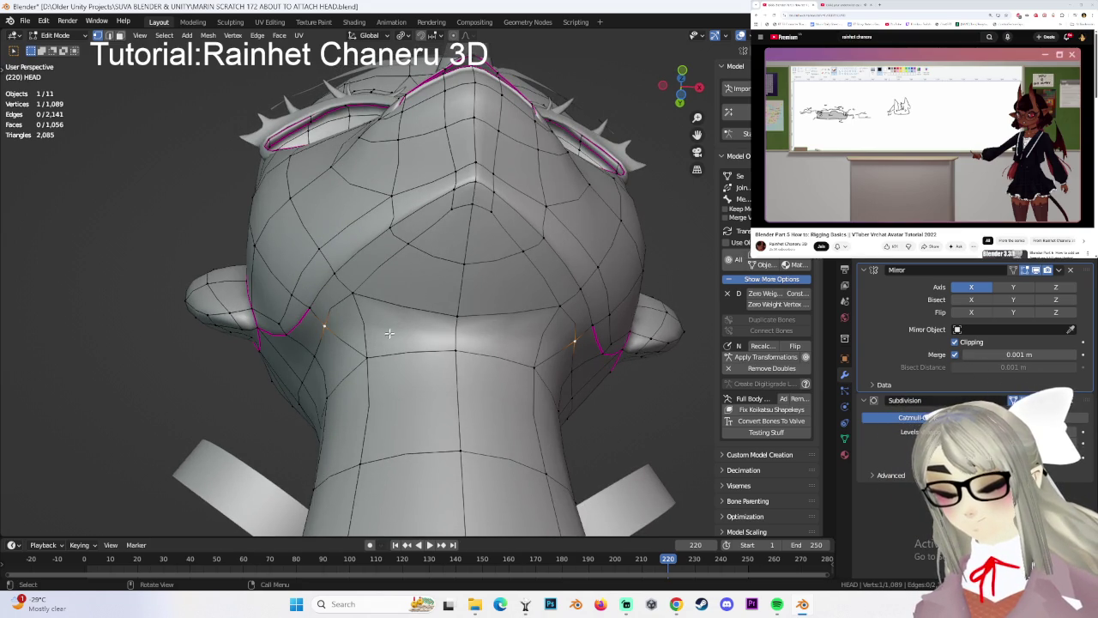
middle_click_drag(386, 339, 393, 339)
middle_click_drag(566, 354, 563, 343)
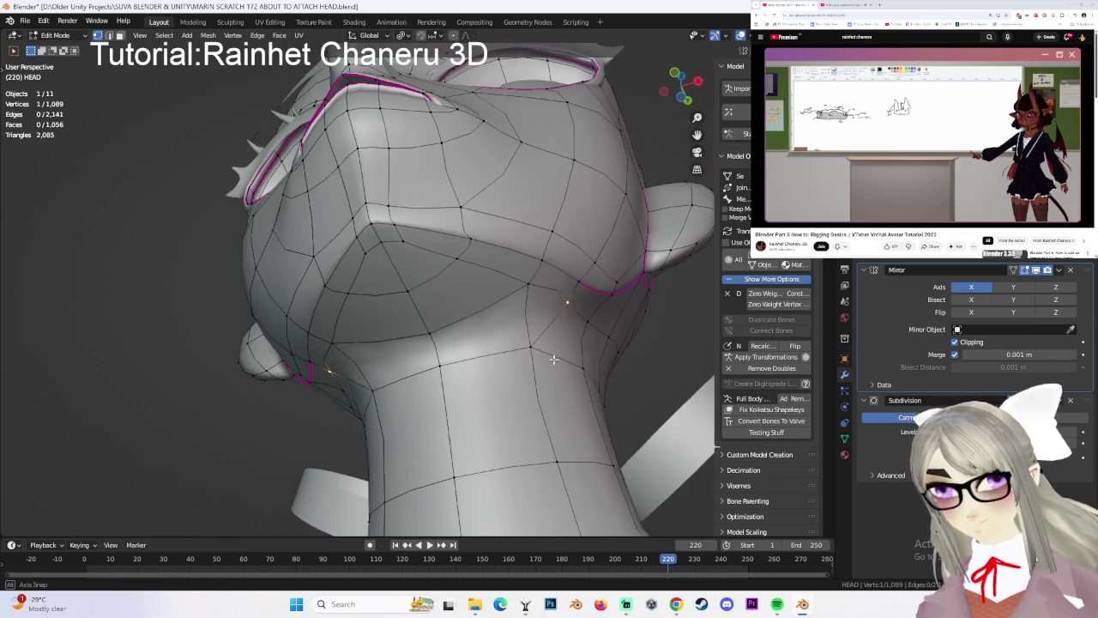
key("k")
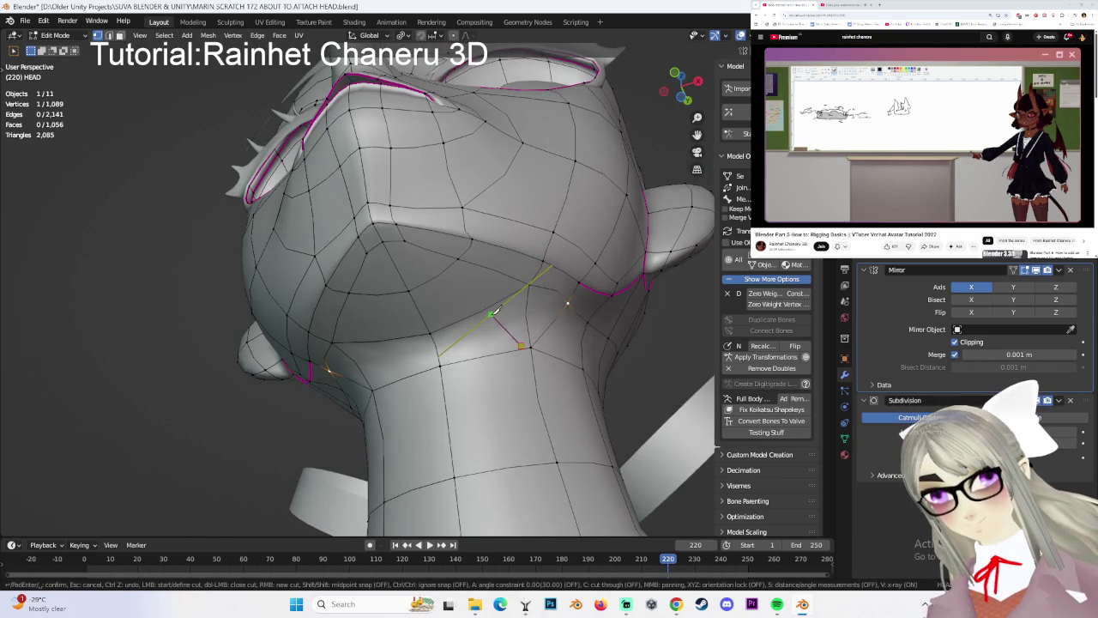
middle_click_drag(490, 315, 515, 295)
key("Return")
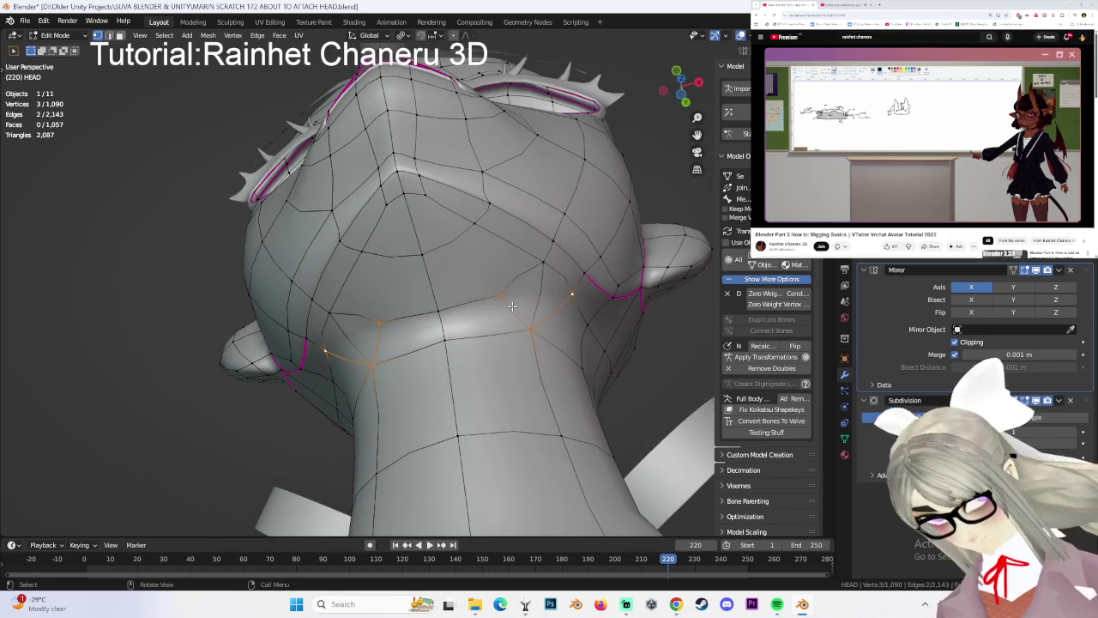